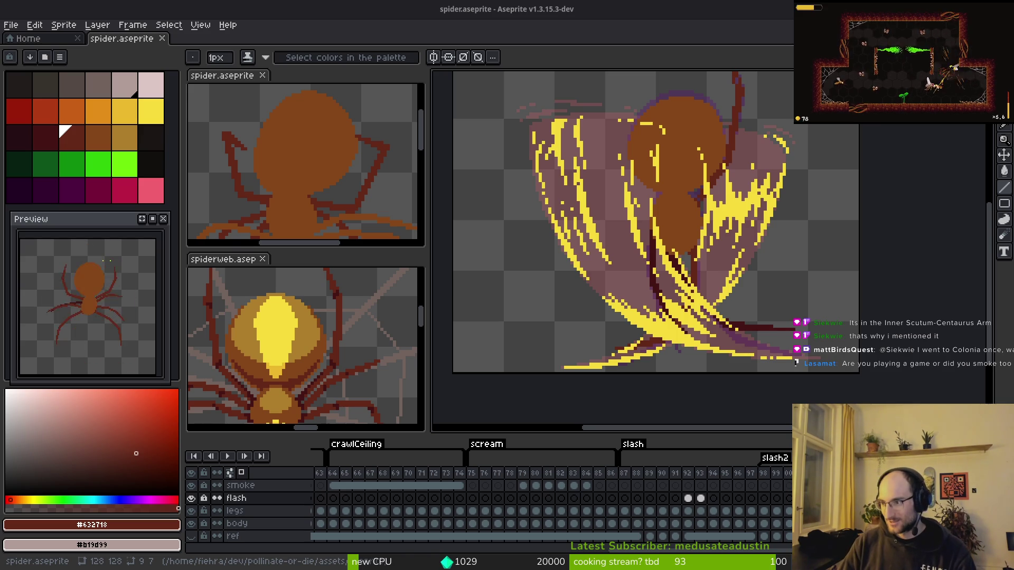
- From Brave's Inner Scutum-Centaurus image results, open the SciTechDaily article behind the Milky Way map
key(alt+Tab)
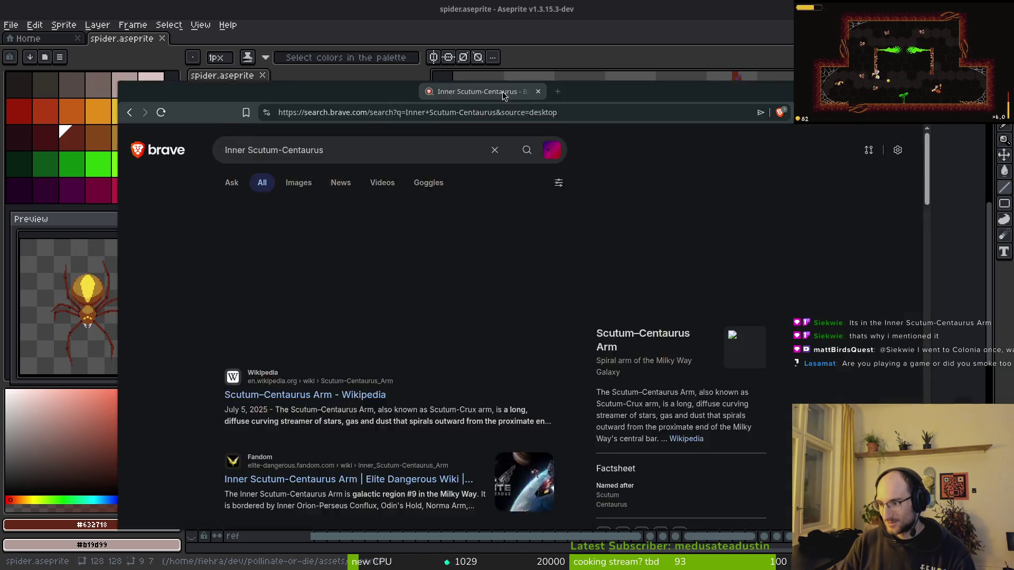
click(278, 138)
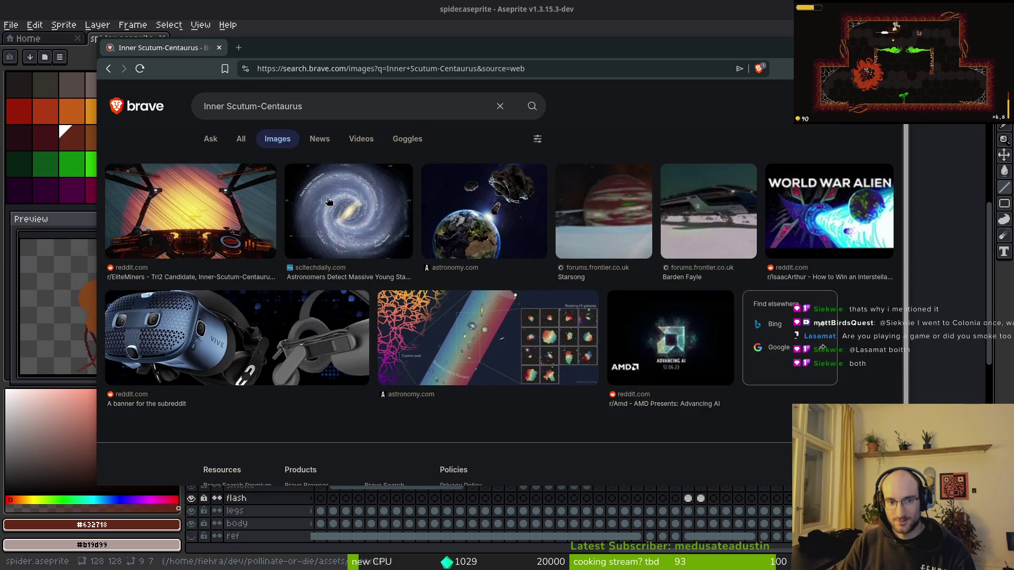
click(340, 222)
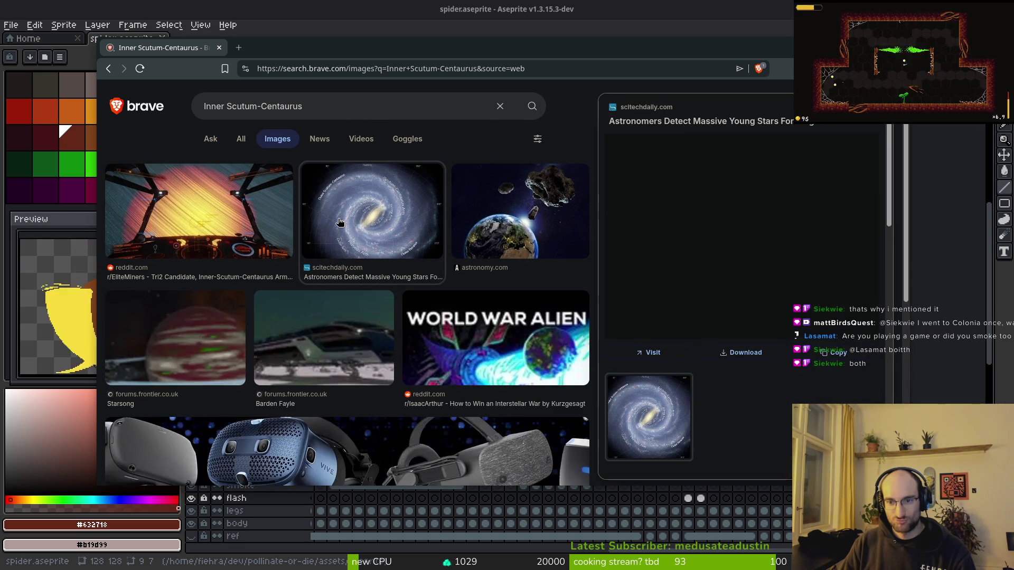
click(771, 321)
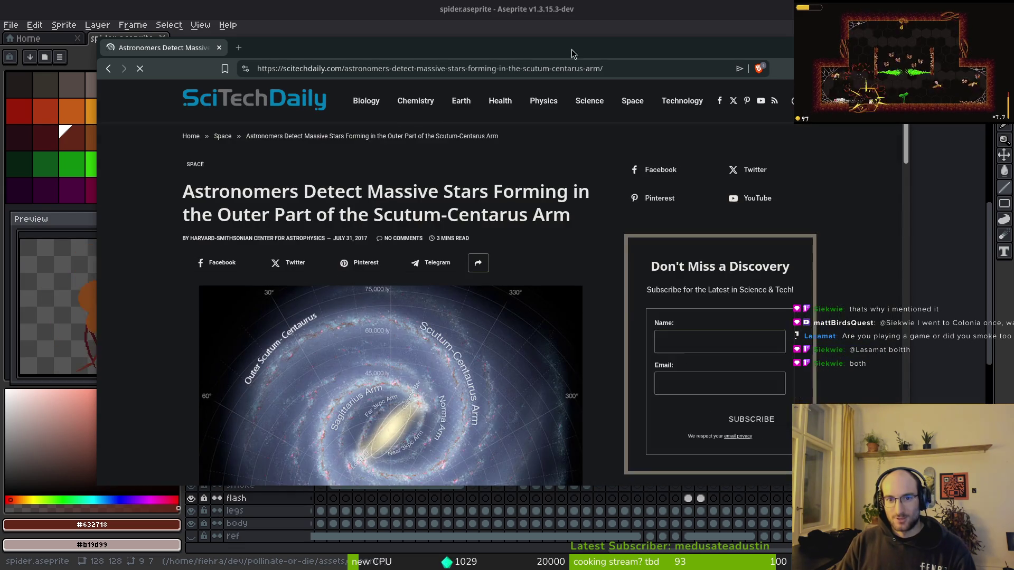
drag(571, 49, 617, 40)
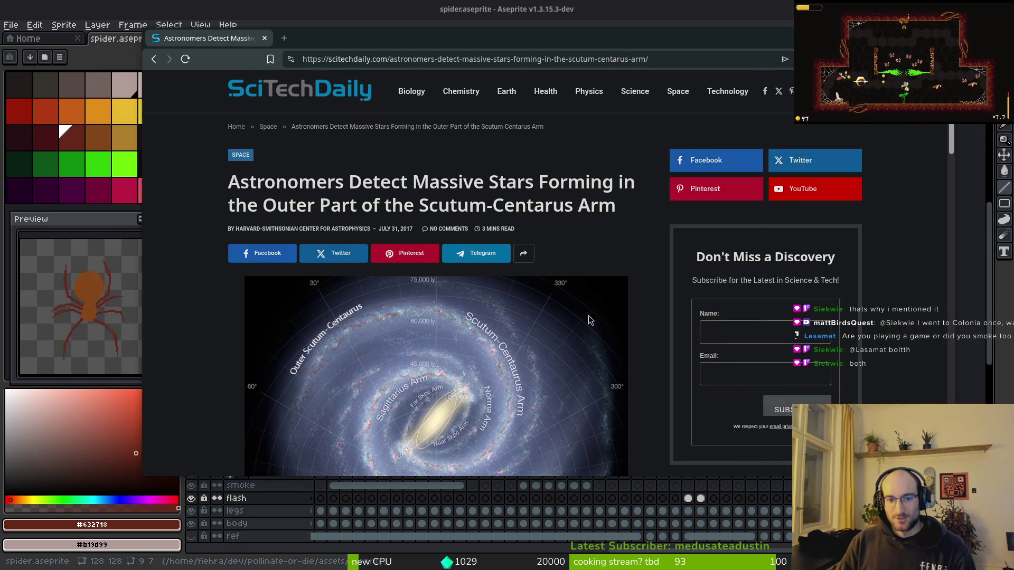
- Scroll the SciTechDaily article down to the labelled Milky Way spiral-arm map and its caption
scroll(588, 315, down, 3)
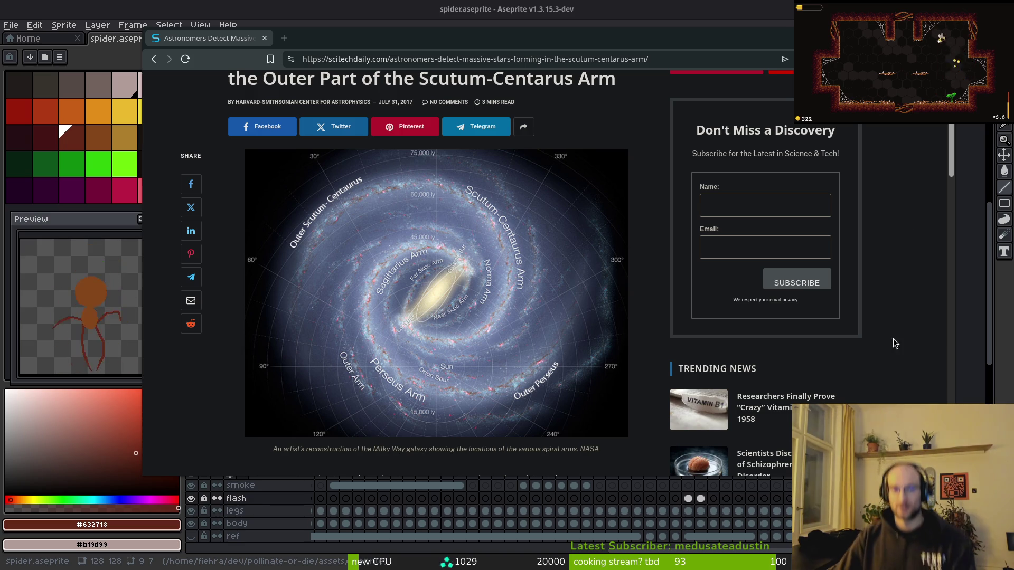
- Return to the spider sprite and play, then stop, its animation to review the frames
key(ctrl+w)
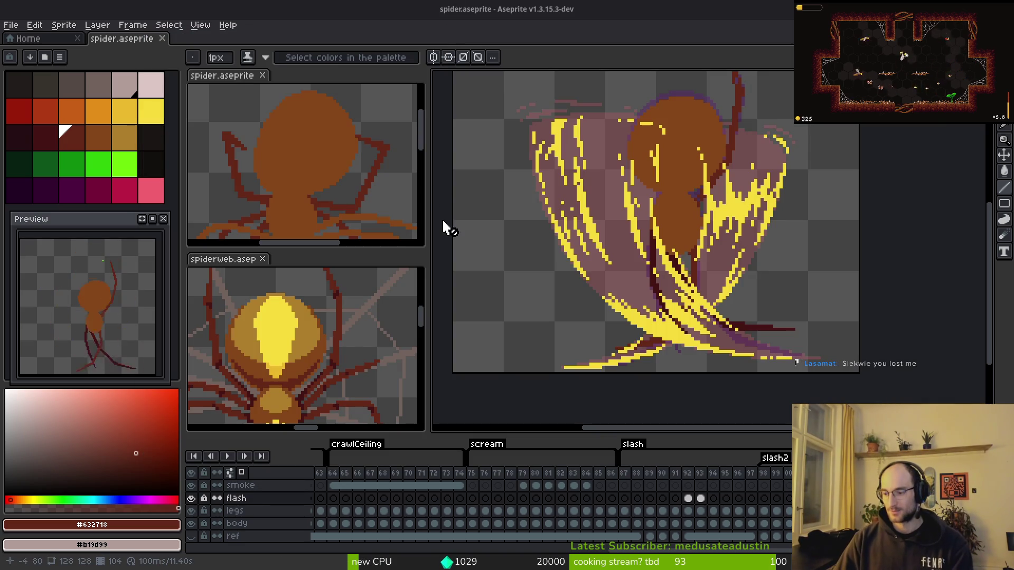
key(Return)
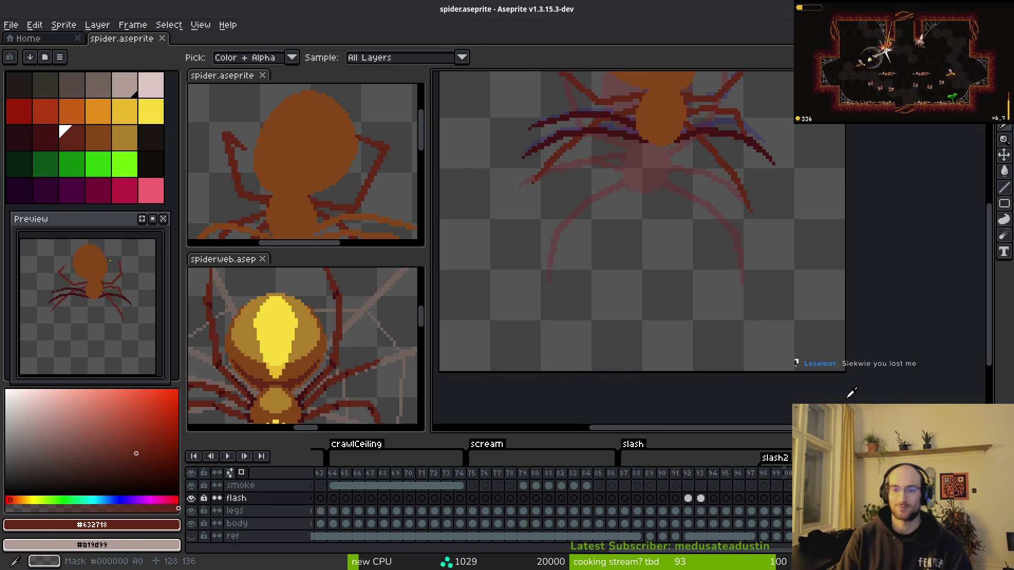
scroll(759, 257, up, 1)
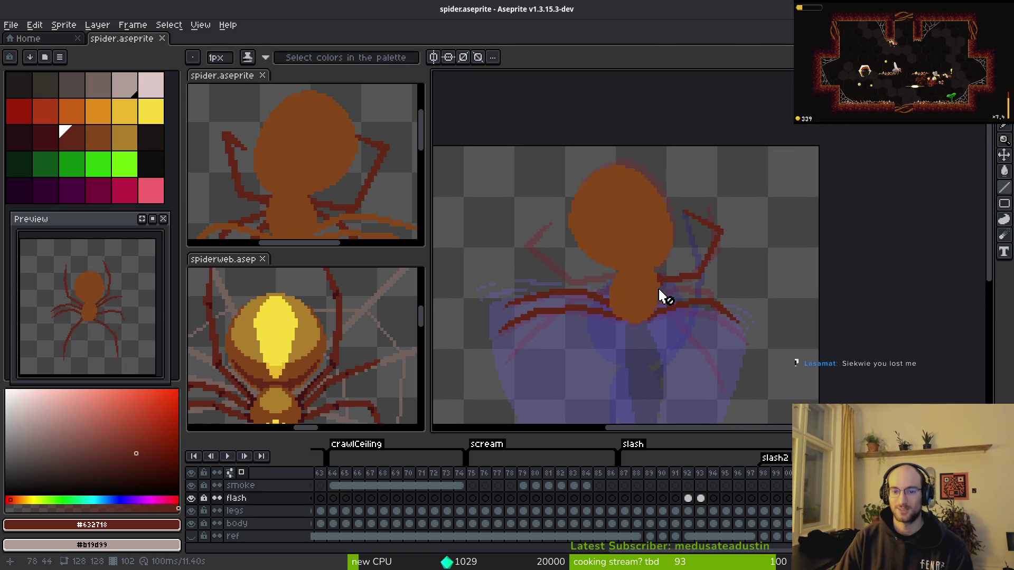
scroll(689, 288, up, 2)
key(Return)
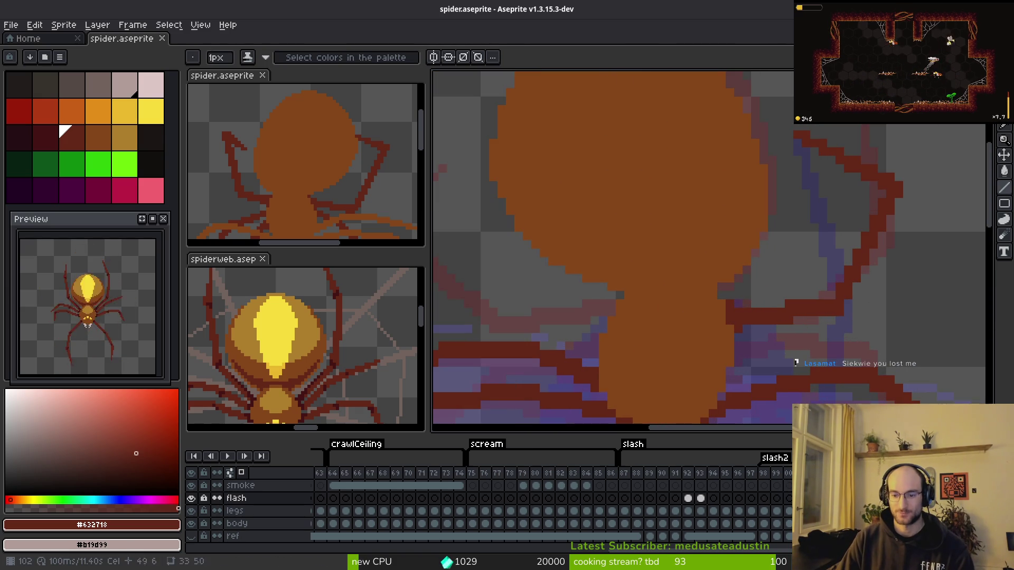
- Select the legs layer, zoom out to the whole spider, and activate spiderweb.aseprite
key(Down)
key(i)
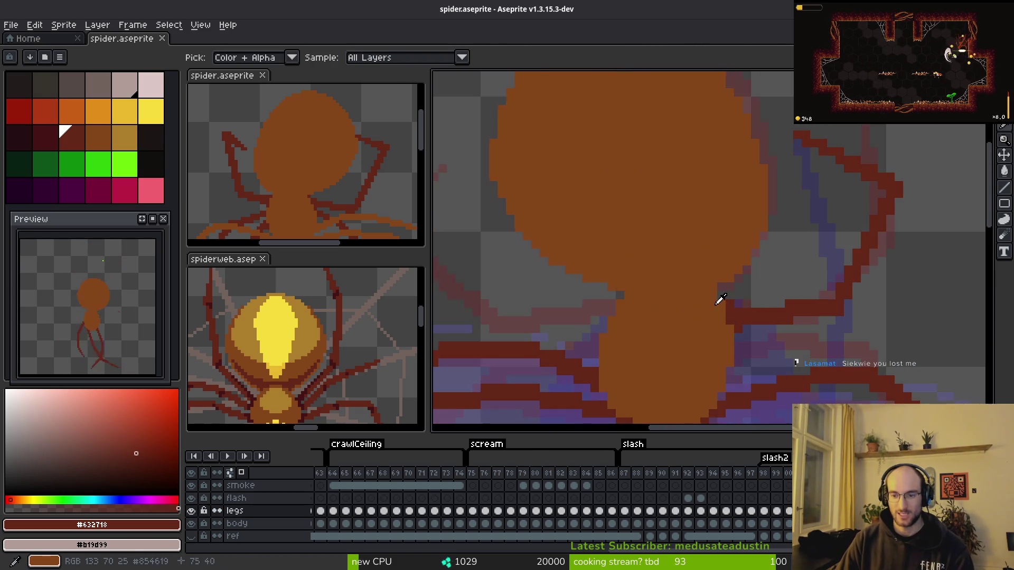
scroll(733, 289, down, 3)
key(b)
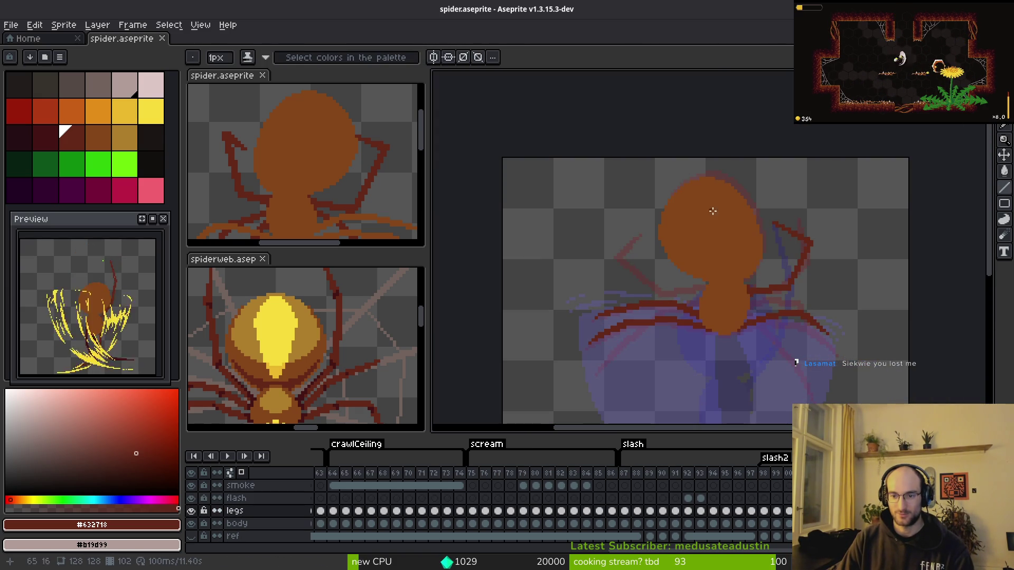
scroll(738, 294, down, 2)
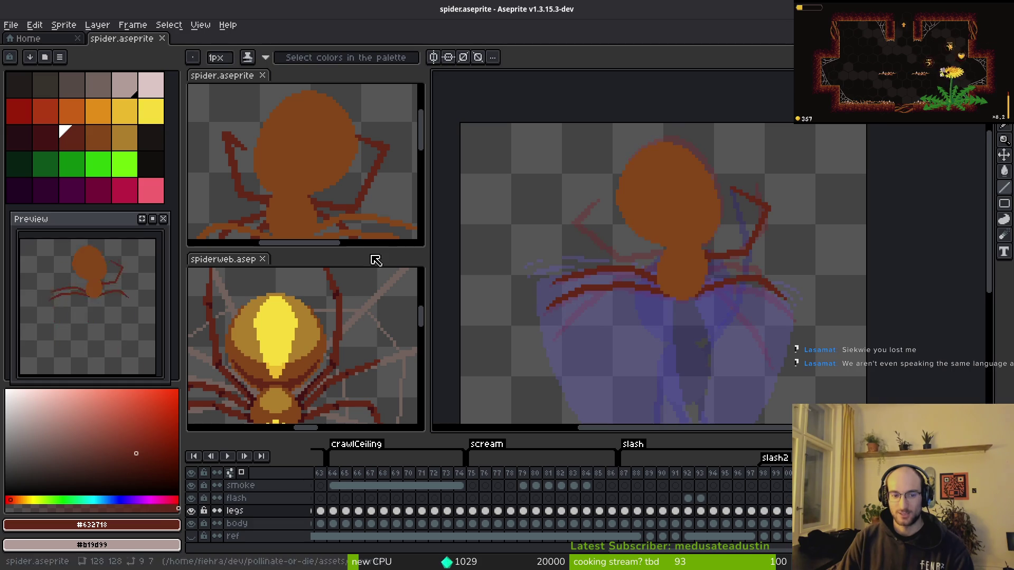
click(338, 319)
scroll(328, 338, down, 1)
scroll(317, 333, up, 1)
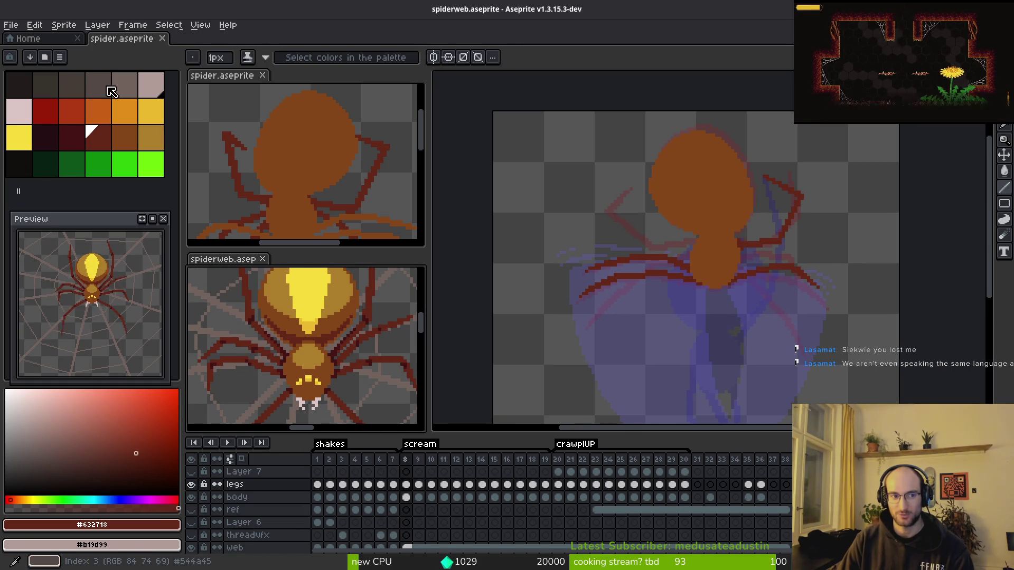
- Replace the brown body colour #854619 across the spiderweb sprite and save it
key(i)
click(125, 137)
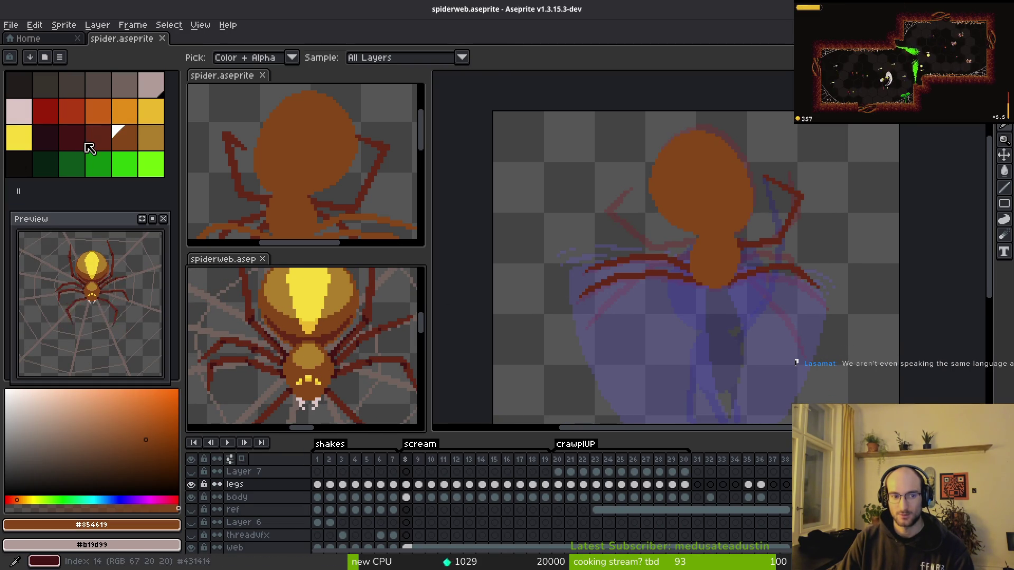
right_click(134, 92)
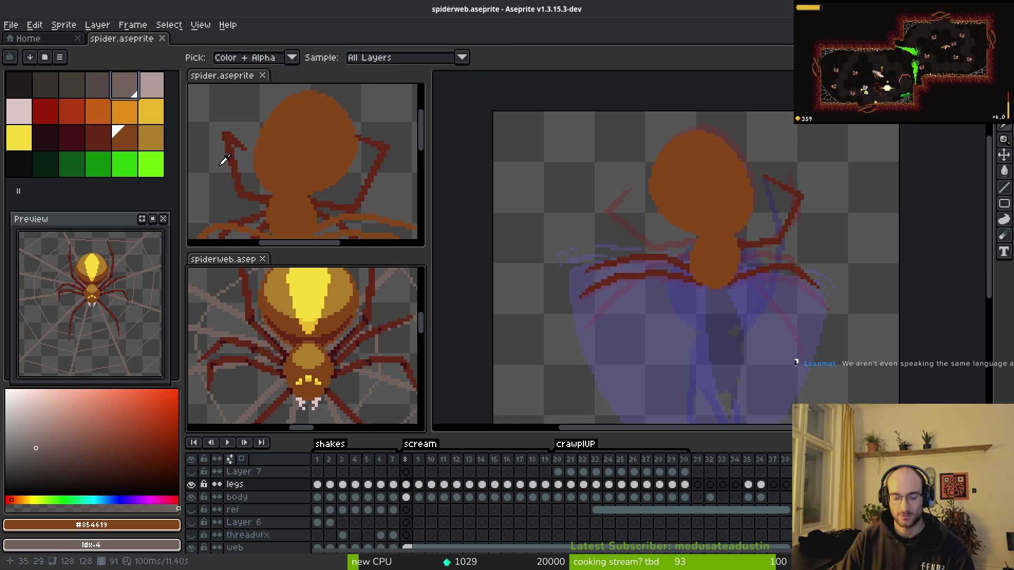
key(shift+r)
click(349, 104)
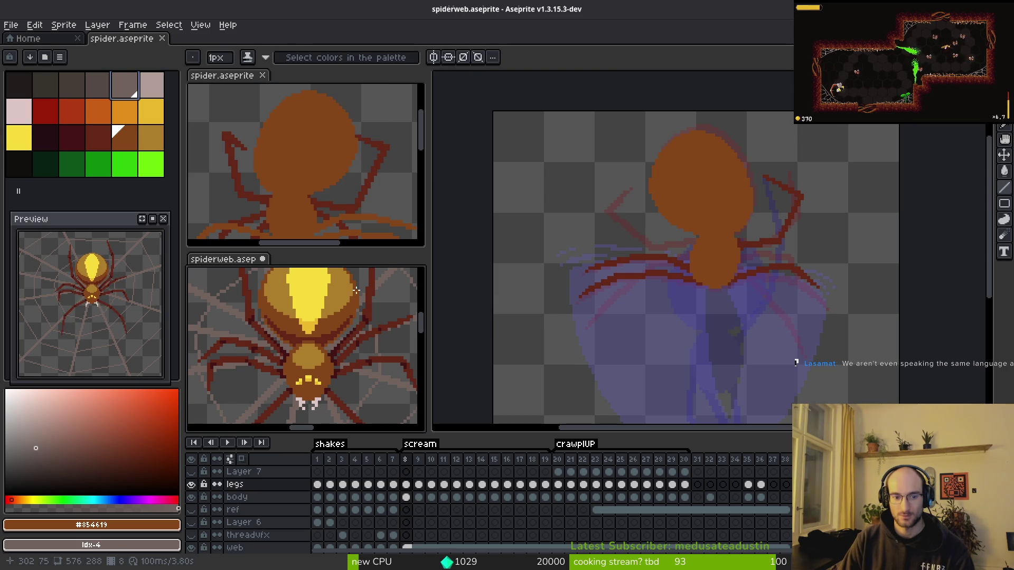
key(ctrl+s)
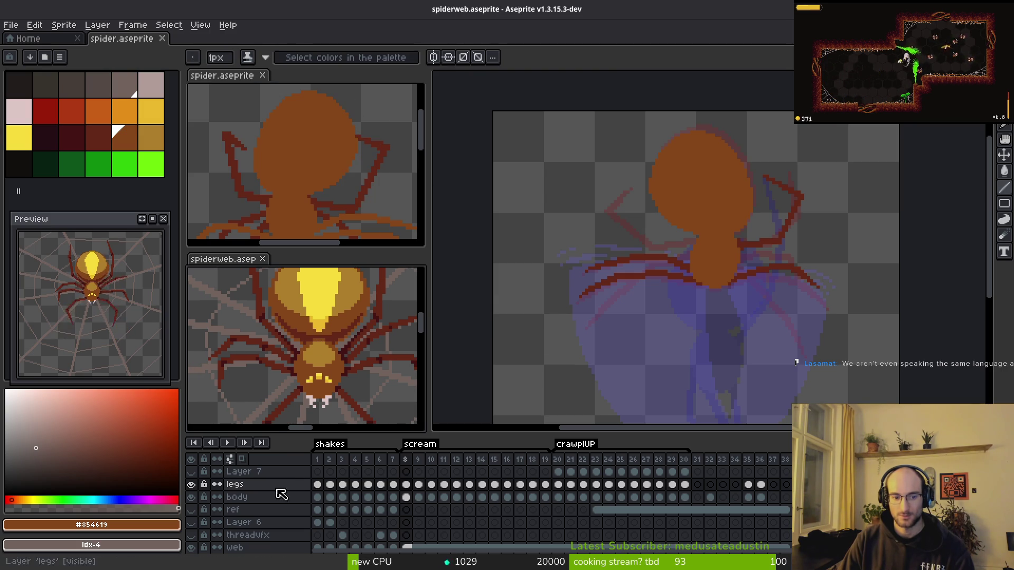
- Recolour the spider body on the frame 8 body layer, replacing dark red #632718 with grey
click(405, 497)
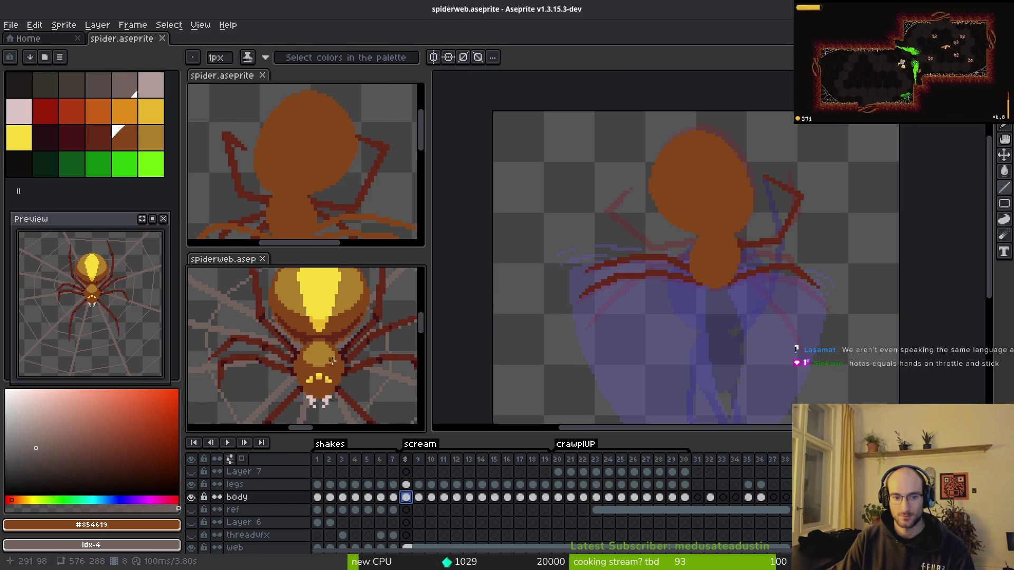
key(shift+r)
click(349, 103)
key(i)
click(98, 137)
right_click(104, 90)
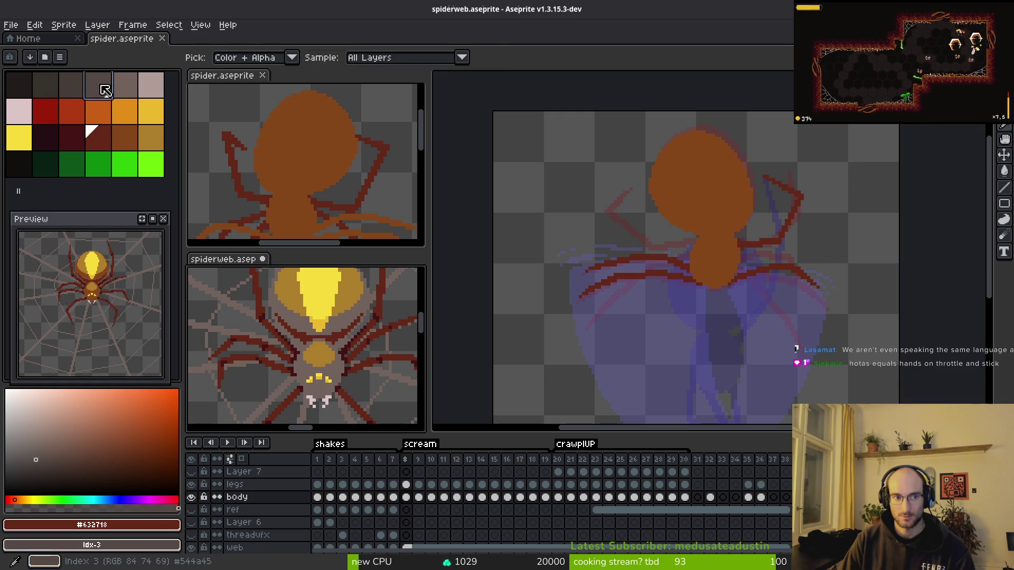
key(shift+r)
click(344, 103)
- Replace the tan #ae7e2c on the spider body, inspect the result, and save spiderweb.aseprite
click(341, 272)
right_click(151, 86)
key(shift+r)
click(357, 105)
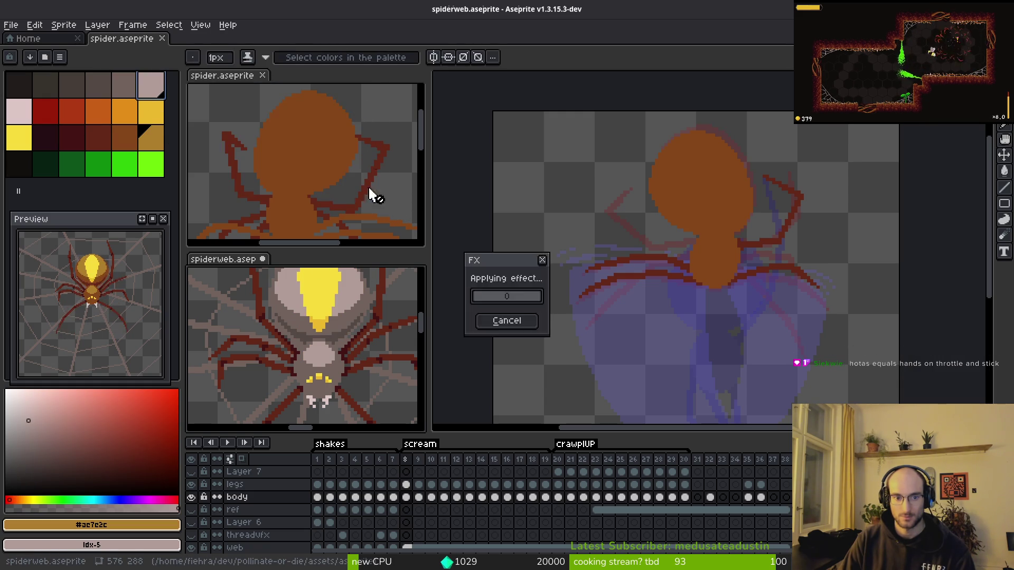
scroll(375, 317, down, 3)
scroll(379, 323, up, 2)
scroll(371, 323, up, 2)
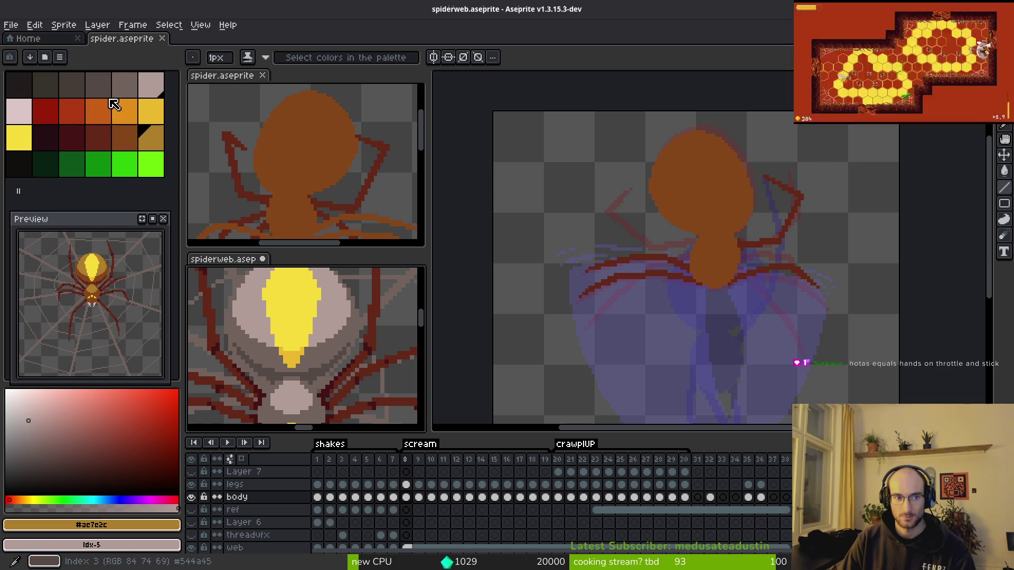
scroll(324, 338, down, 3)
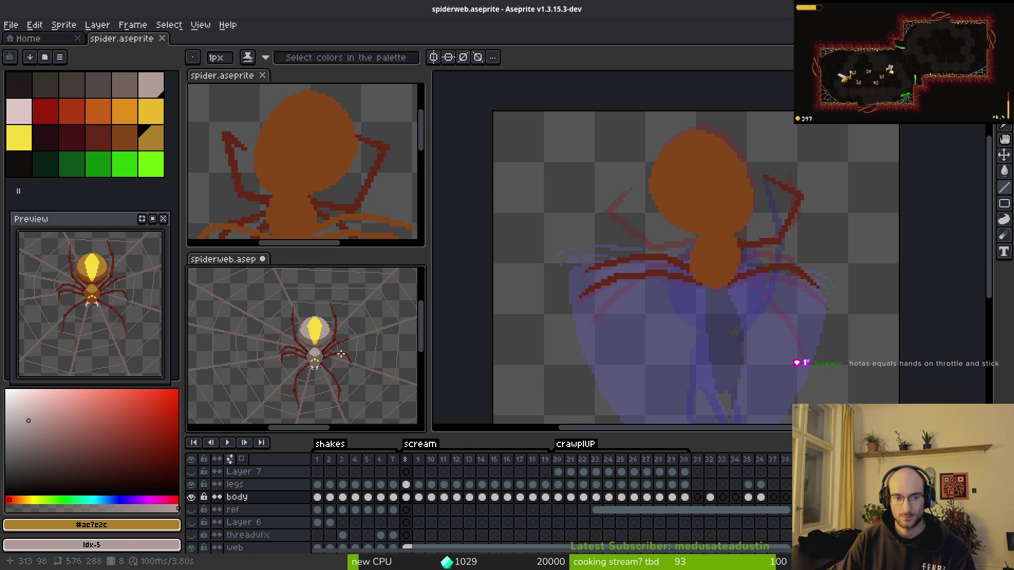
scroll(341, 353, up, 3)
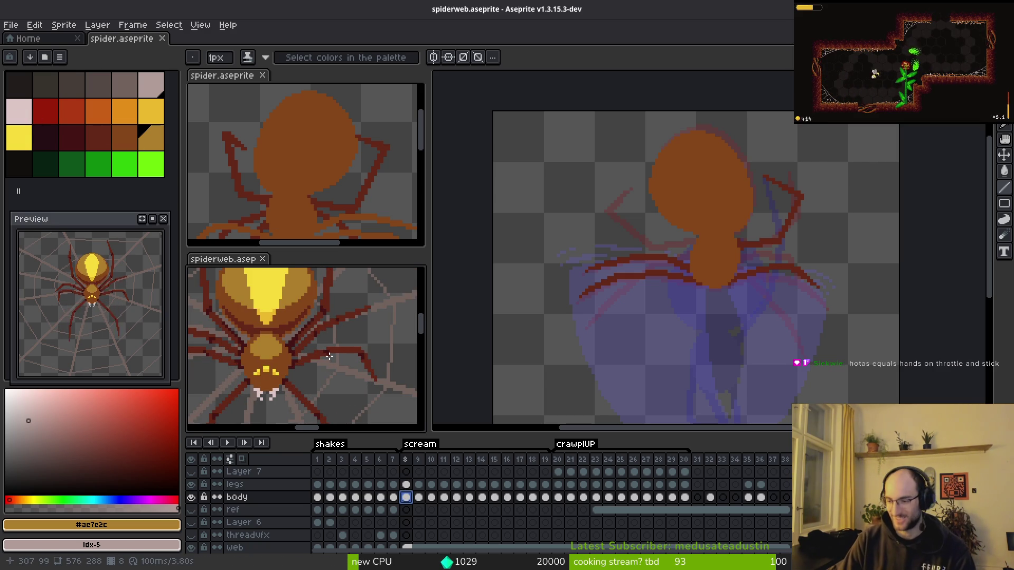
key(ctrl+s)
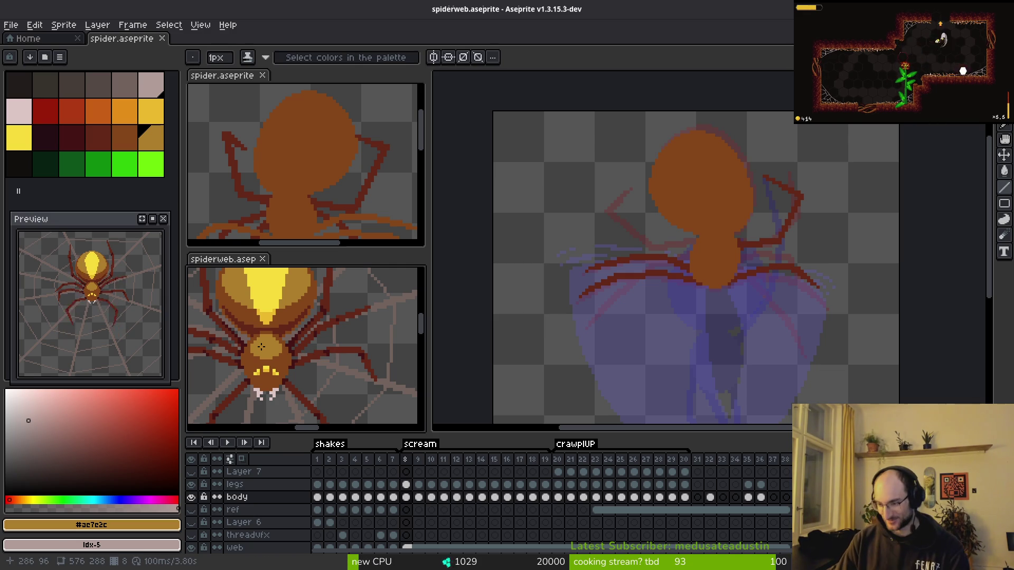
click(699, 311)
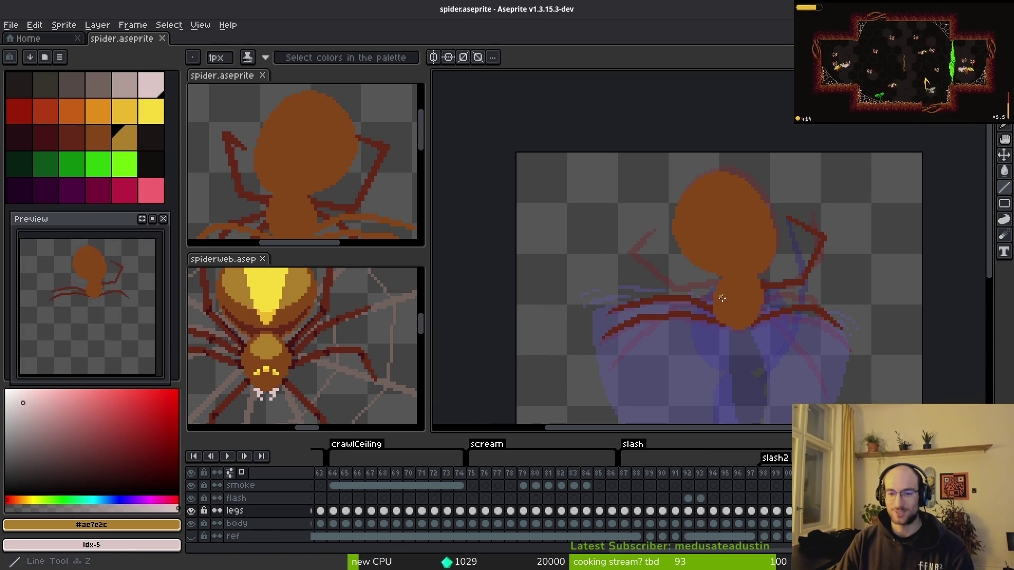
- Pick the dark red leg colour from the sprite and move to the previous animation frame
scroll(707, 290, up, 3)
key(alt)
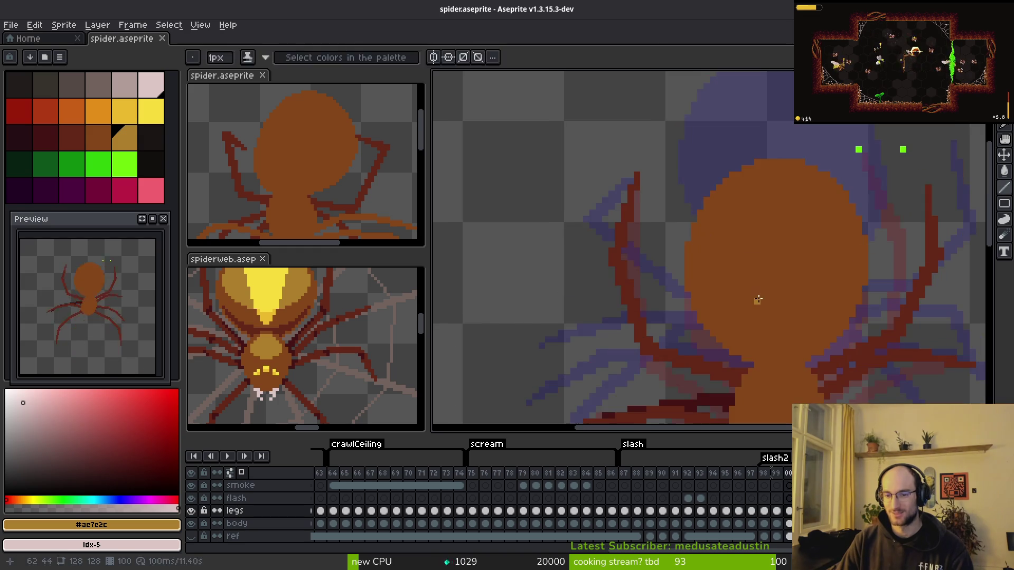
alt+click(768, 286)
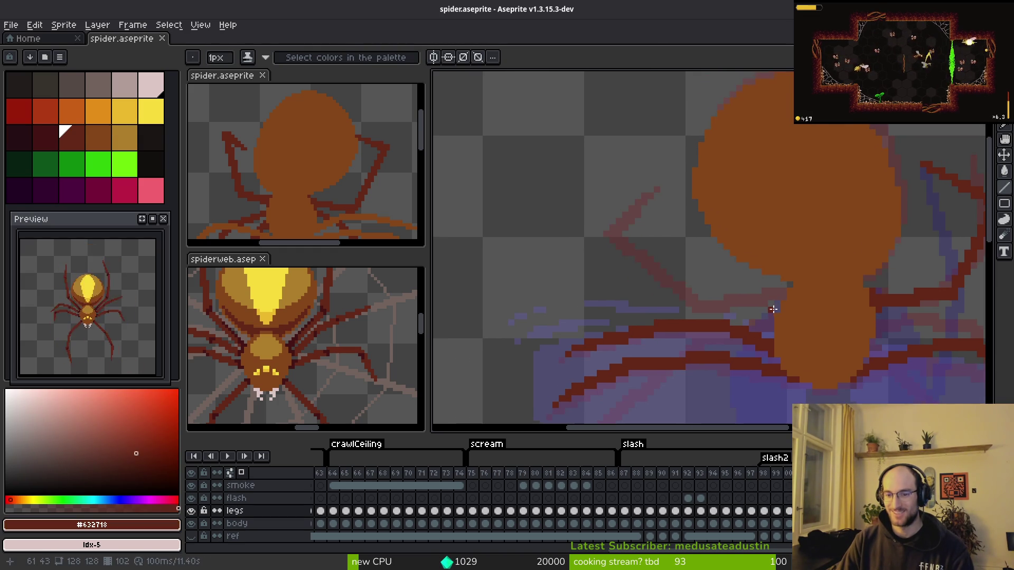
scroll(755, 296, down, 1)
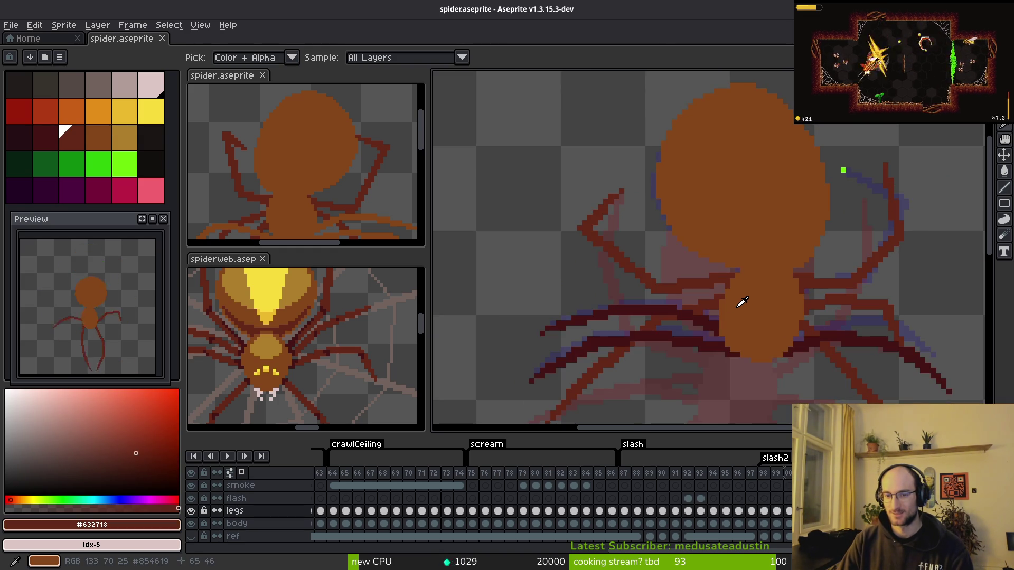
key(Left)
key(Left)
key(Left)
key(Left)
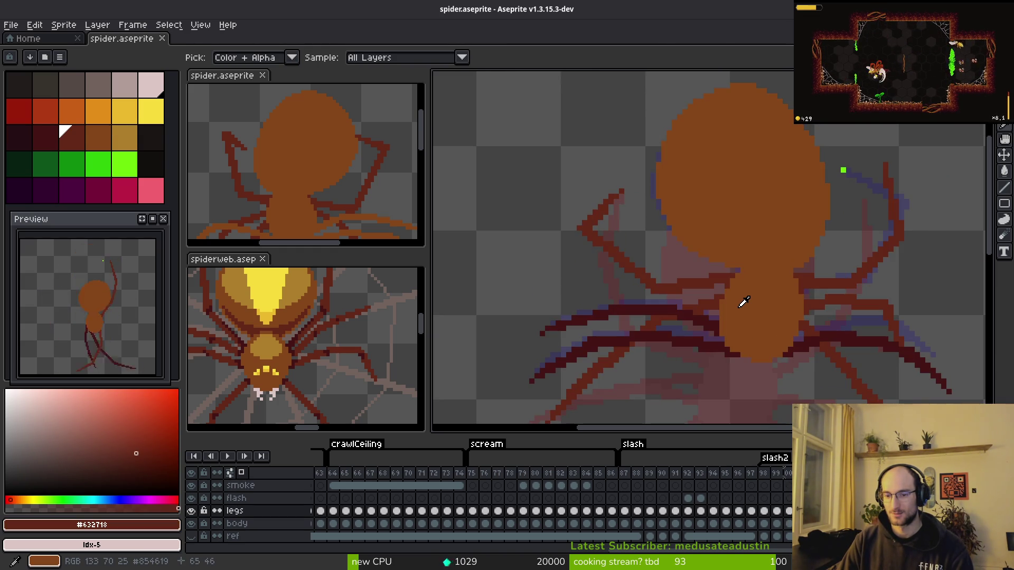
drag(709, 257, 708, 243)
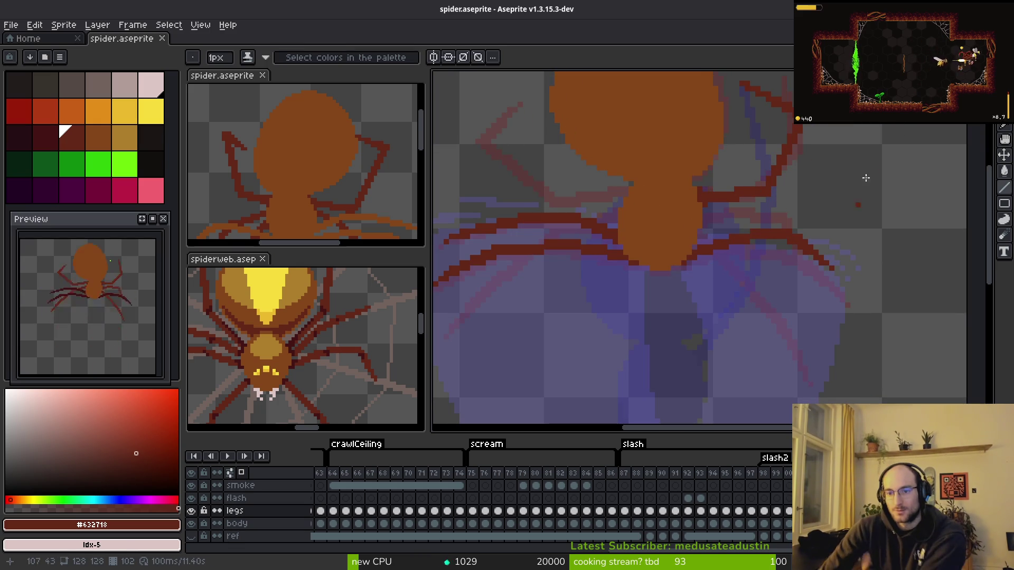
- Draw a short stroke along the upper-right leg and erase a stray pixel at its tip
scroll(715, 265, up, 3)
drag(762, 334, 842, 181)
scroll(768, 273, down, 3)
drag(768, 273, 765, 272)
scroll(847, 239, up, 2)
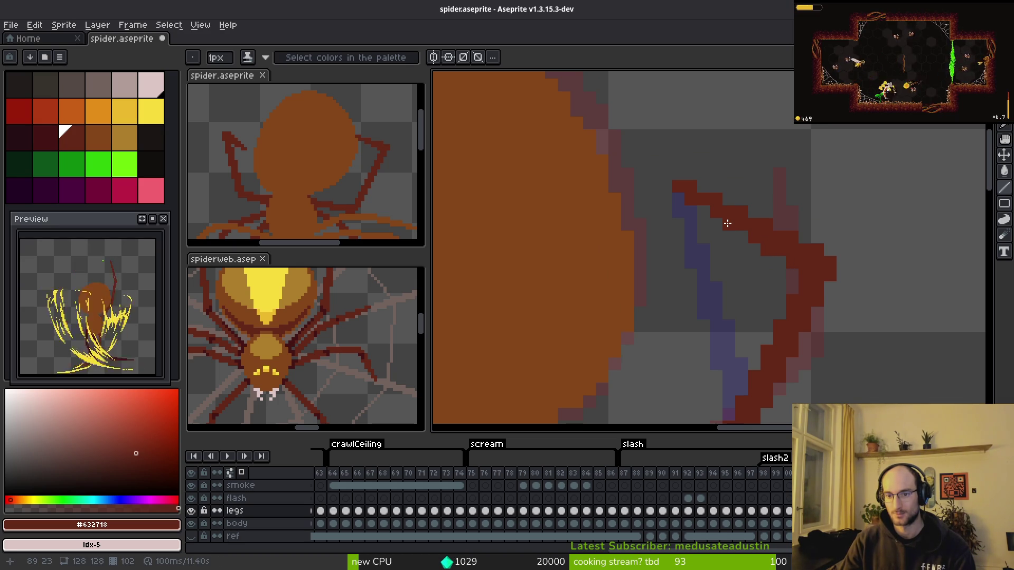
right_click(683, 167)
click(735, 206)
key(ctrl+z)
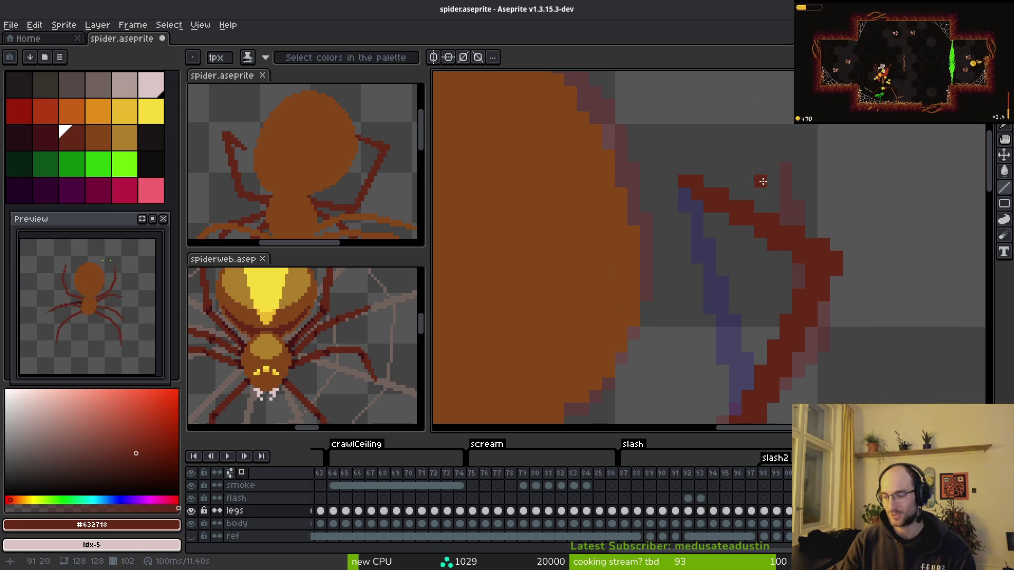
- Switch to the eraser, glance at the Godot project, and return to the zoomed legs
drag(723, 271, 803, 203)
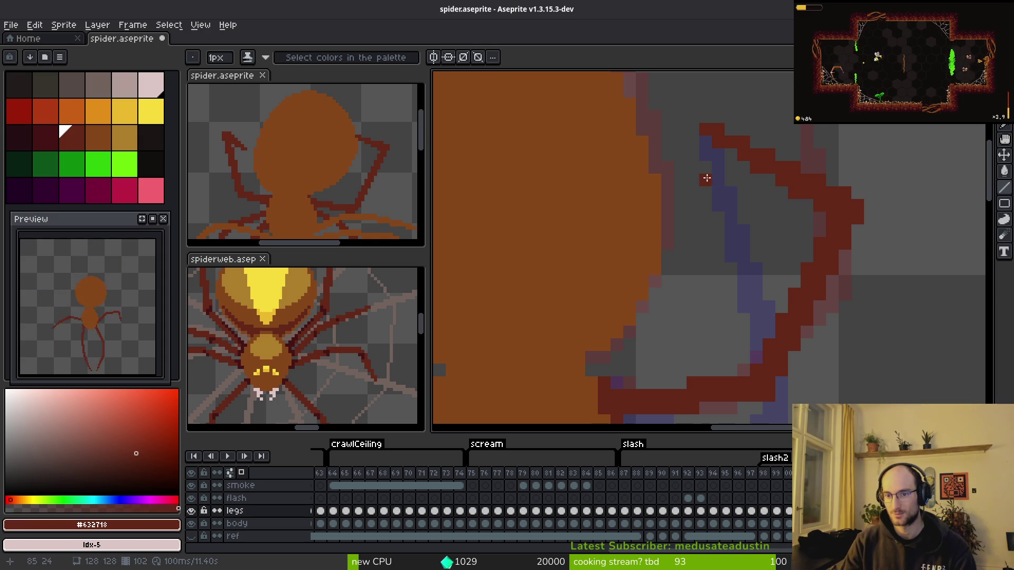
key(e)
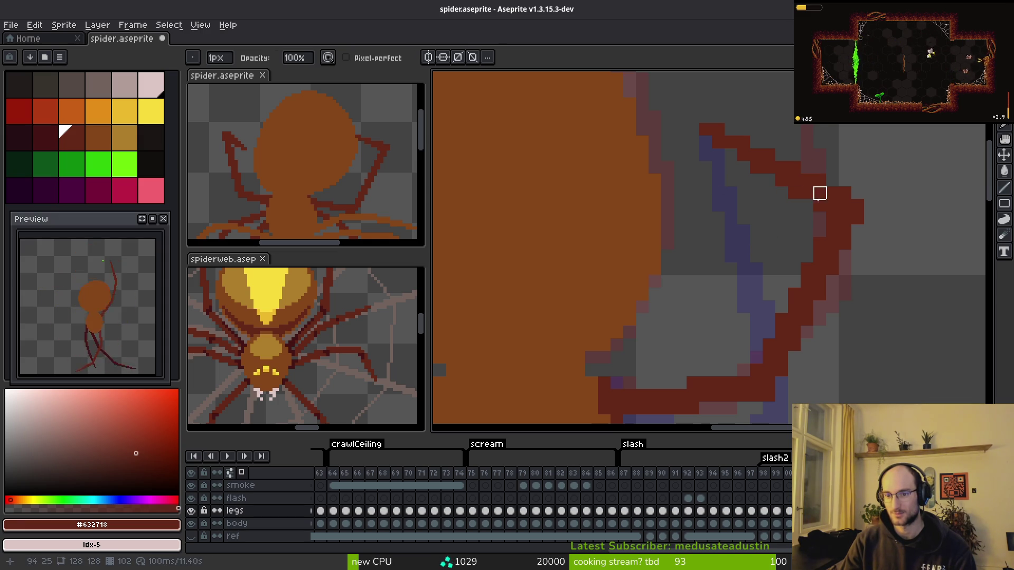
mouse_move(718, 292)
mouse_down()
mouse_move(747, 260)
mouse_move(823, 218)
mouse_up()
key(alt+Tab)
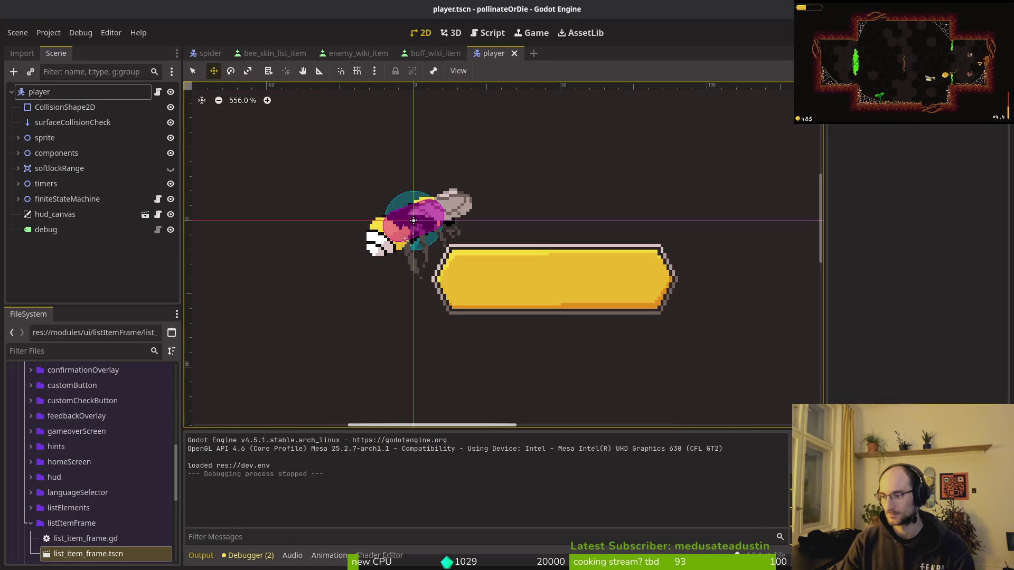
key(alt+Tab)
mouse_move(771, 201)
mouse_down()
mouse_move(769, 233)
mouse_move(747, 276)
mouse_move(808, 250)
mouse_move(782, 242)
mouse_up()
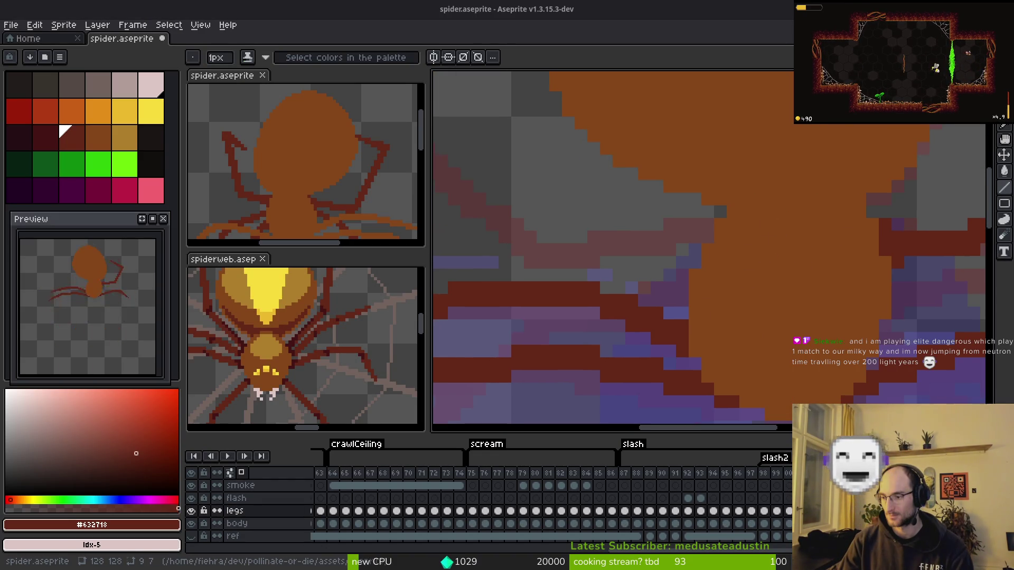
- Place a dark red pixel inside the body and bring the upper legs into view
drag(656, 274, 662, 243)
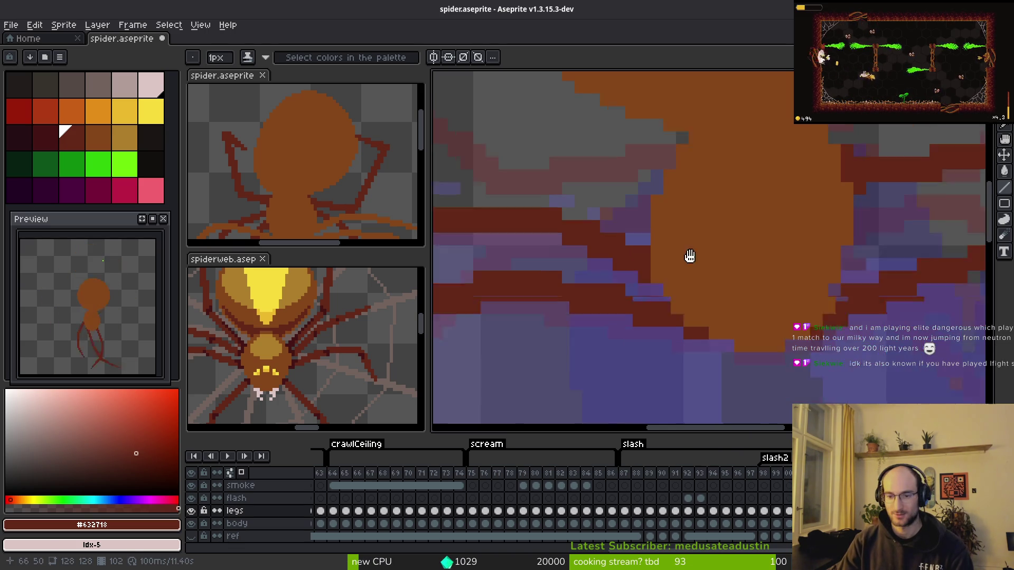
click(679, 241)
scroll(708, 285, down, 2)
mouse_move(710, 308)
mouse_down()
mouse_move(719, 324)
mouse_move(747, 321)
mouse_up()
key(i)
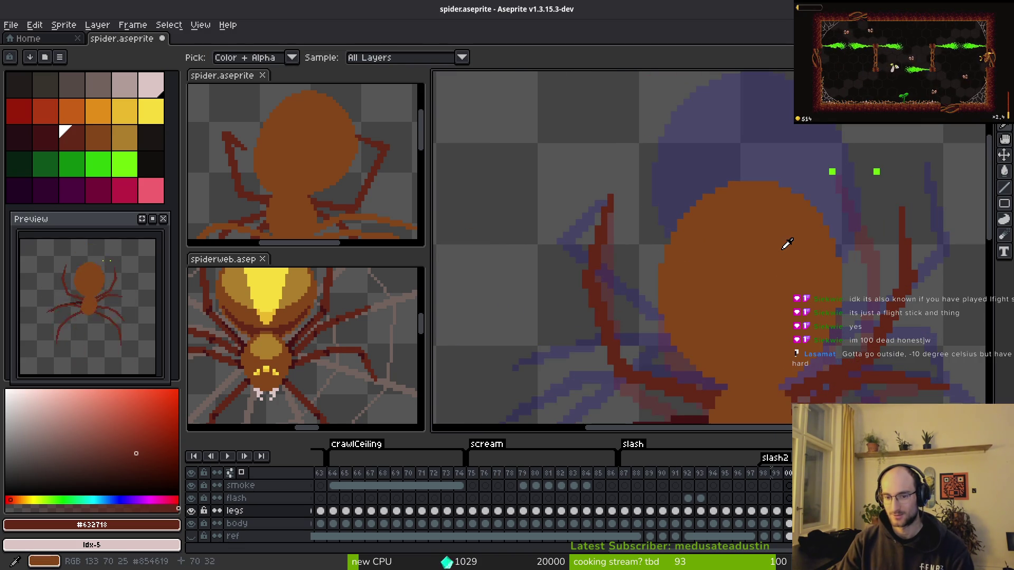
key(b)
drag(708, 301, 695, 259)
key(i)
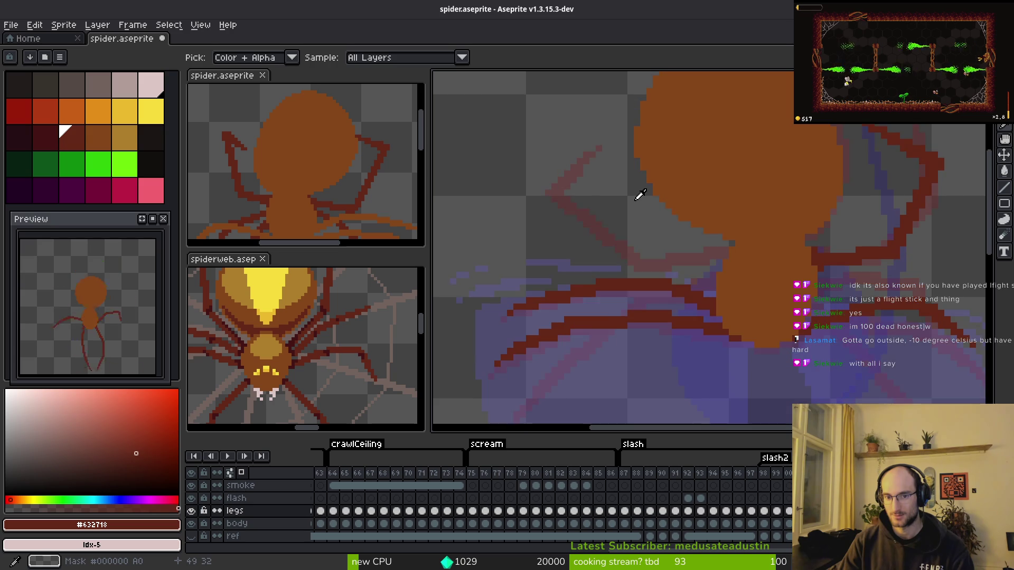
key(b)
scroll(608, 160, up, 1)
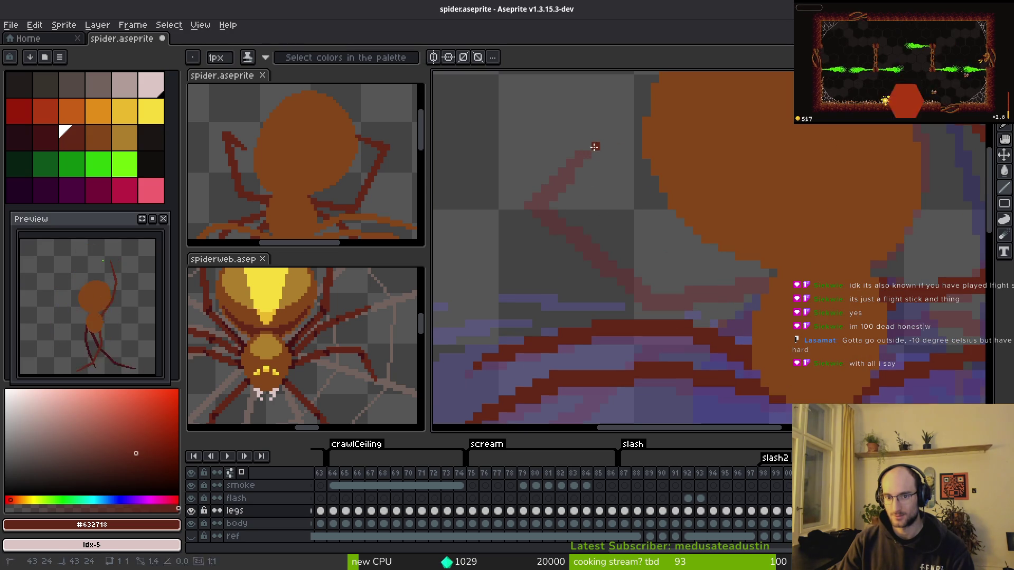
- Redraw the upper-left leg as thickened, bent straight dark red lines, erasing extra end pixels
shift+click(527, 199)
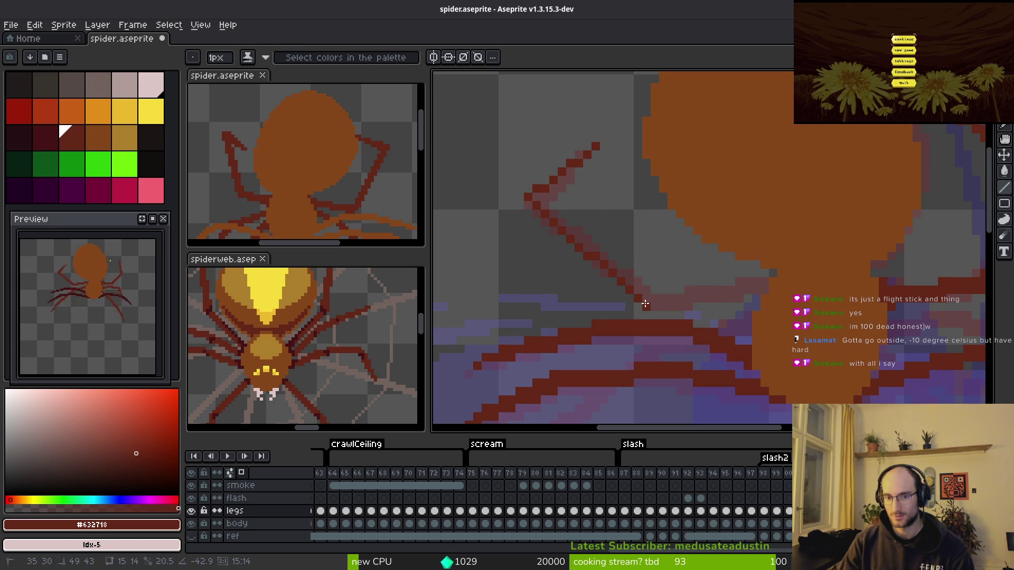
shift+click(645, 303)
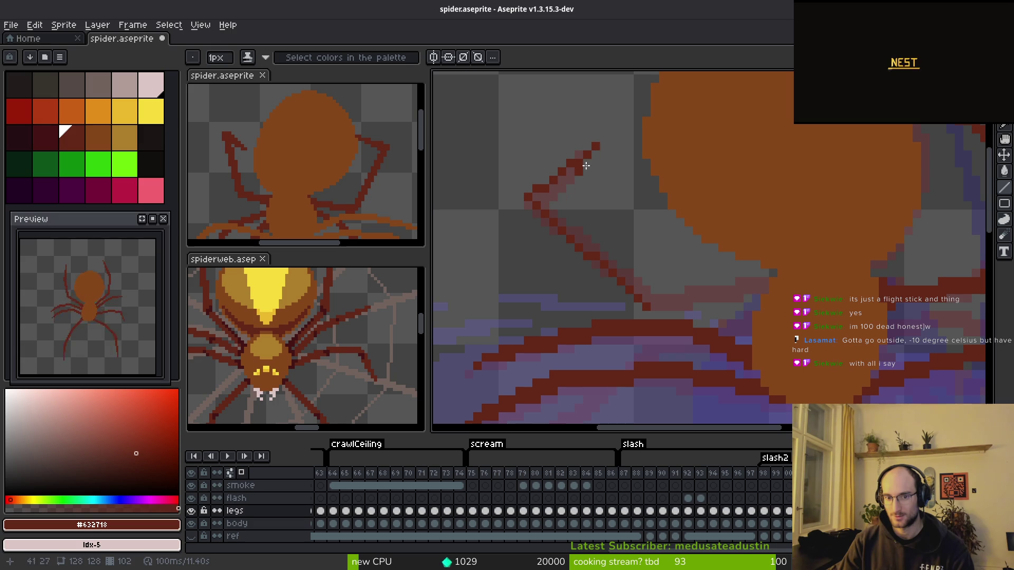
shift+click(597, 145)
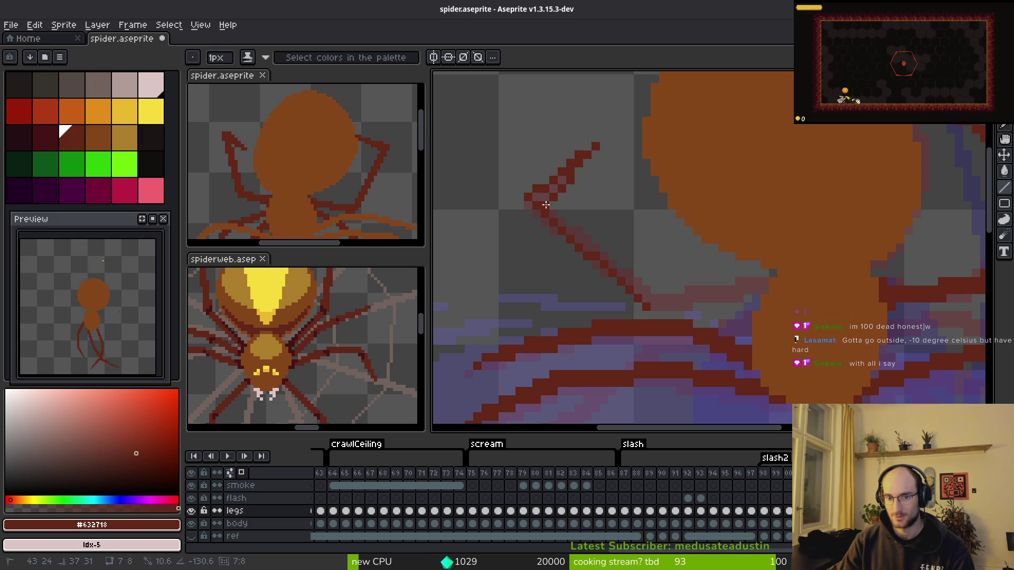
shift+click(546, 202)
key(ctrl+z)
shift+click(549, 192)
mouse_move(577, 175)
mouse_down()
mouse_move(540, 197)
mouse_move(656, 295)
mouse_move(653, 303)
mouse_up()
right_click(653, 303)
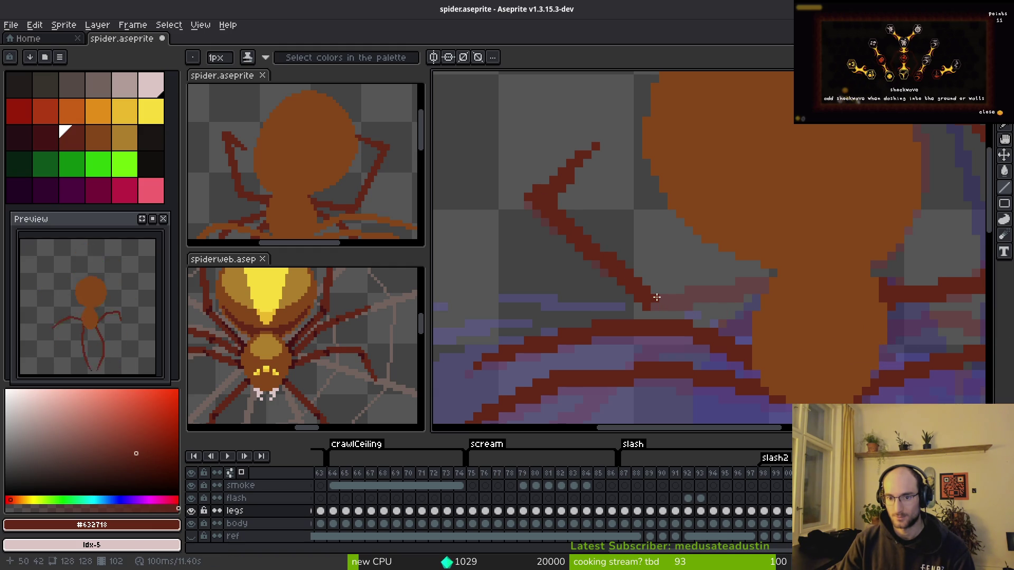
- Draw a lower dark red leg stroke reaching right, comparing it against the adjacent frame
drag(656, 297, 770, 282)
key(alt)
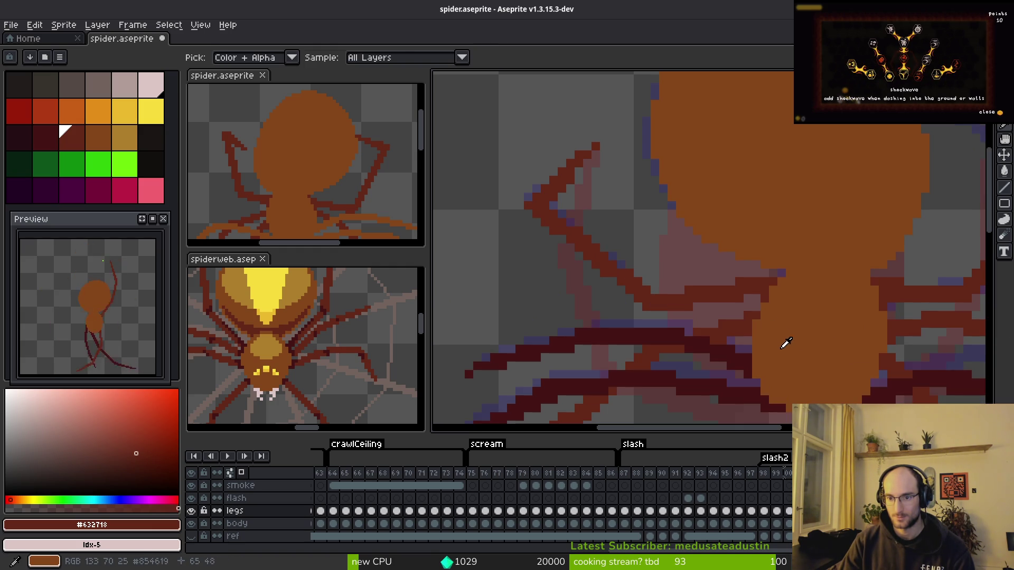
key(Right)
key(Left)
key(Right)
key(Left)
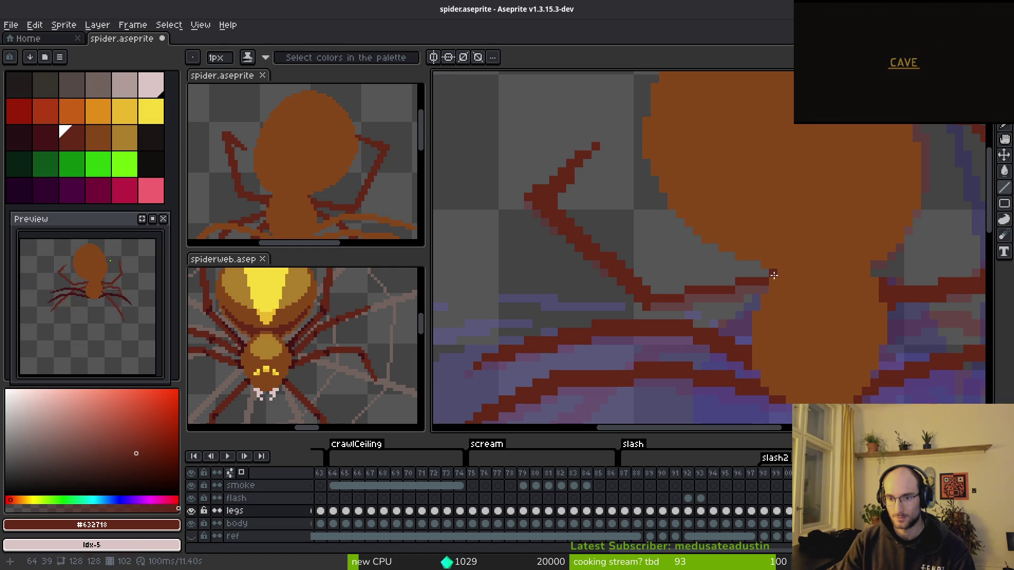
shift+click(654, 309)
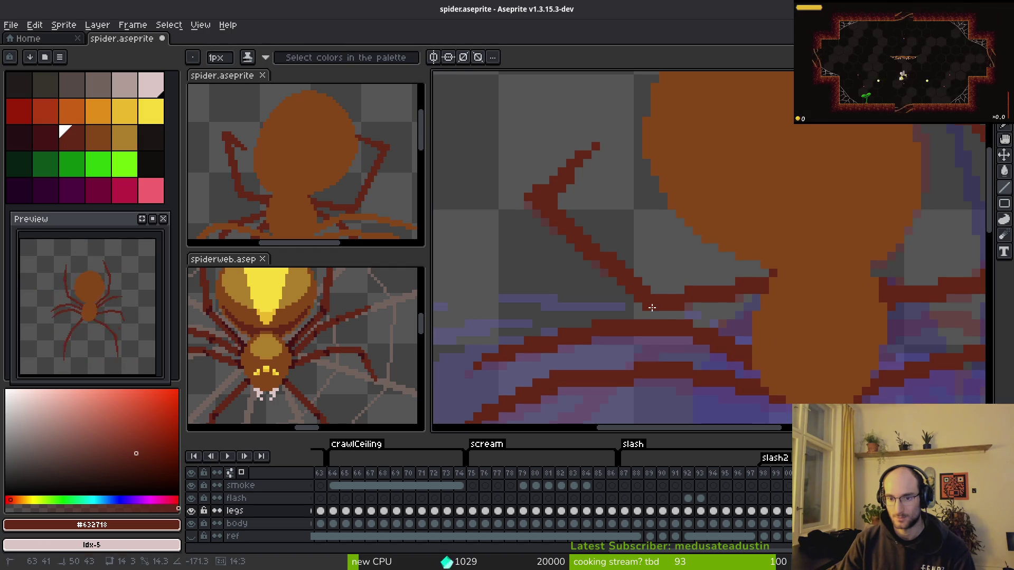
key(alt)
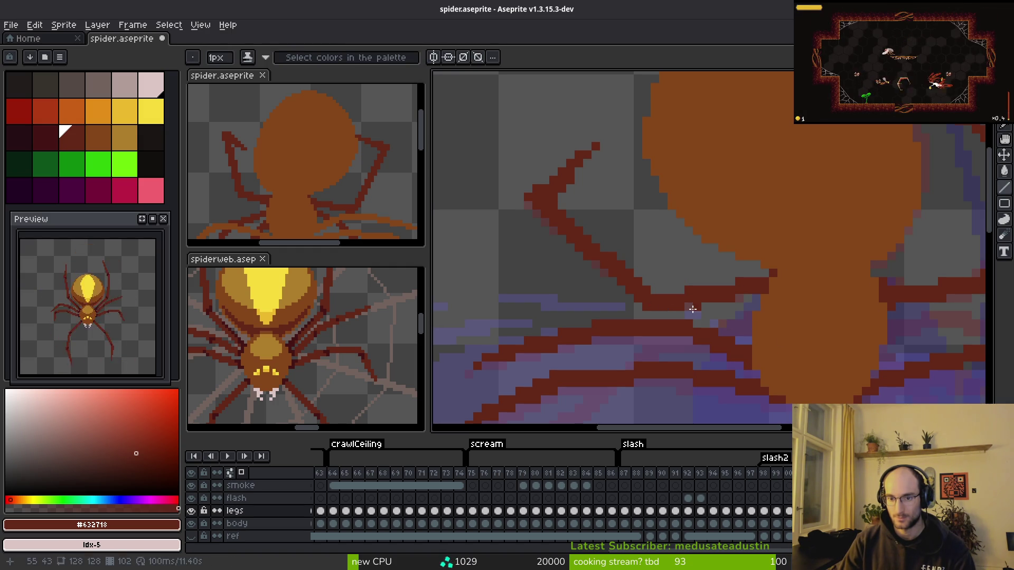
key(alt)
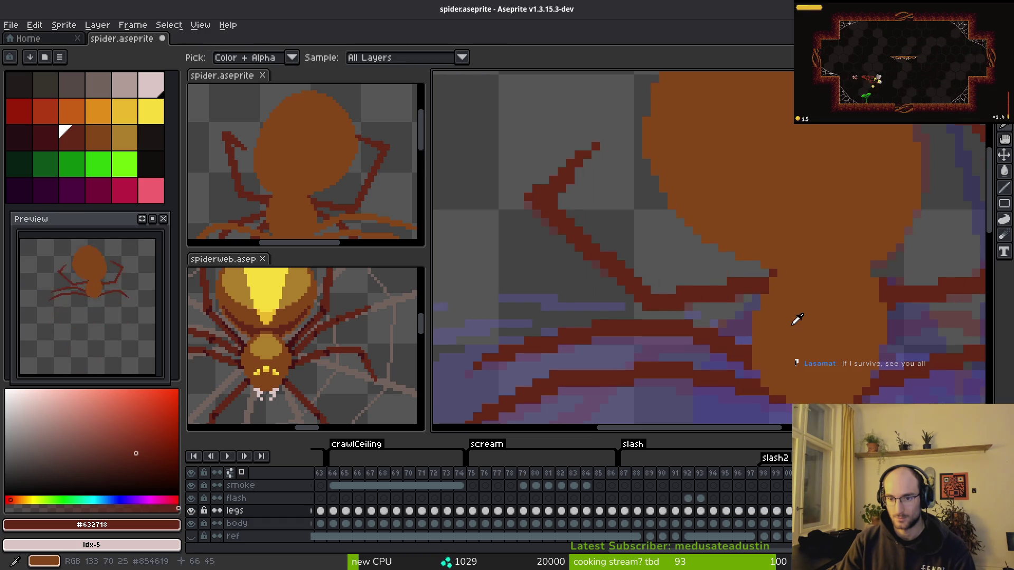
scroll(766, 323, down, 1)
scroll(765, 323, down, 2)
key(alt)
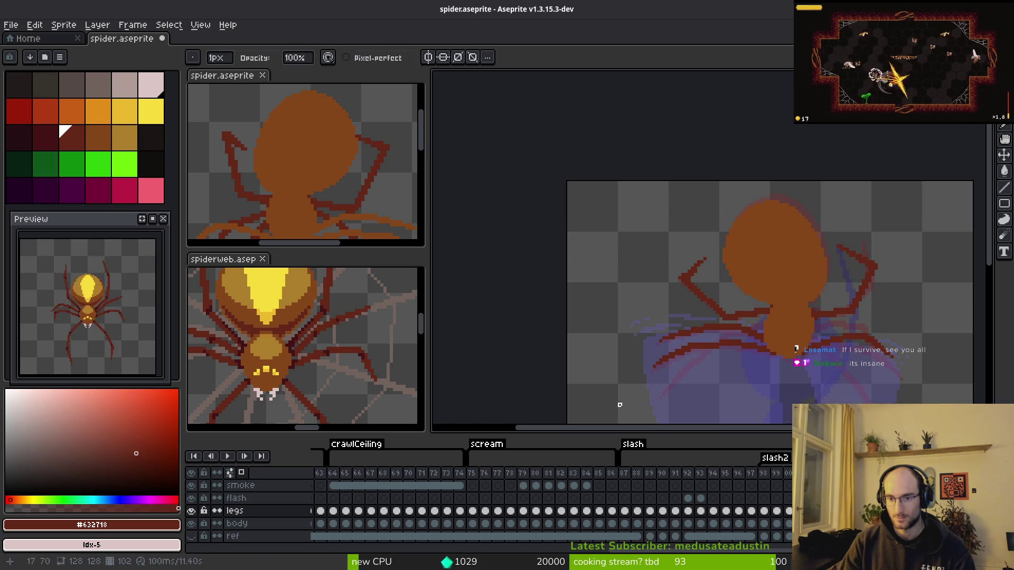
- Hide onion skinning and play the spider animation zoomed out against the dark background
key(F3)
drag(527, 411, 423, 344)
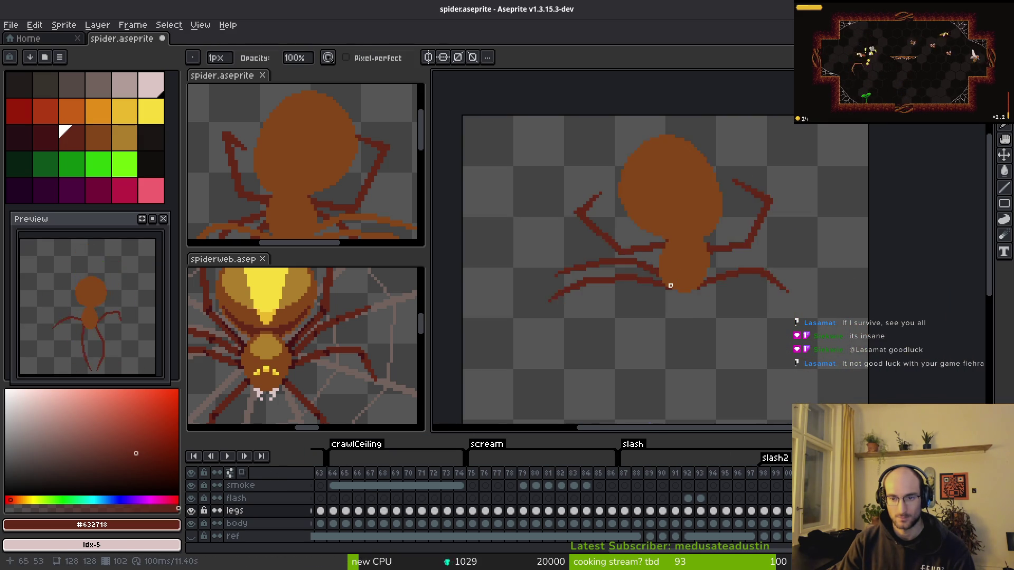
key(alt)
key(Return)
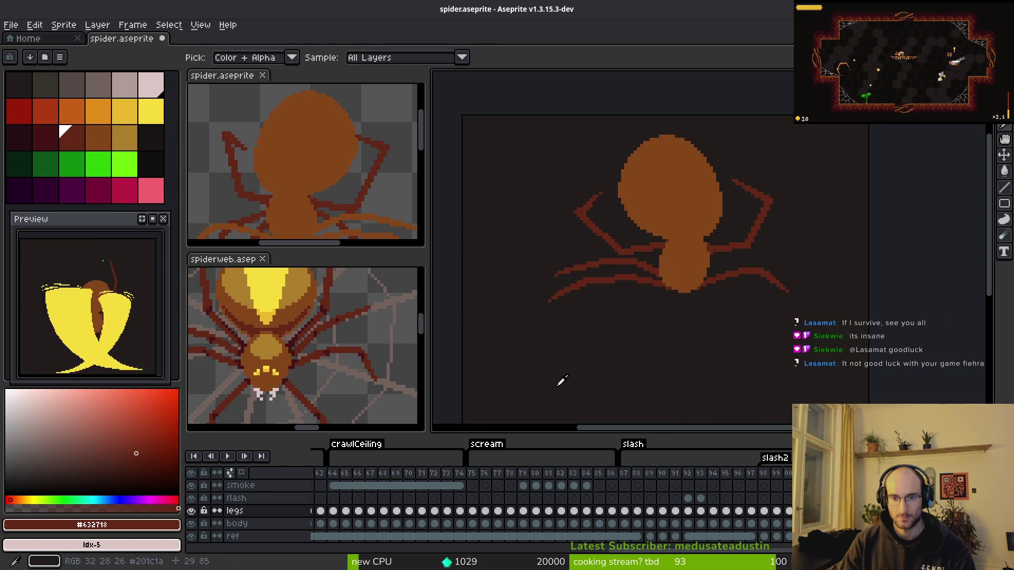
scroll(667, 297, down, 2)
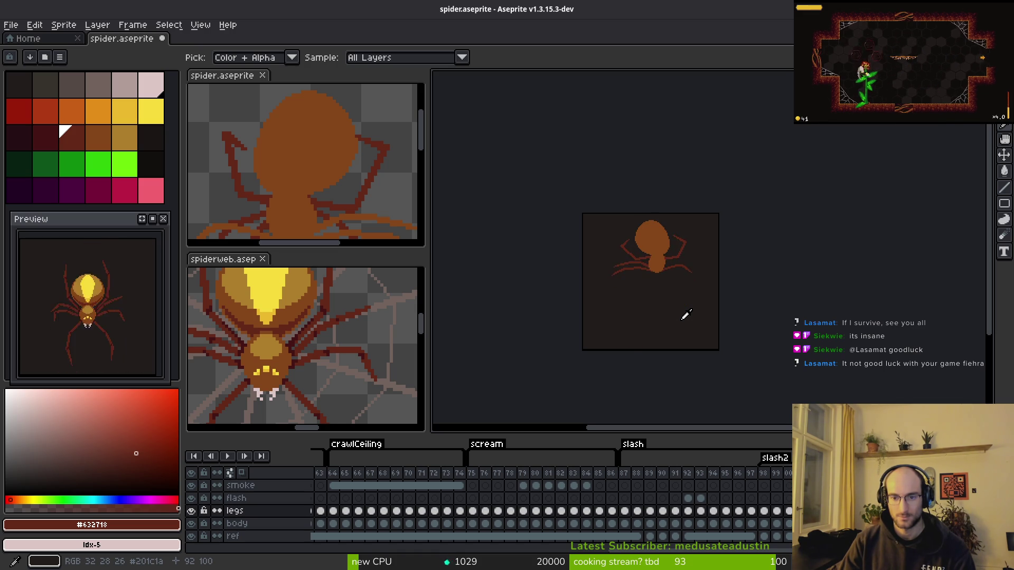
- Choose a darker red from the palette for drawing the legs
key(b)
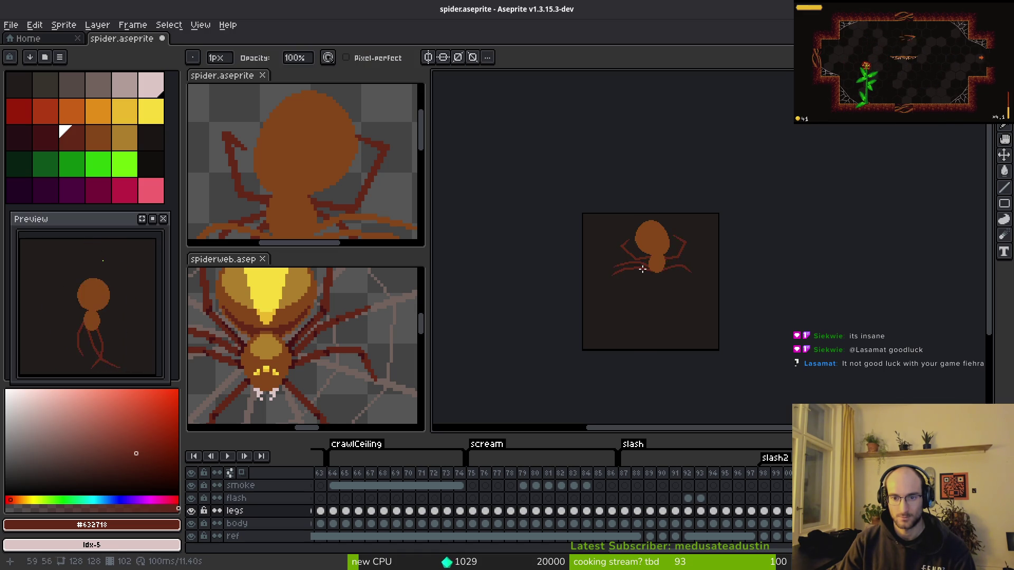
scroll(641, 248, up, 5)
click(54, 161)
click(37, 136)
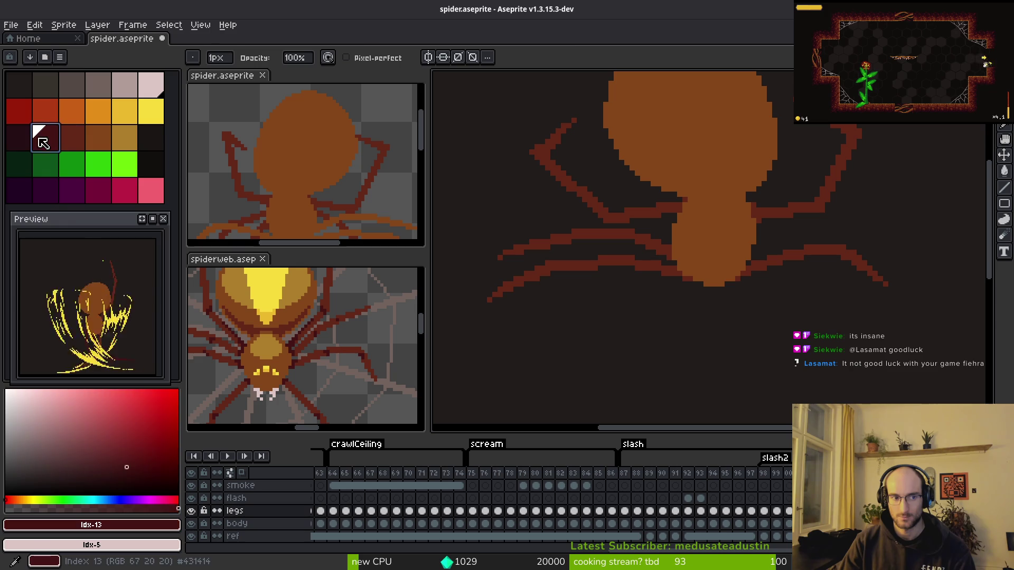
key(w)
click(626, 240)
click(614, 261)
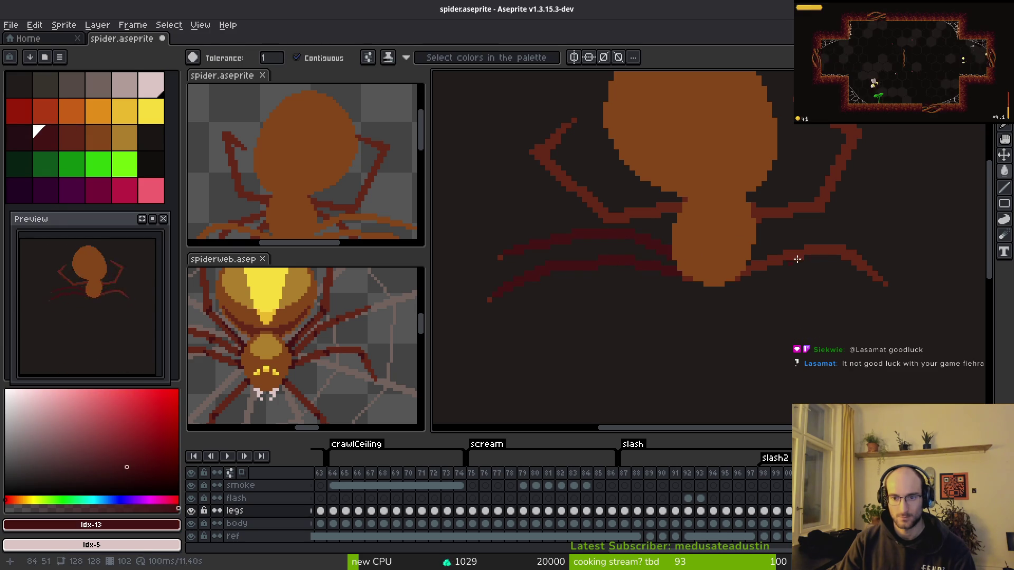
click(833, 248)
scroll(738, 282, up, 2)
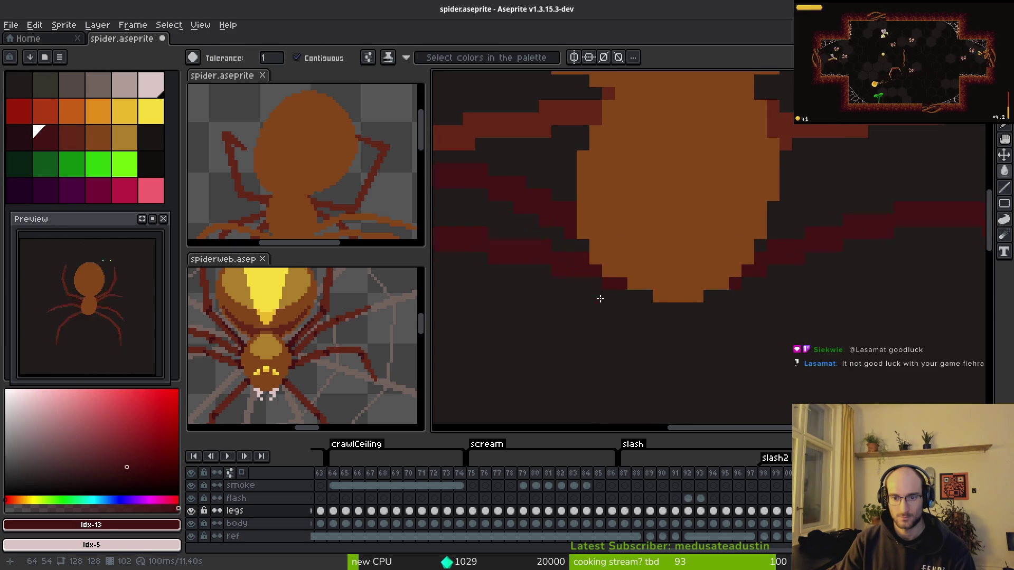
scroll(803, 294, down, 1)
scroll(803, 294, up, 1)
scroll(604, 312, down, 3)
scroll(781, 274, up, 3)
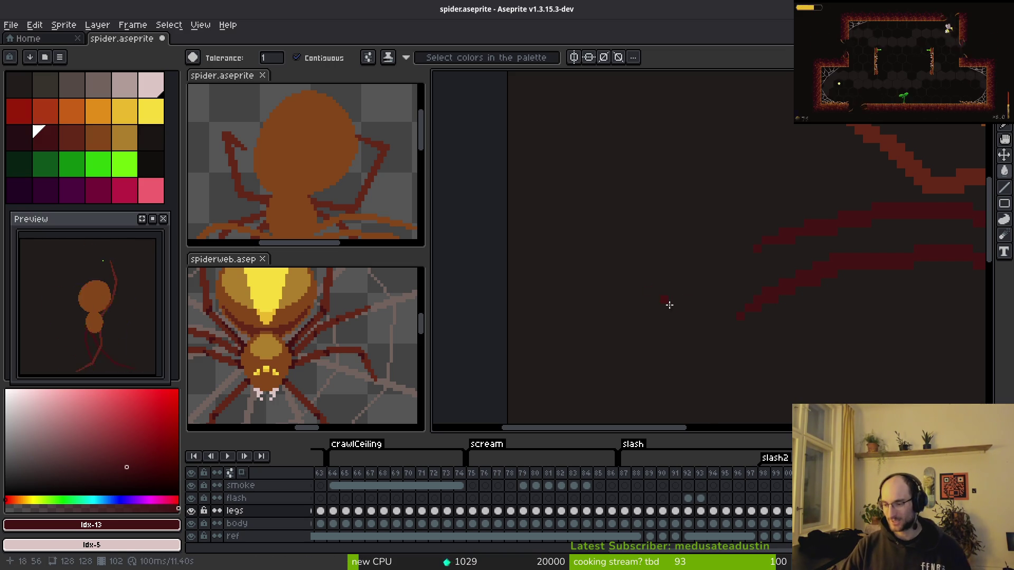
scroll(791, 307, right, 5)
scroll(803, 306, right, 1)
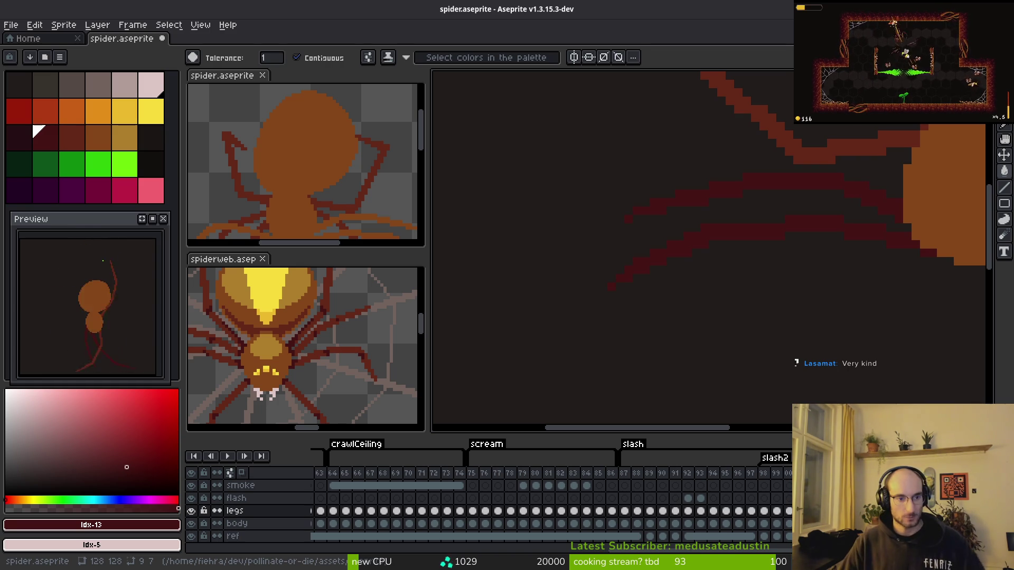
key(Return)
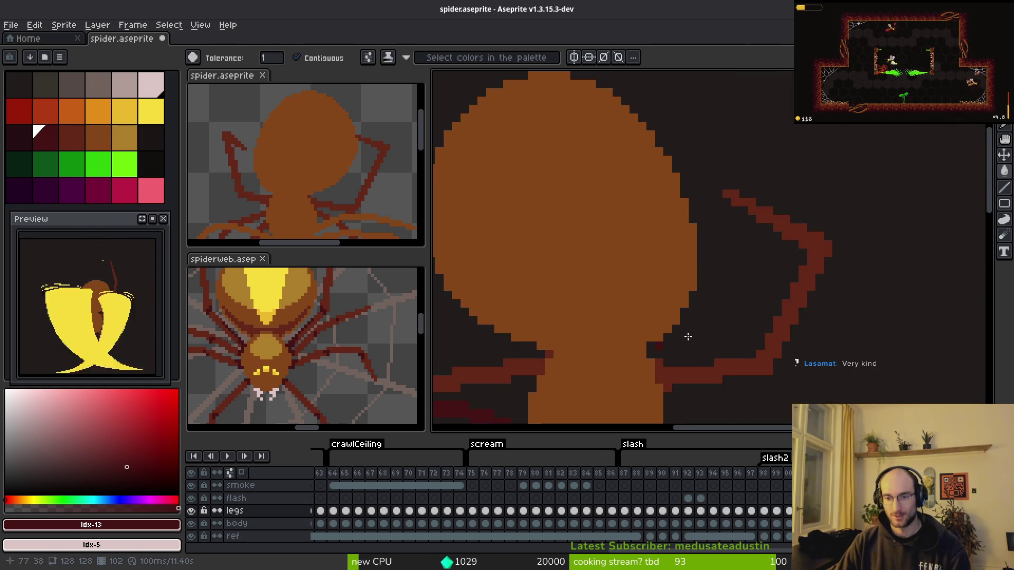
- Sample the legs' dark red #63271B and fill a gap pixel in the right leg outline
key(i)
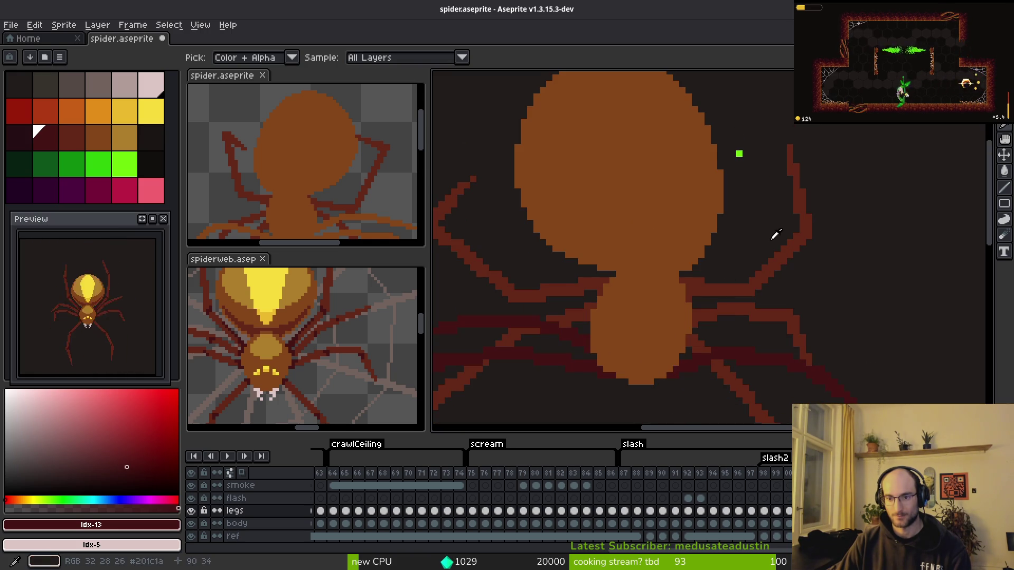
scroll(794, 248, up, 3)
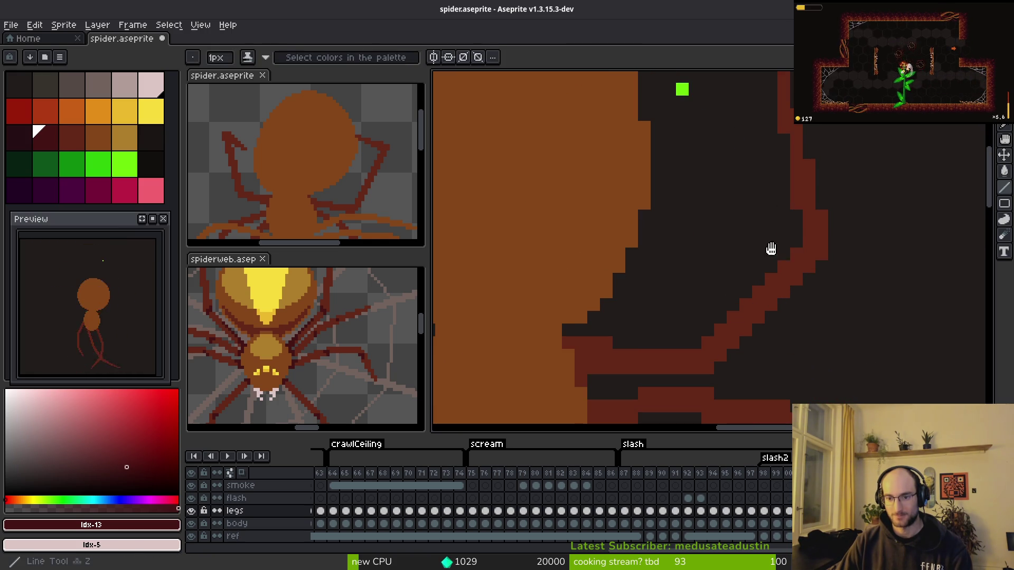
alt+click(707, 369)
click(788, 254)
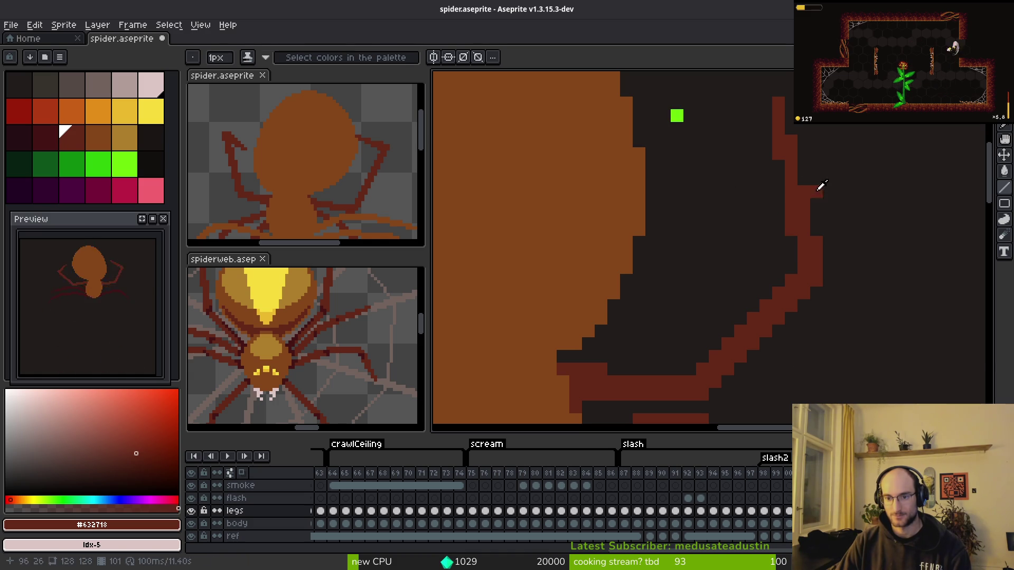
key(i)
key(Right)
key(Left)
key(Right)
- Flip between neighbouring frames to compare the right leg's pose
scroll(747, 222, down, 2)
key(Left)
key(Right)
key(Right)
key(Left)
key(Left)
key(Right)
key(b)
scroll(770, 230, up, 2)
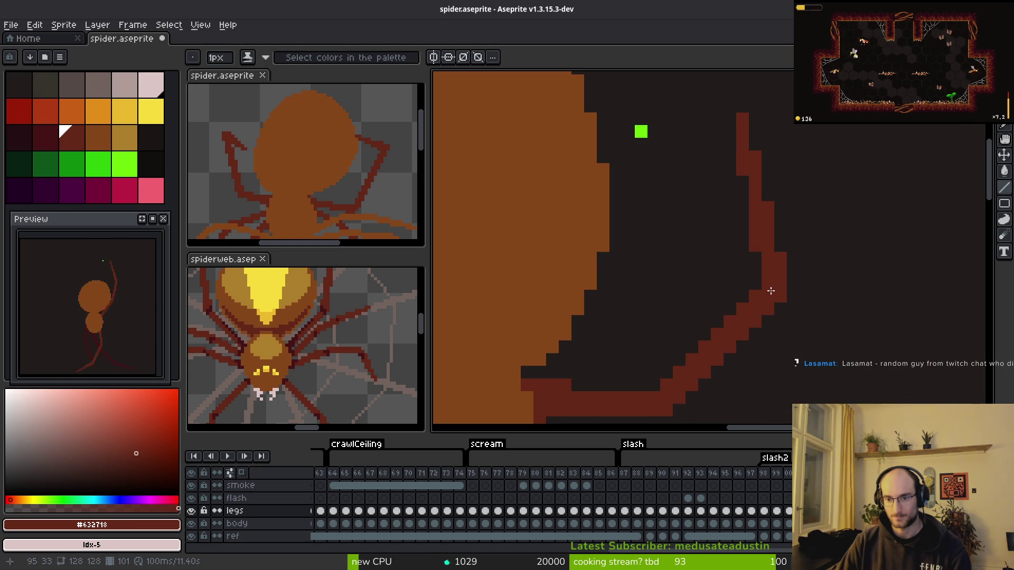
key(i)
key(Left)
key(Right)
key(Right)
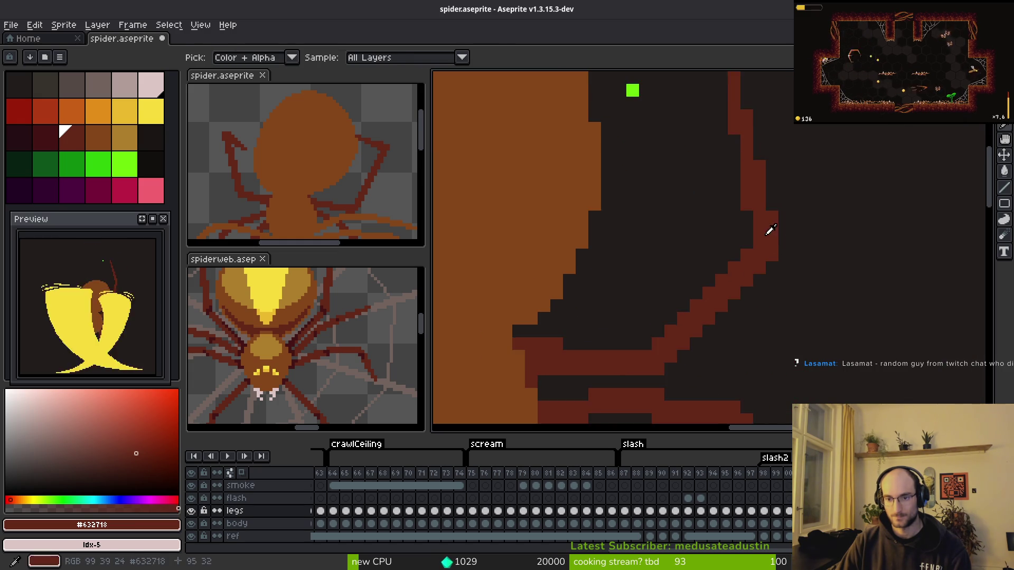
key(b)
key(Right)
- Redraw the right leg's bend and outer edge, adding a straight dark-red segment up-left
drag(707, 330, 722, 305)
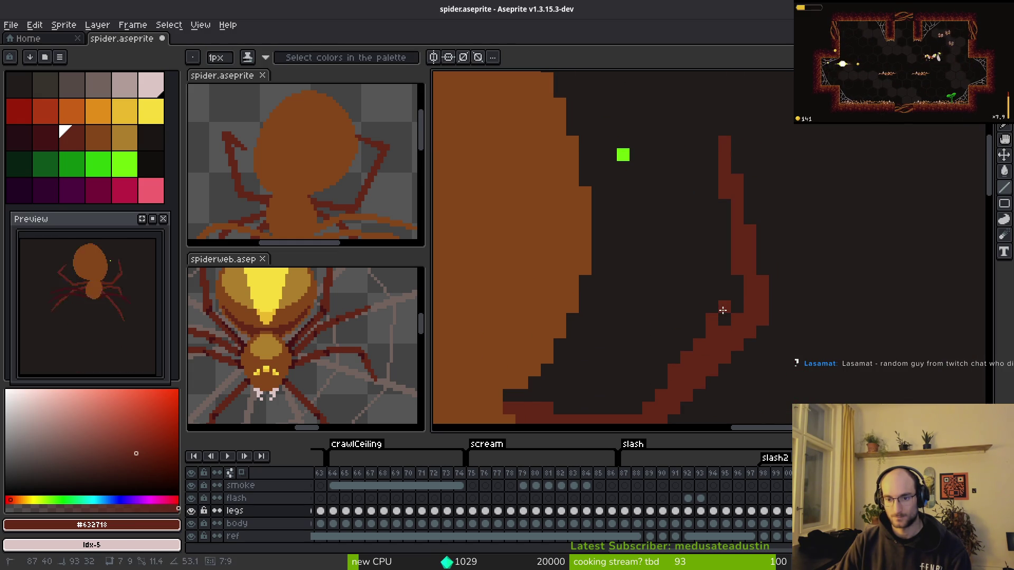
key(e)
mouse_move(736, 356)
mouse_down()
mouse_move(762, 306)
mouse_move(727, 302)
mouse_move(707, 259)
mouse_up()
key(b)
key(e)
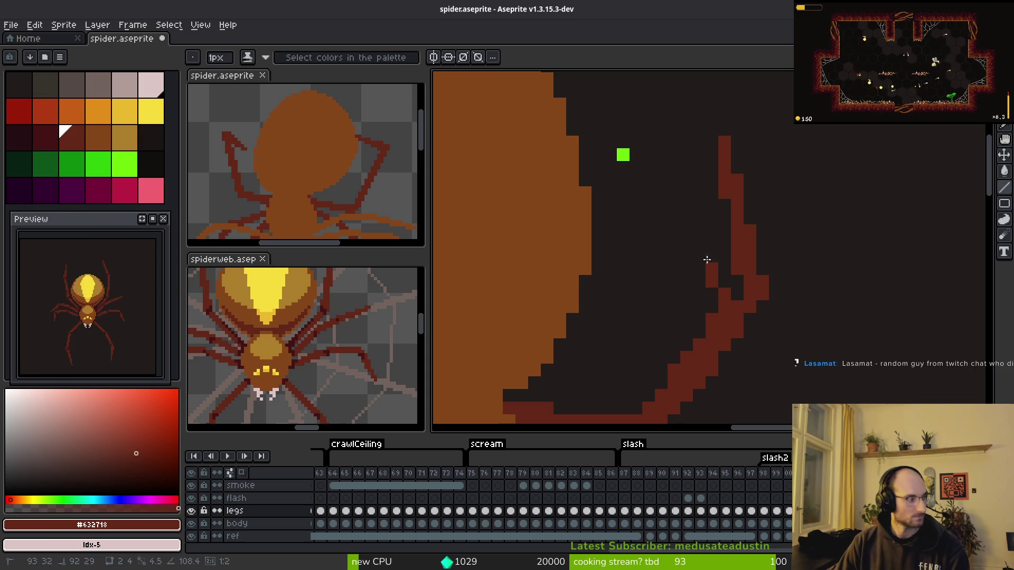
mouse_move(692, 199)
mouse_down()
mouse_move(671, 176)
mouse_move(736, 288)
mouse_move(743, 293)
mouse_move(736, 240)
mouse_move(774, 292)
mouse_move(763, 294)
mouse_move(730, 217)
mouse_move(731, 267)
mouse_move(723, 206)
mouse_move(763, 193)
mouse_up()
key(e)
scroll(763, 193, up, 2)
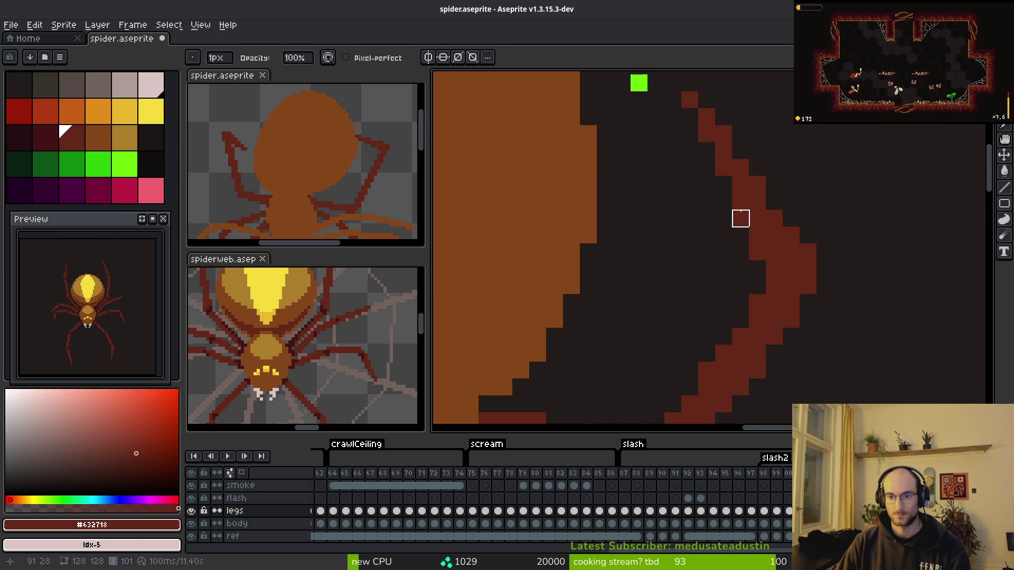
- Save spider.aseprite and zoom in on the right leg while alternating Eraser and Pencil
key(ctrl+s)
drag(758, 288, 741, 239)
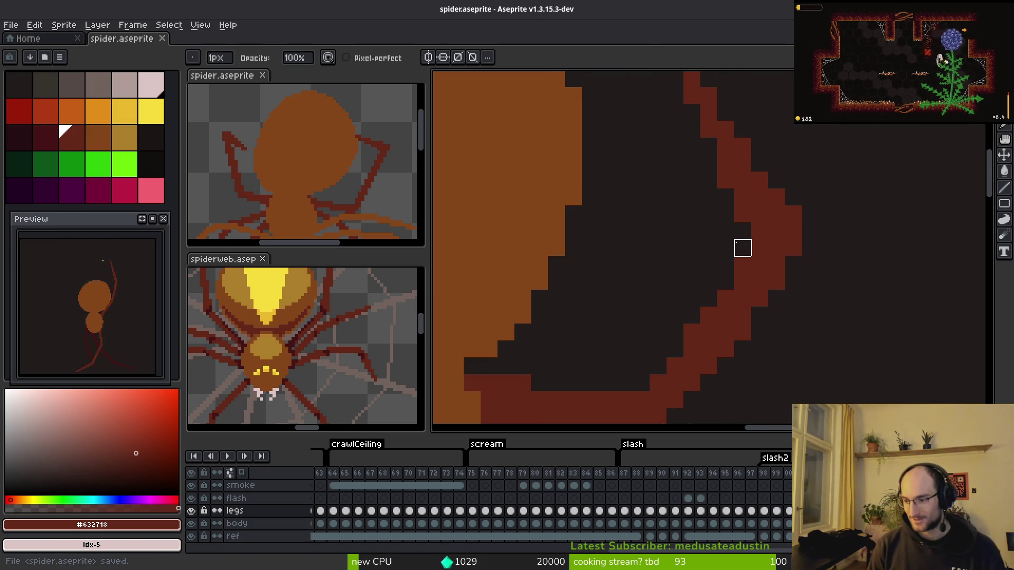
scroll(741, 266, right, 1)
key(e)
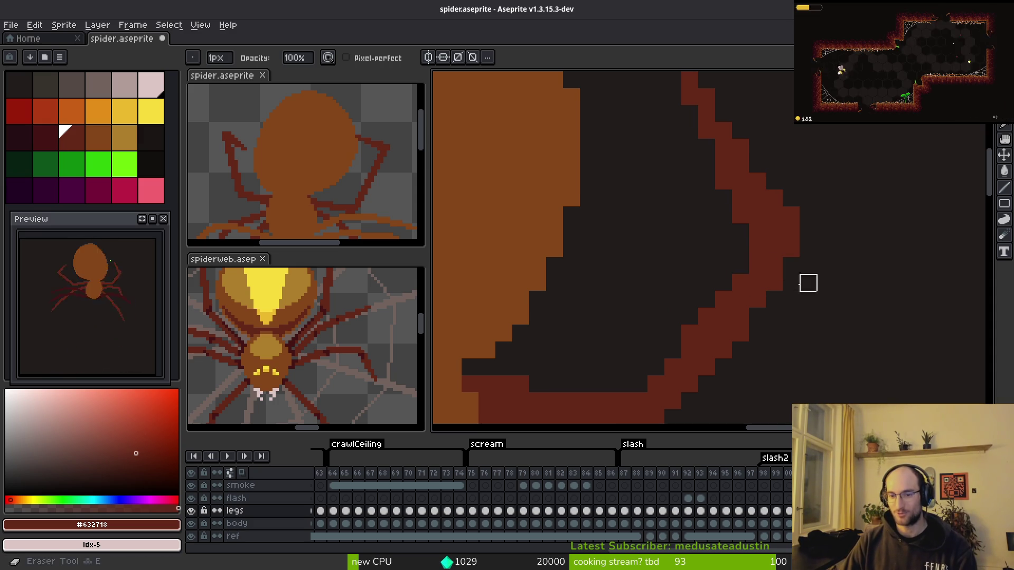
scroll(812, 238, down, 2)
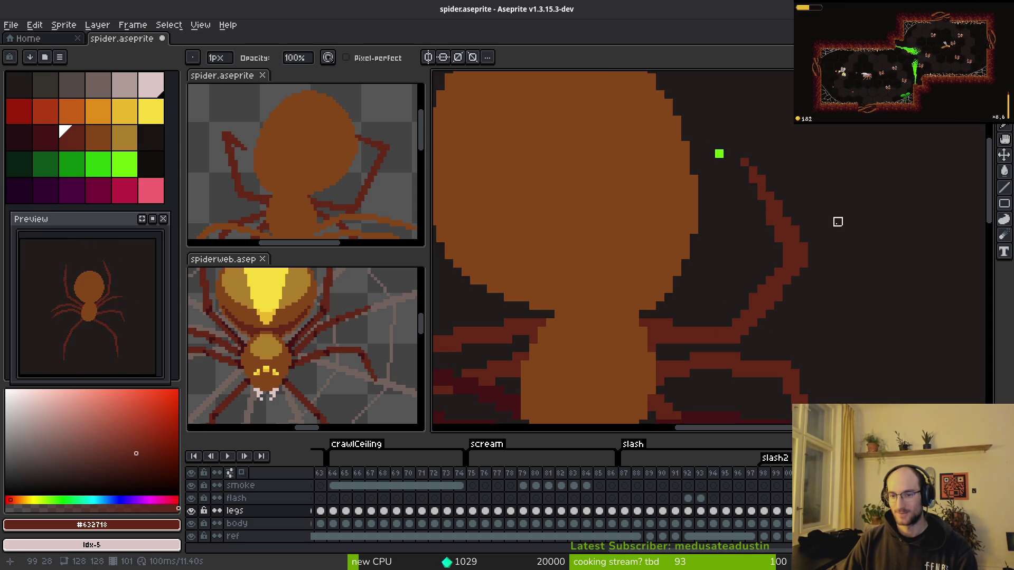
key(b)
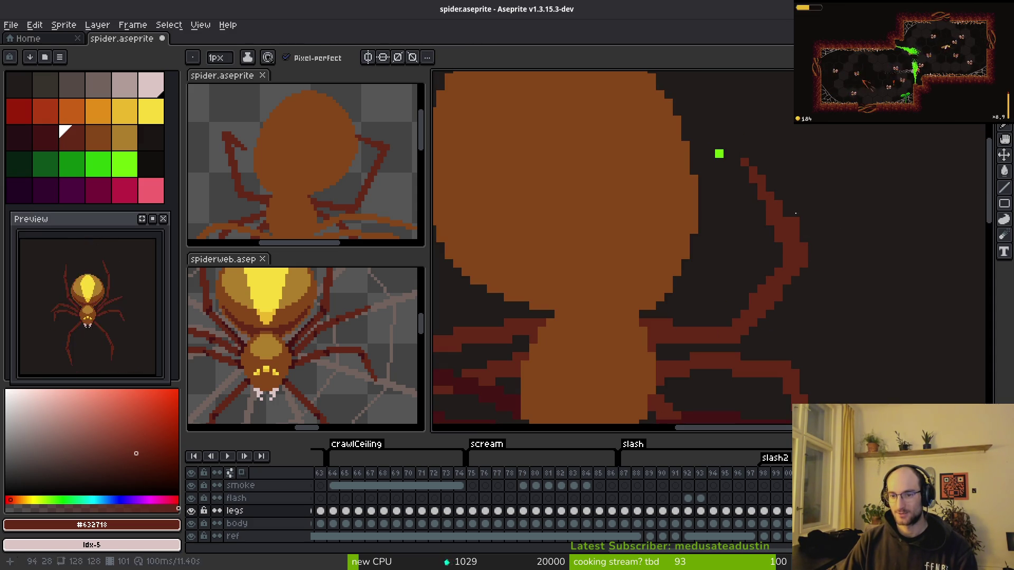
scroll(778, 210, down, 2)
scroll(838, 240, up, 3)
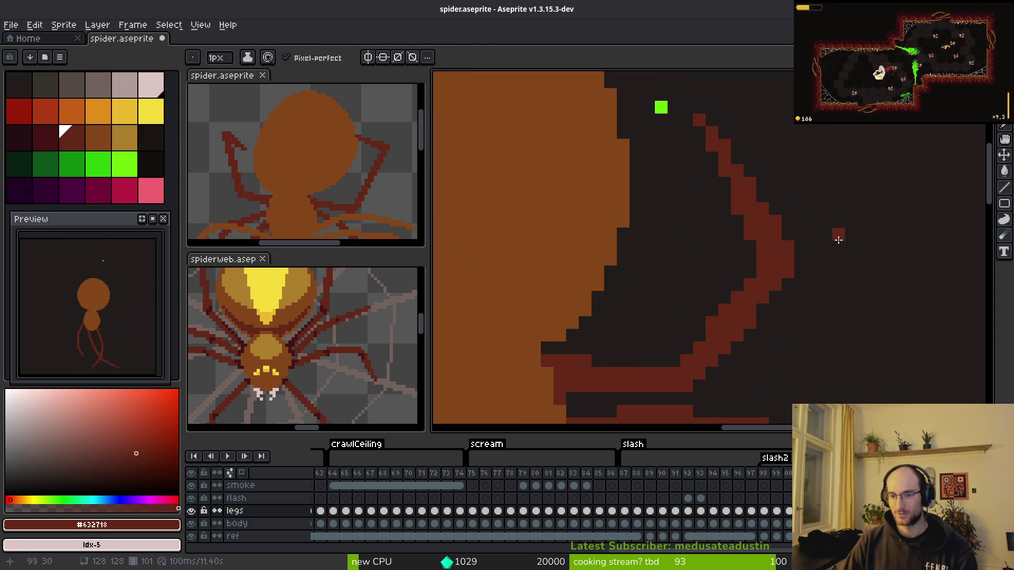
scroll(839, 240, down, 4)
scroll(833, 275, up, 4)
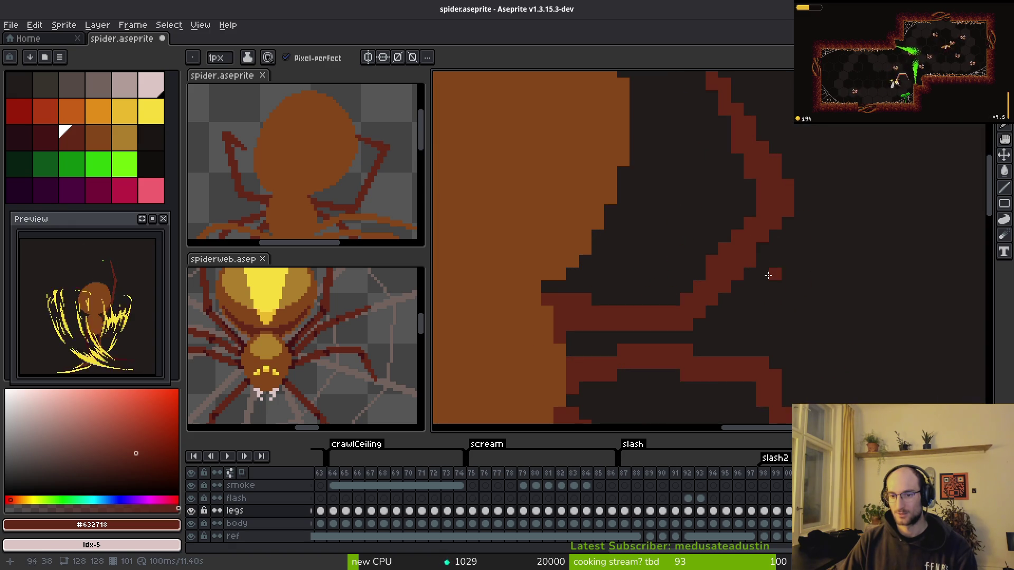
key(e)
scroll(839, 274, down, 3)
scroll(815, 278, up, 3)
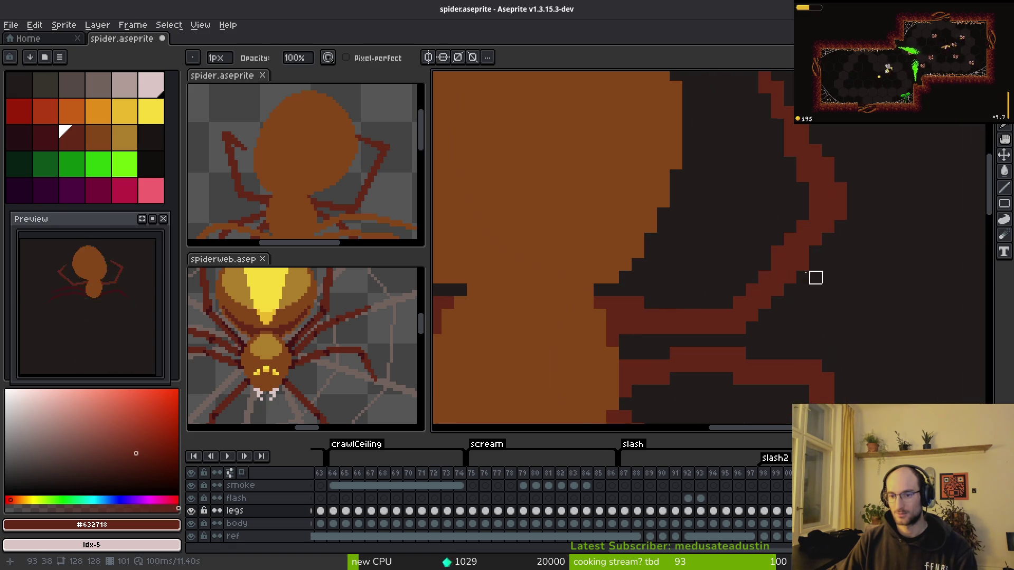
scroll(883, 279, down, 3)
scroll(882, 285, down, 1)
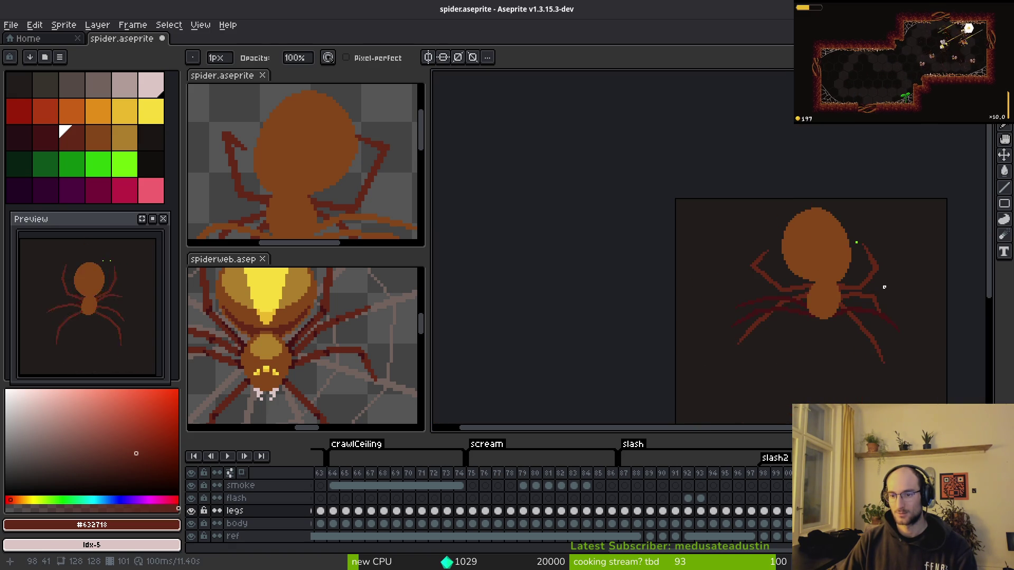
scroll(884, 231, up, 4)
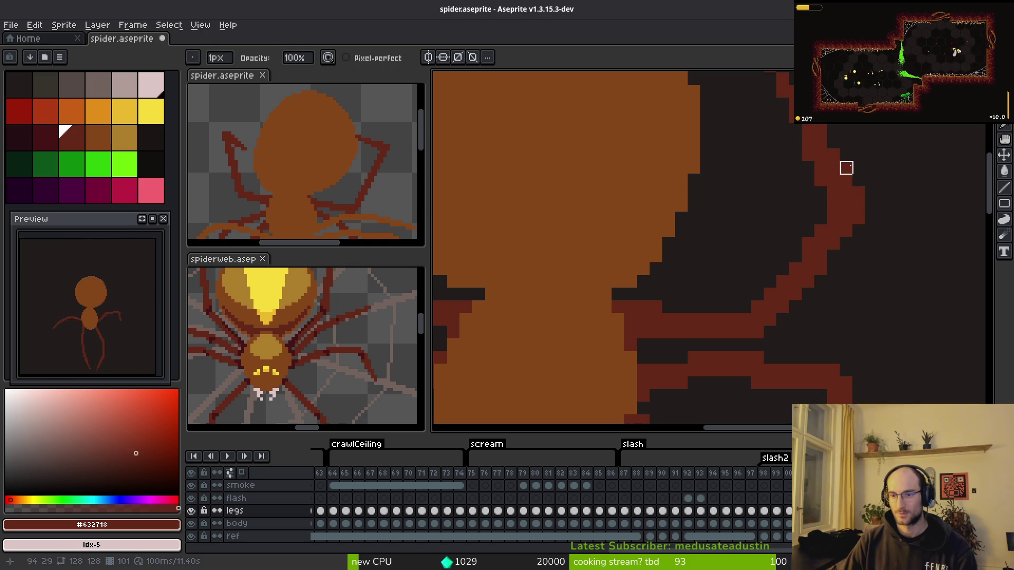
scroll(909, 168, up, 2)
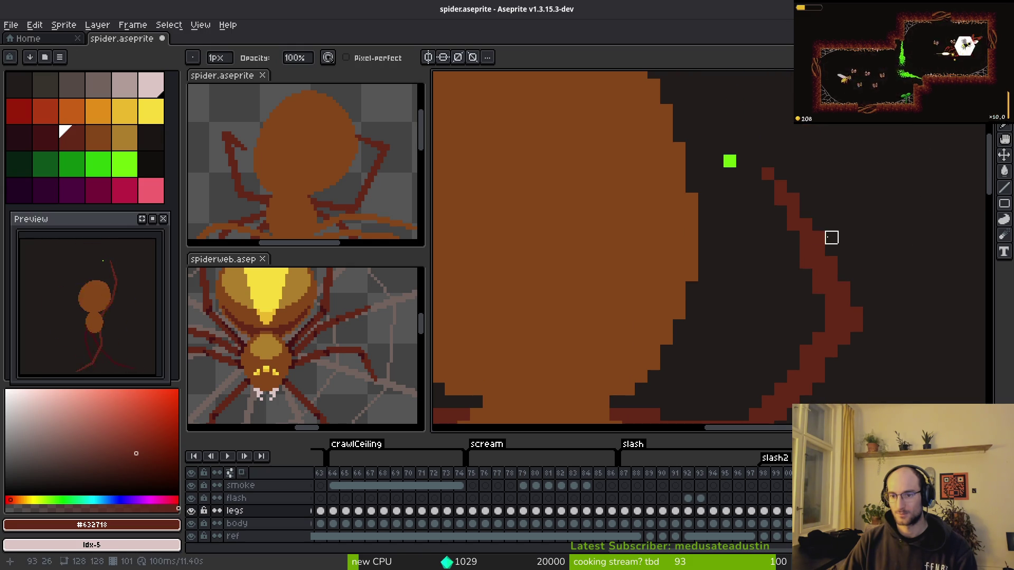
scroll(866, 197, down, 3)
scroll(880, 201, up, 3)
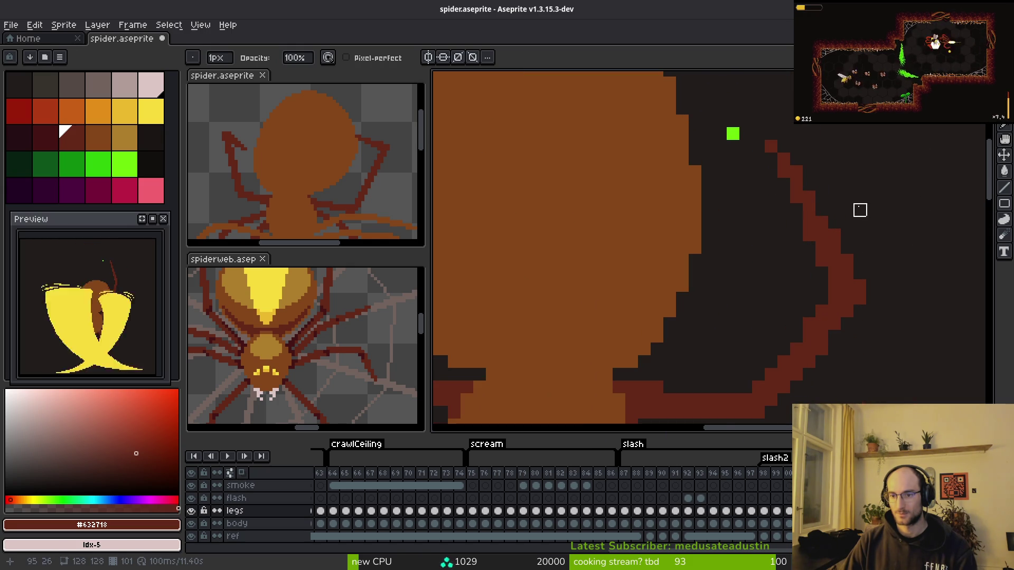
- Select and delete the old pixels at the tip of the right leg
key(m)
drag(749, 113, 842, 206)
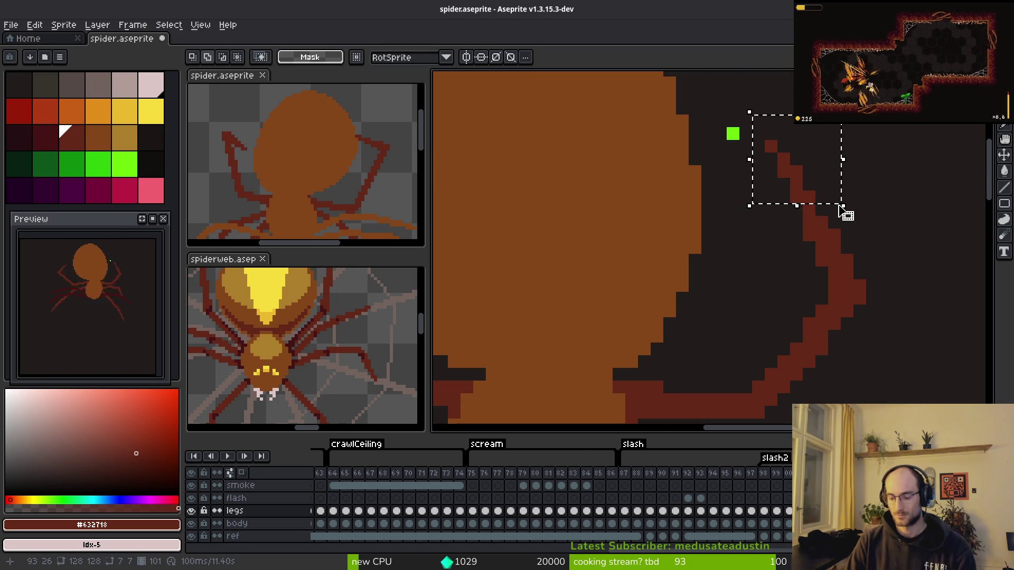
key(Delete)
drag(766, 141, 840, 196)
key(Delete)
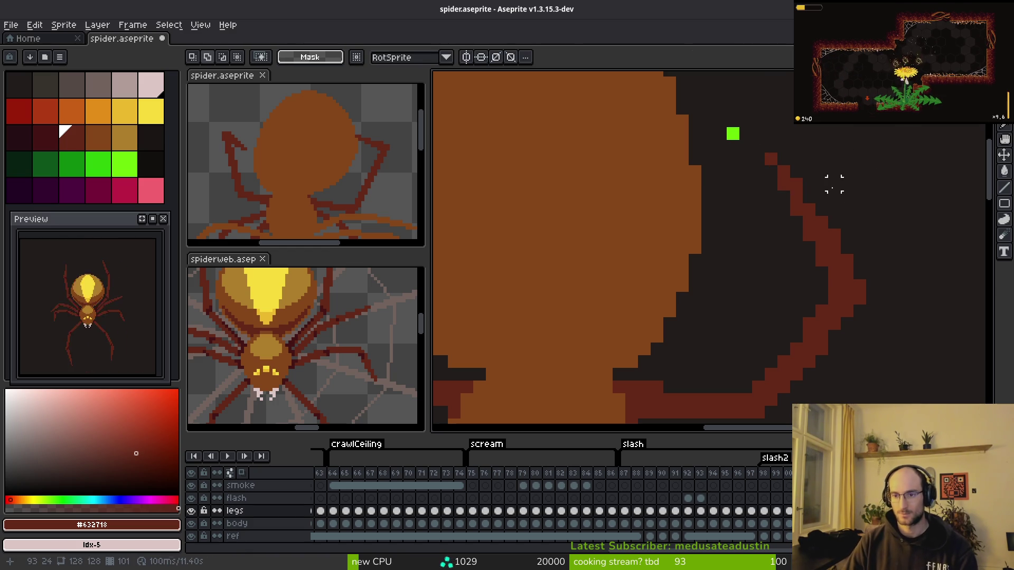
scroll(855, 246, down, 3)
scroll(855, 246, down, 2)
scroll(872, 268, up, 3)
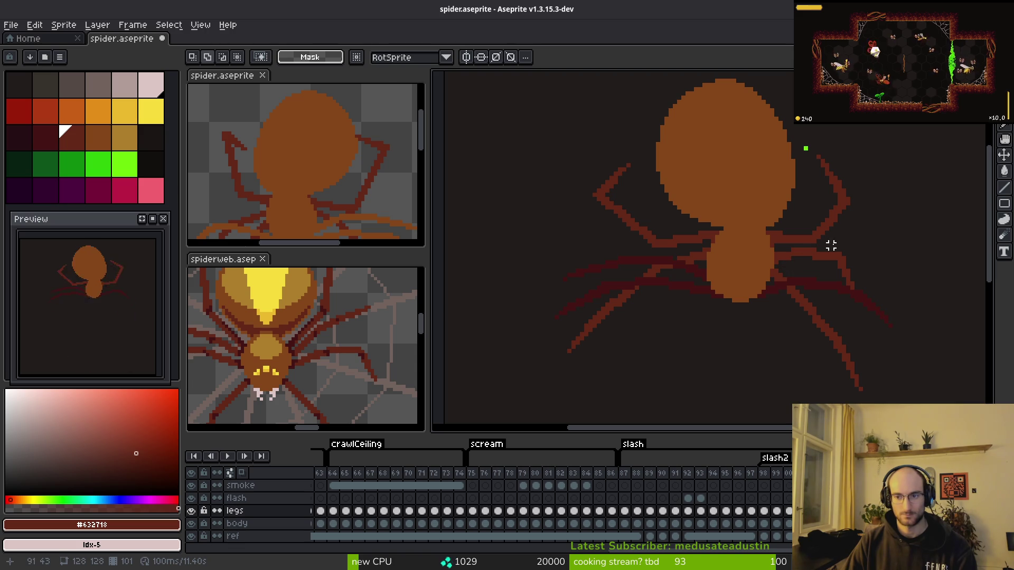
- Flip between neighbouring frames to compare the right-leg poses
key(i)
key(Right)
key(Right)
key(Right)
key(Right)
key(Left)
key(Right)
key(Left)
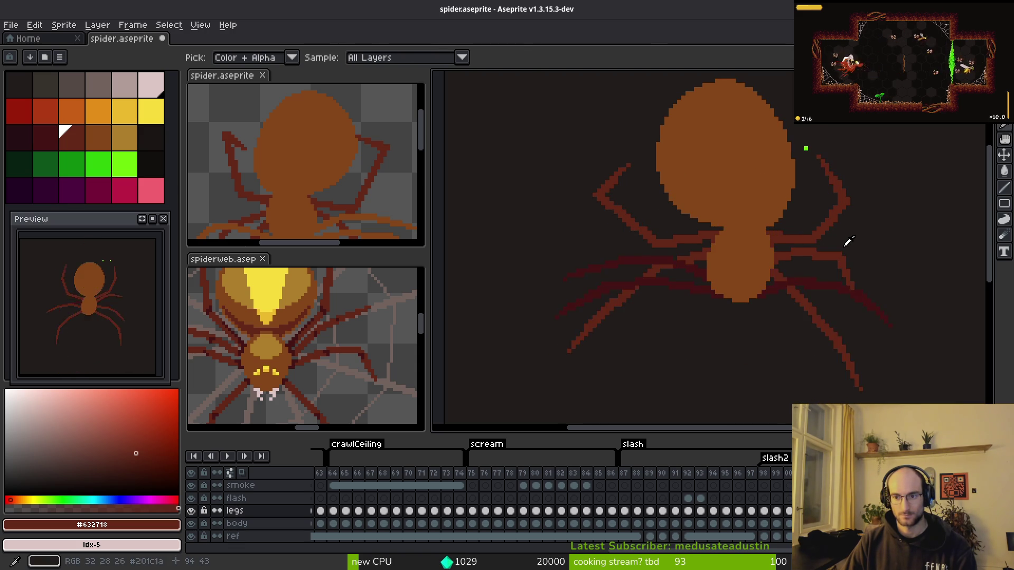
key(m)
scroll(836, 241, up, 1)
key(Right)
key(i)
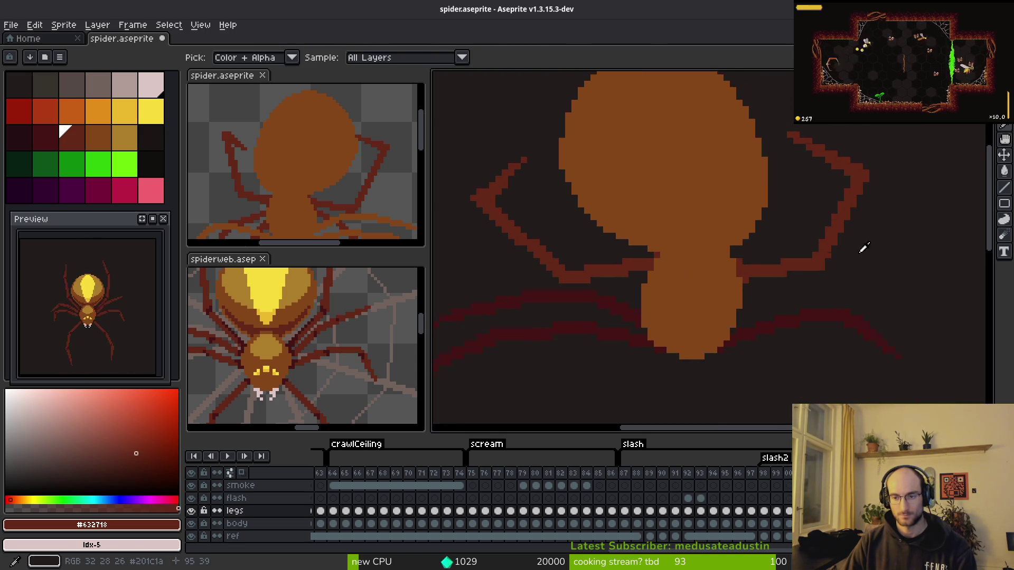
key(Left)
key(Right)
key(Left)
key(Right)
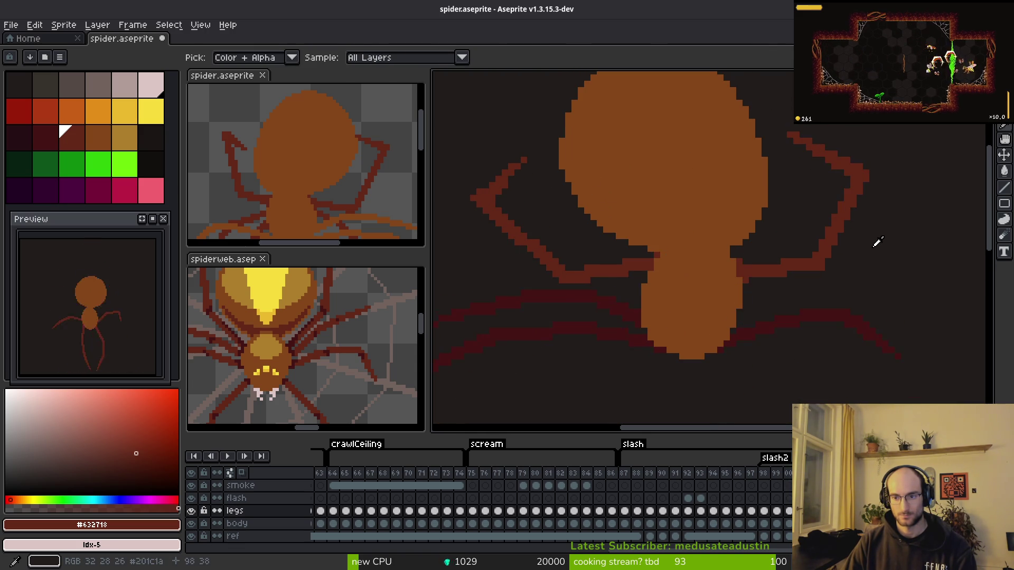
key(Left)
key(m)
scroll(826, 264, up, 2)
- Erase part of the dark-red right leg and redraw a cleaner dark-red segment
key(e)
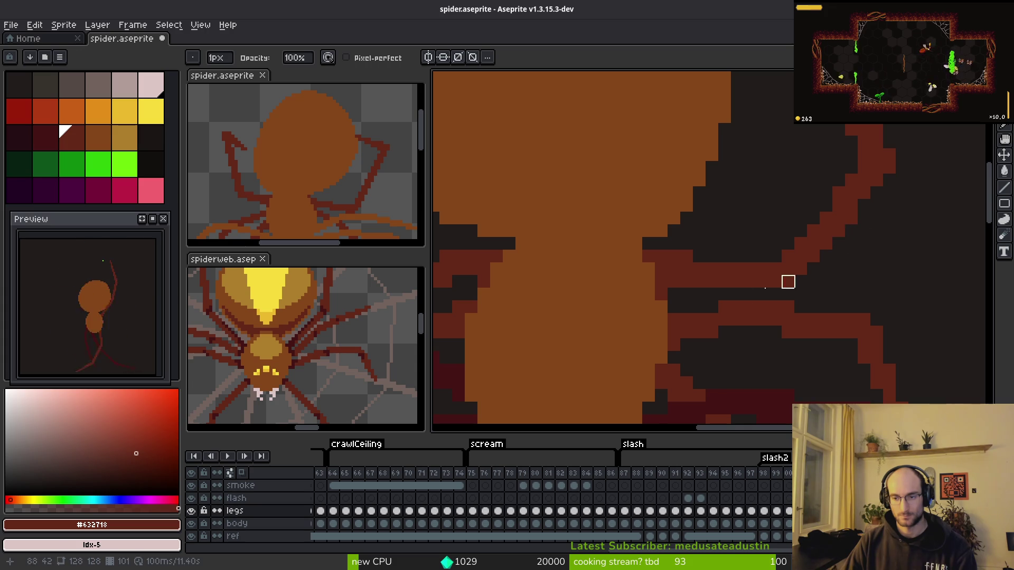
key(b)
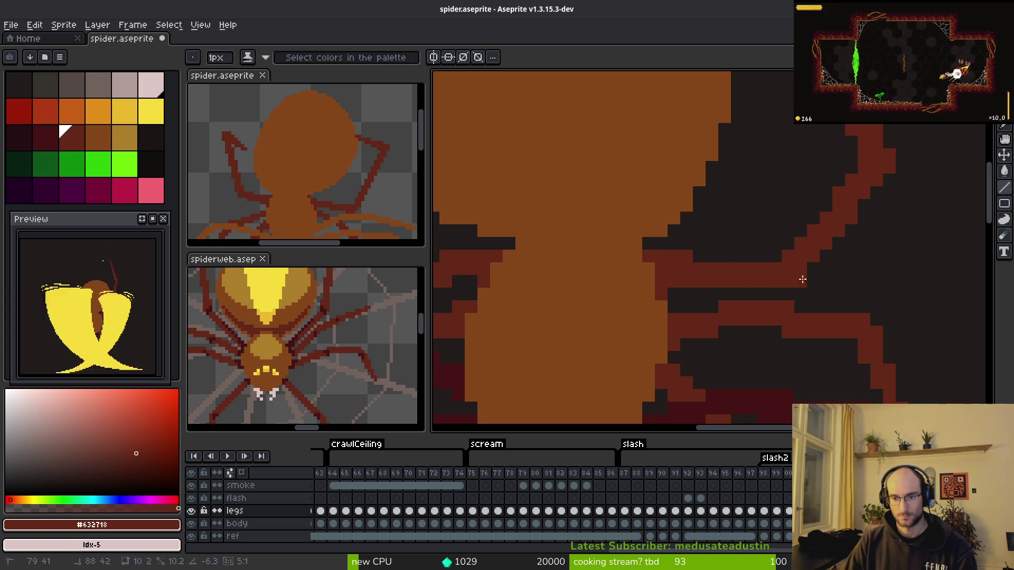
key(e)
mouse_move(800, 260)
mouse_down()
mouse_move(876, 206)
mouse_move(851, 208)
mouse_move(851, 219)
mouse_up()
key(b)
mouse_move(757, 294)
mouse_down()
mouse_move(819, 287)
mouse_move(808, 281)
mouse_move(867, 168)
mouse_move(854, 268)
mouse_move(842, 283)
mouse_up()
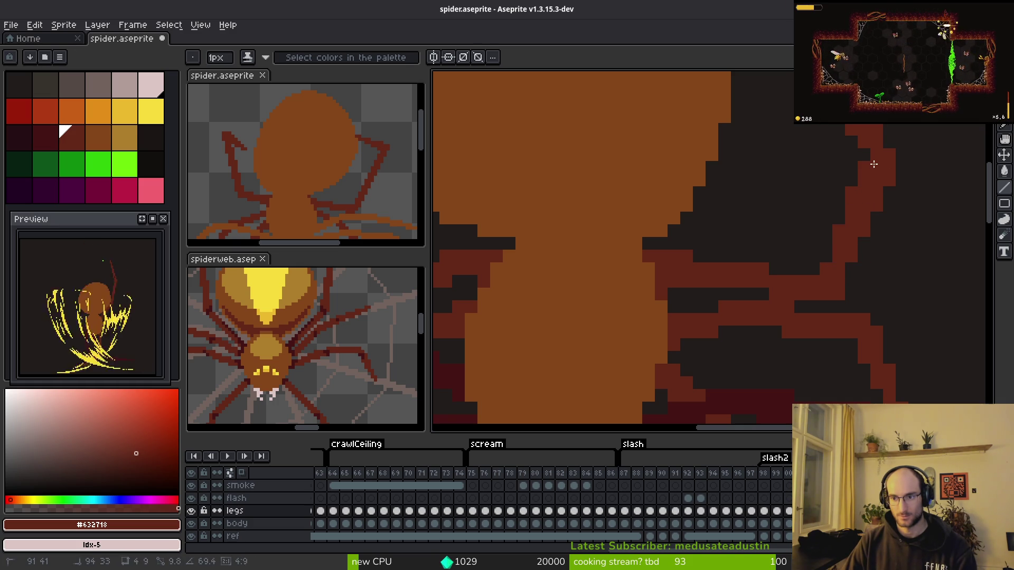
key(b)
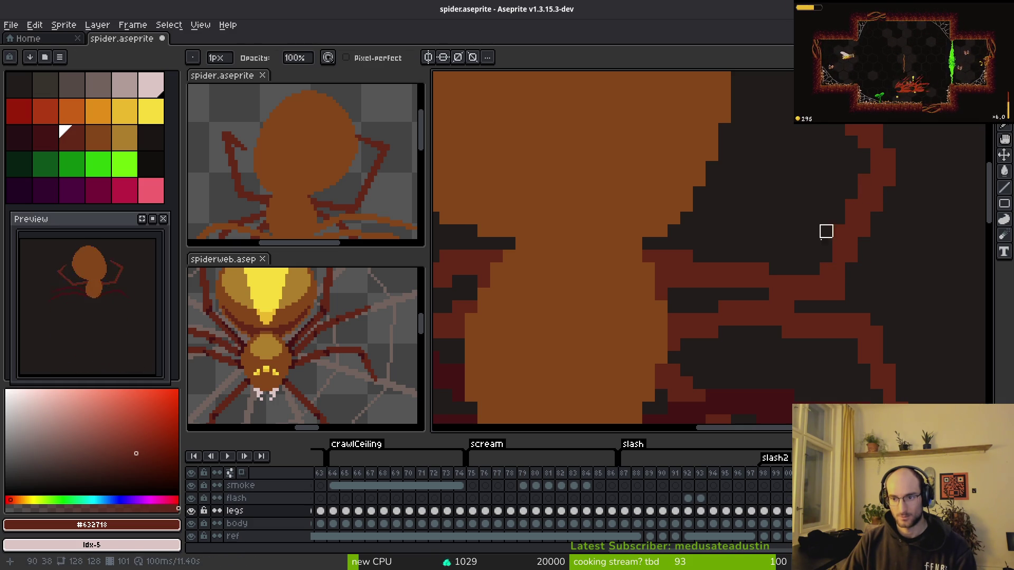
key(e)
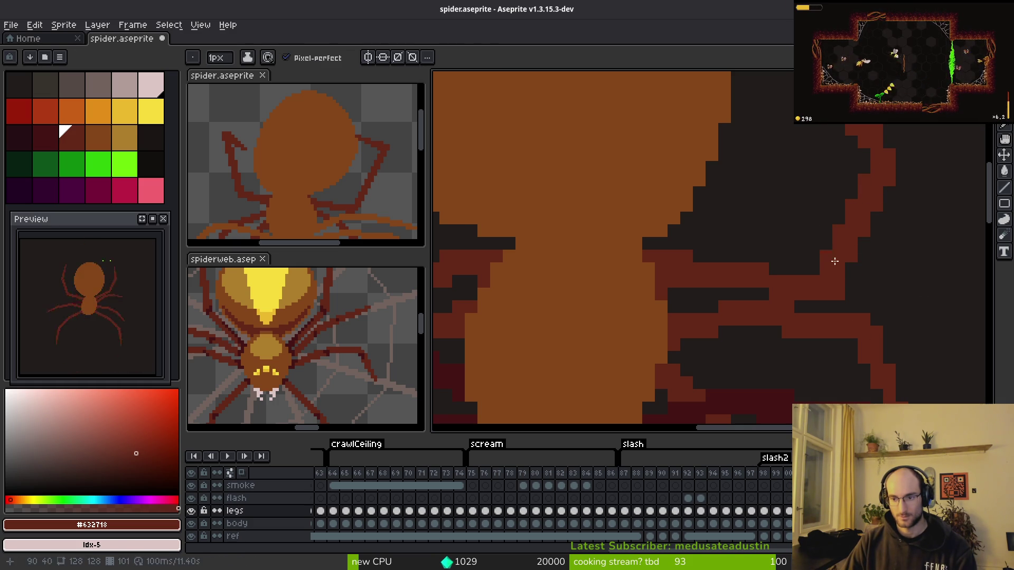
key(b)
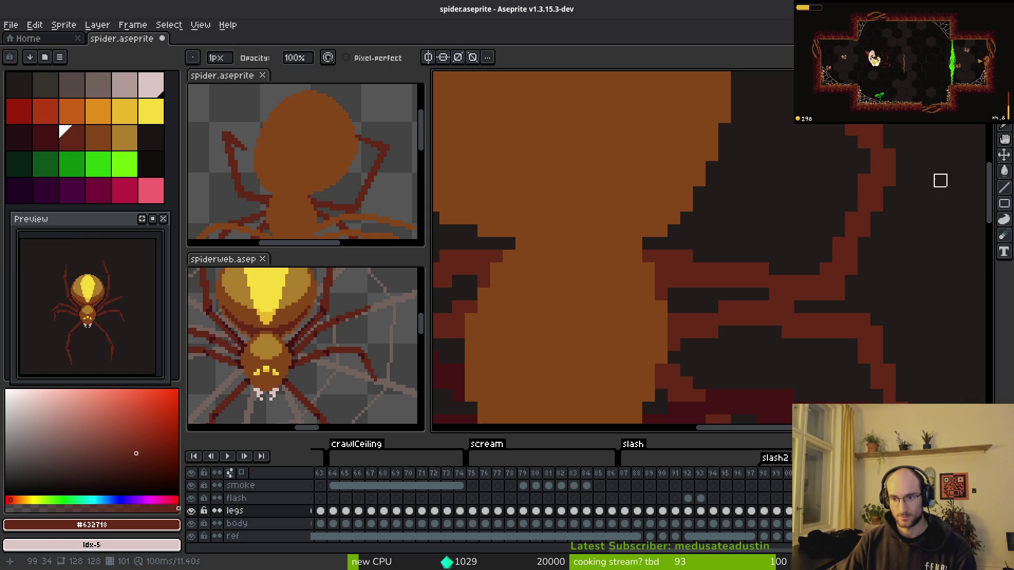
key(f)
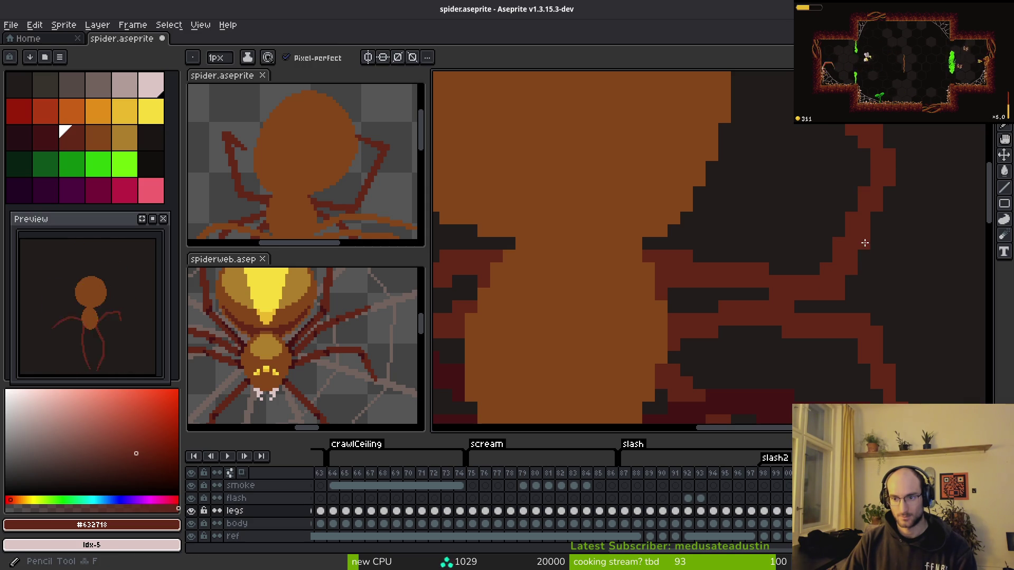
scroll(939, 192, down, 3)
scroll(942, 264, up, 3)
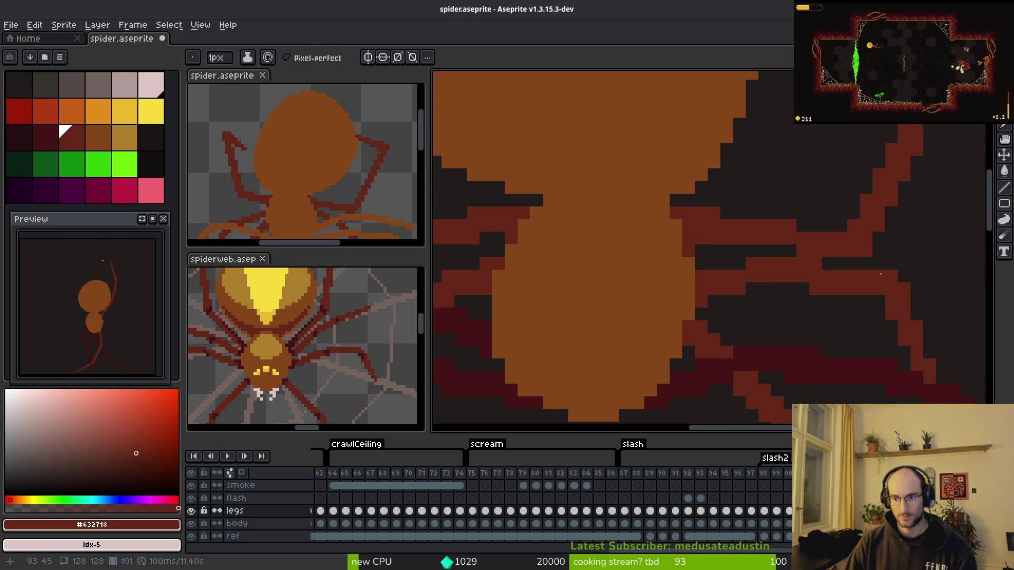
key(e)
scroll(937, 290, down, 3)
key(i)
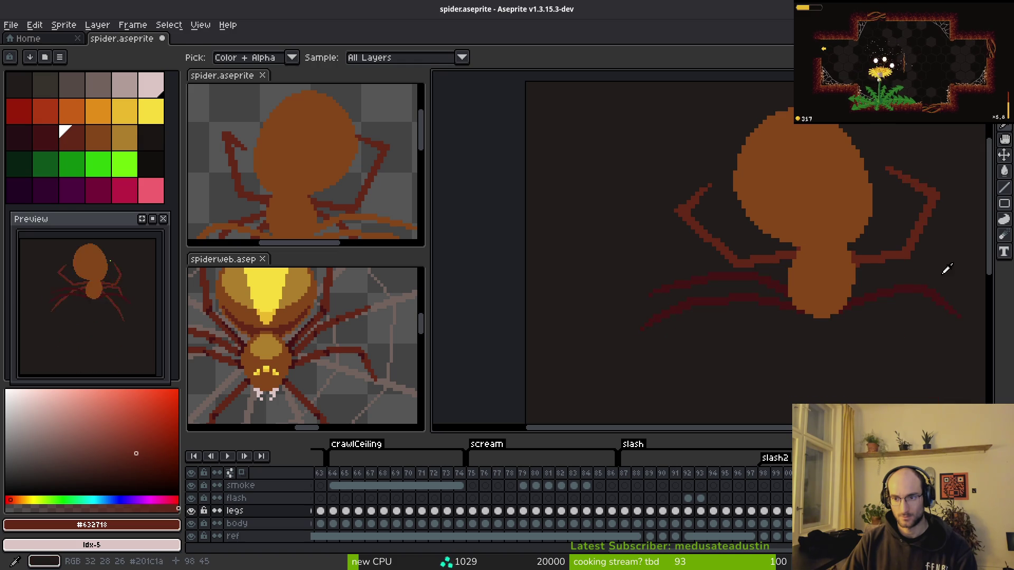
- Zoom and pan the view up to the curve of the upper right leg
key(e)
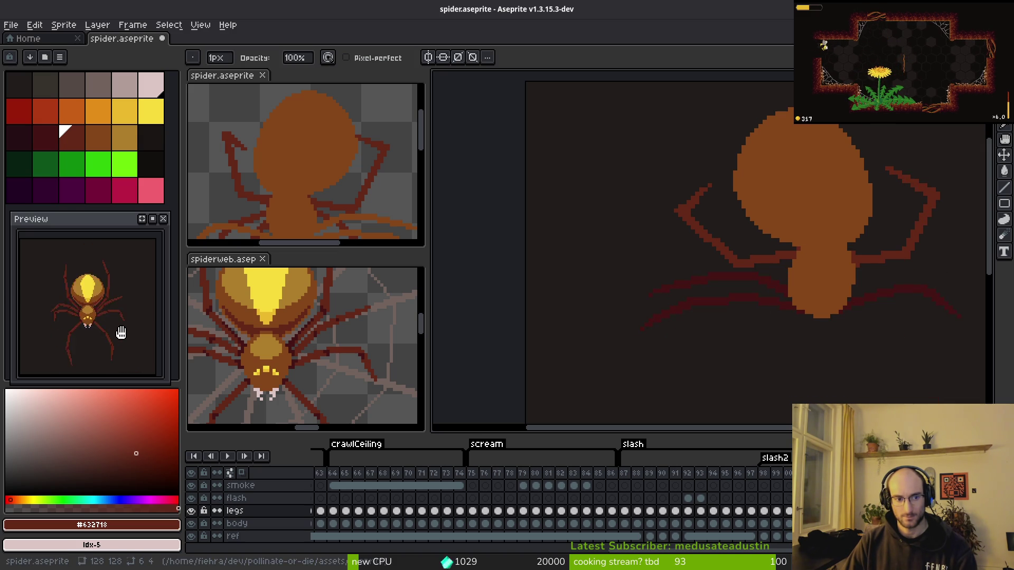
scroll(878, 264, down, 1)
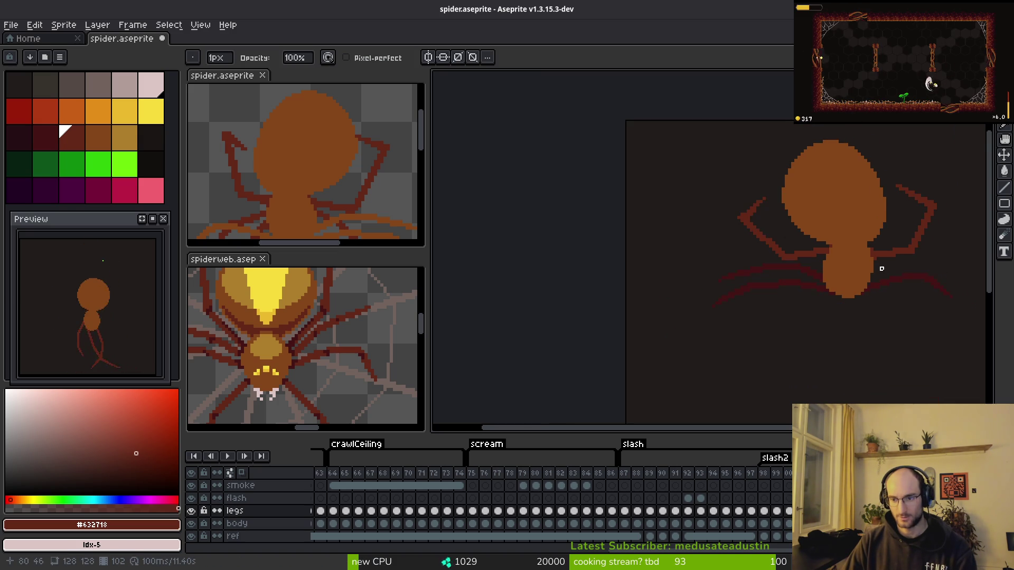
scroll(894, 263, up, 1)
key(i)
scroll(765, 228, up, 4)
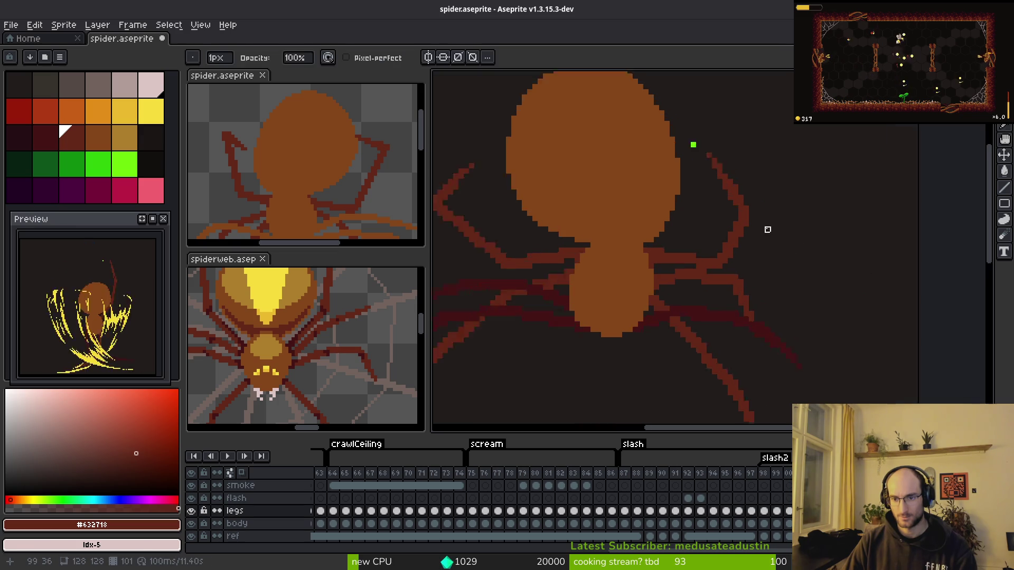
key(b)
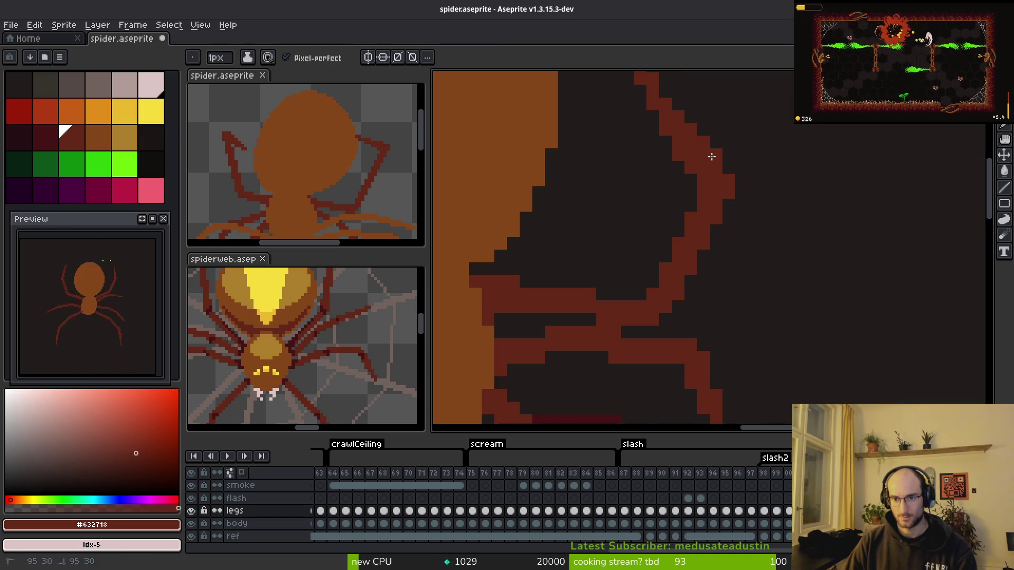
mouse_move(677, 156)
mouse_down()
mouse_move(663, 254)
mouse_move(686, 253)
mouse_up()
key(e)
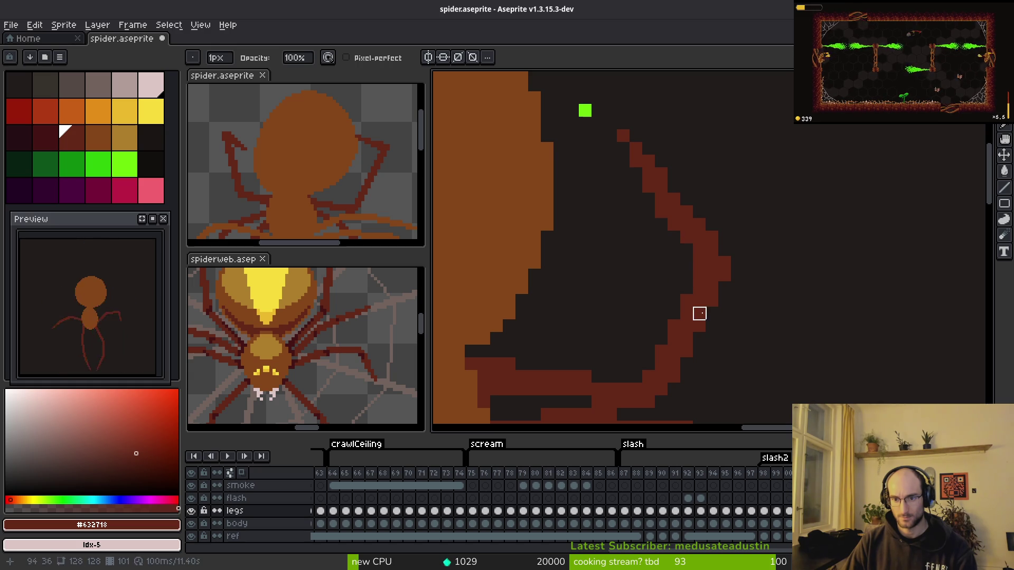
scroll(797, 311, down, 4)
scroll(768, 266, up, 4)
key(b)
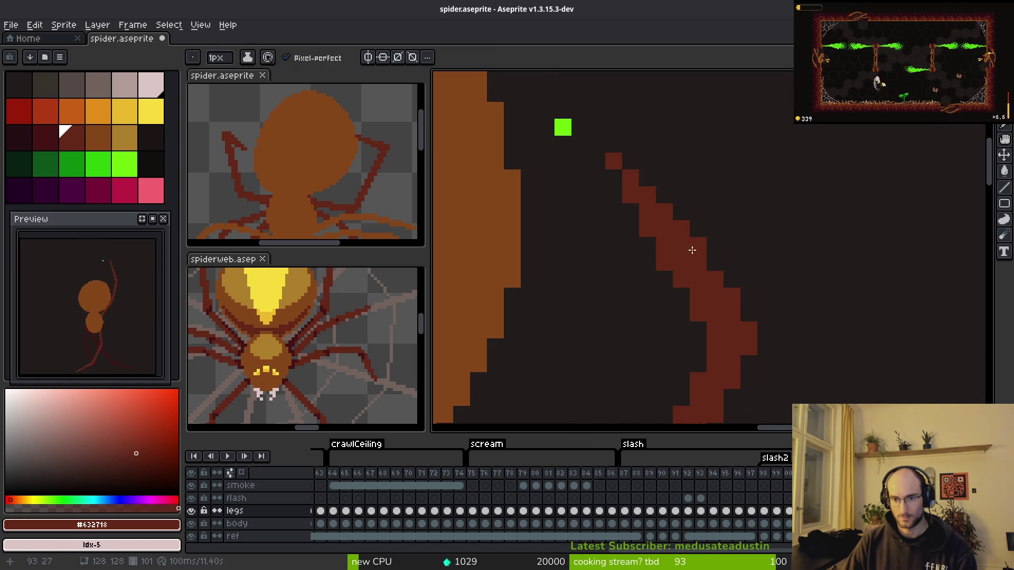
- Add pixels along the leg's outer edge and erase a stray pixel beside it
click(732, 280)
click(749, 313)
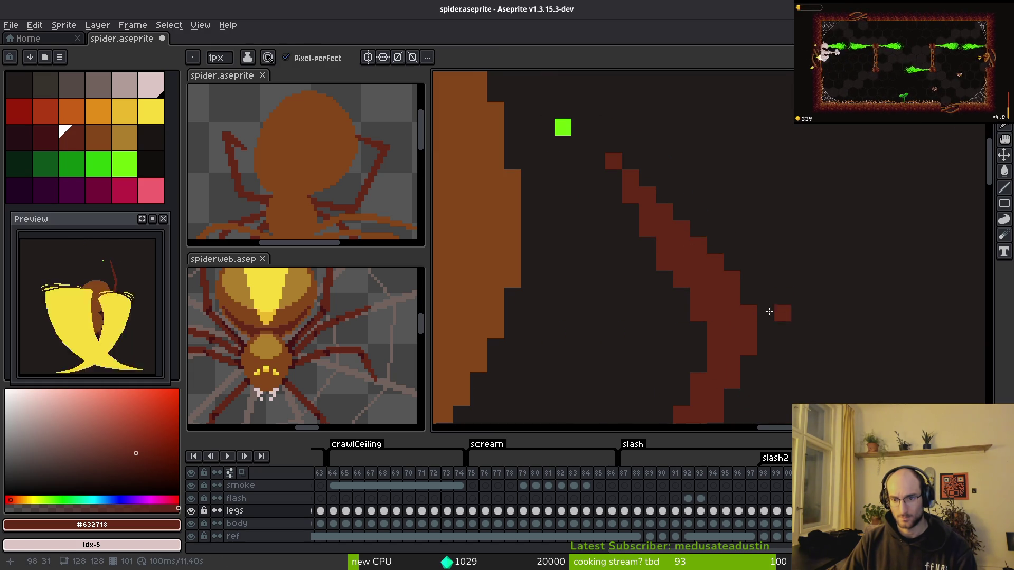
key(e)
click(664, 263)
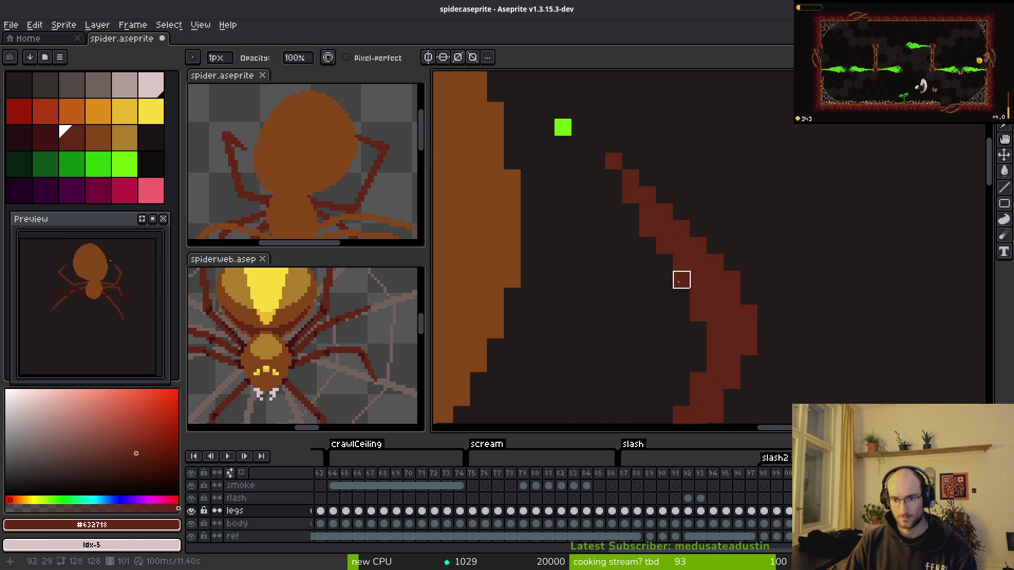
click(698, 313)
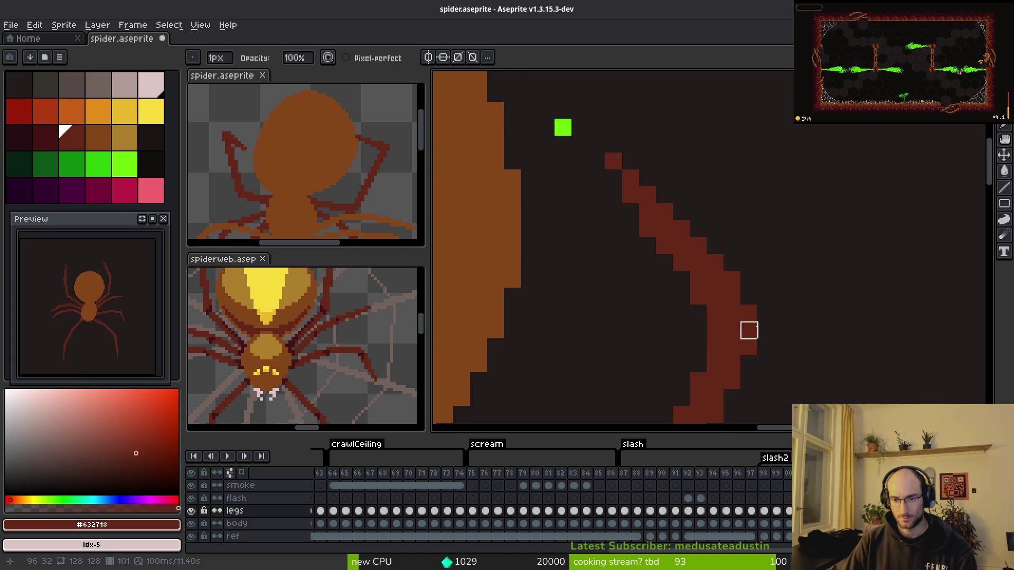
scroll(717, 355, down, 3)
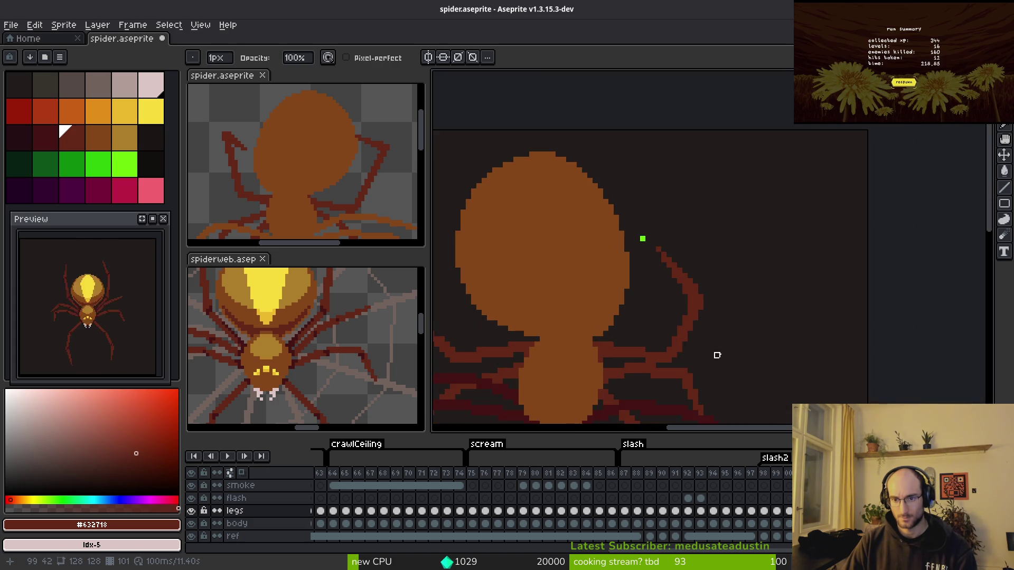
- Erase a pixel near the tip and redraw the upper right leg's tip
scroll(713, 305, up, 4)
key(b)
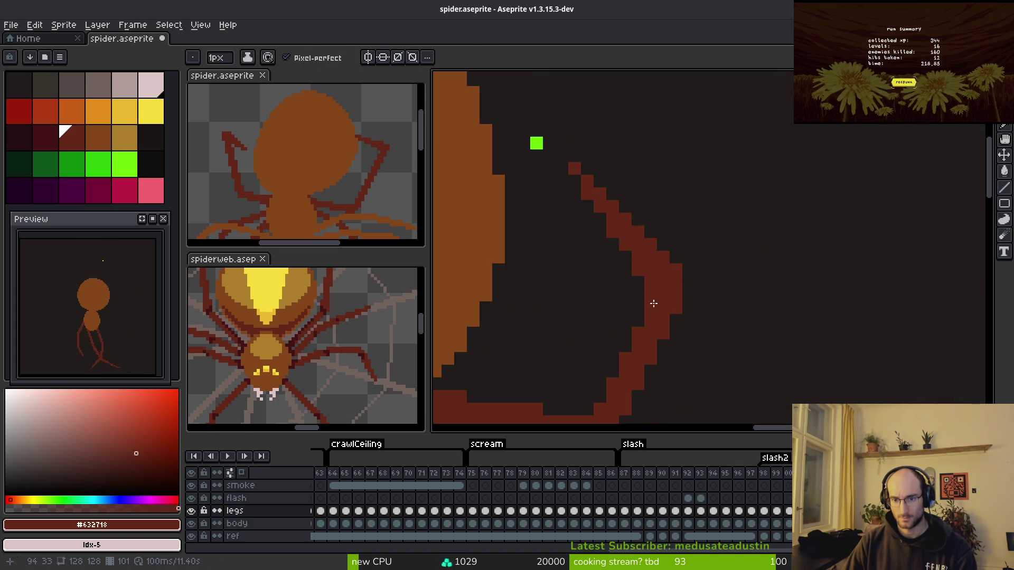
key(e)
click(650, 295)
key(b)
drag(684, 283, 690, 295)
scroll(754, 313, down, 3)
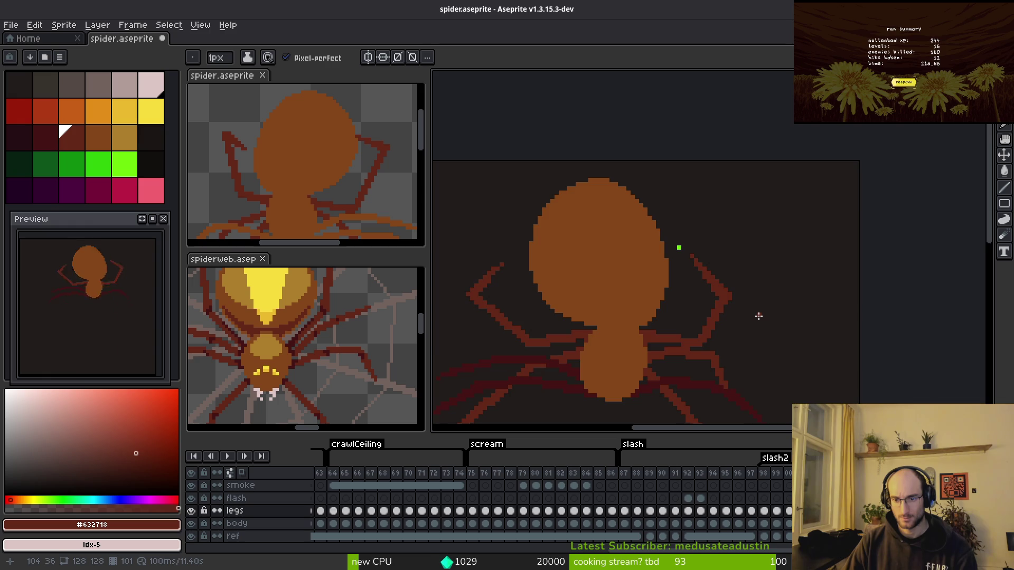
scroll(755, 313, up, 2)
scroll(773, 295, down, 3)
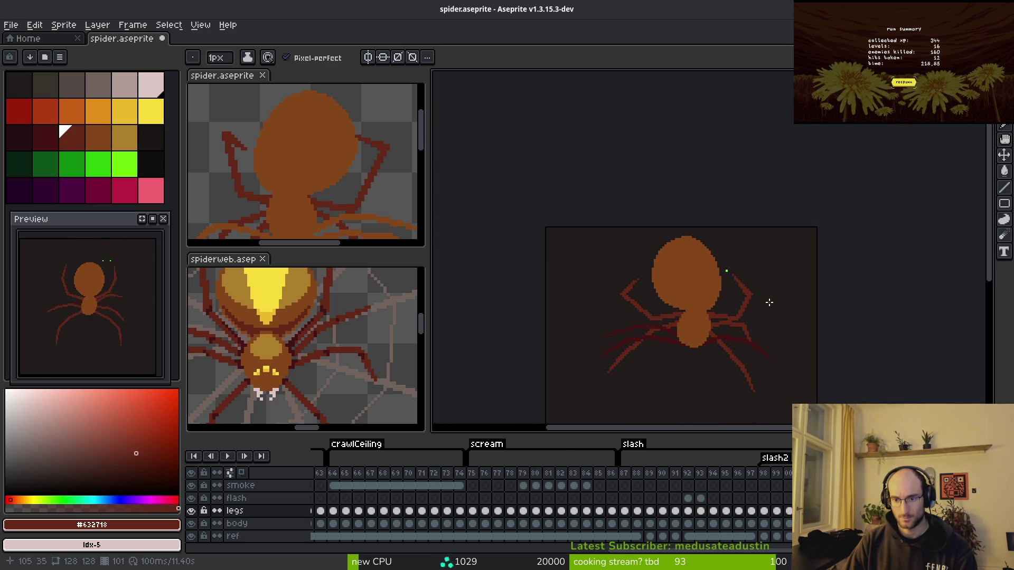
scroll(768, 301, up, 1)
scroll(768, 302, up, 2)
- Step to the next animation frame and zoom in on the right leg
key(e)
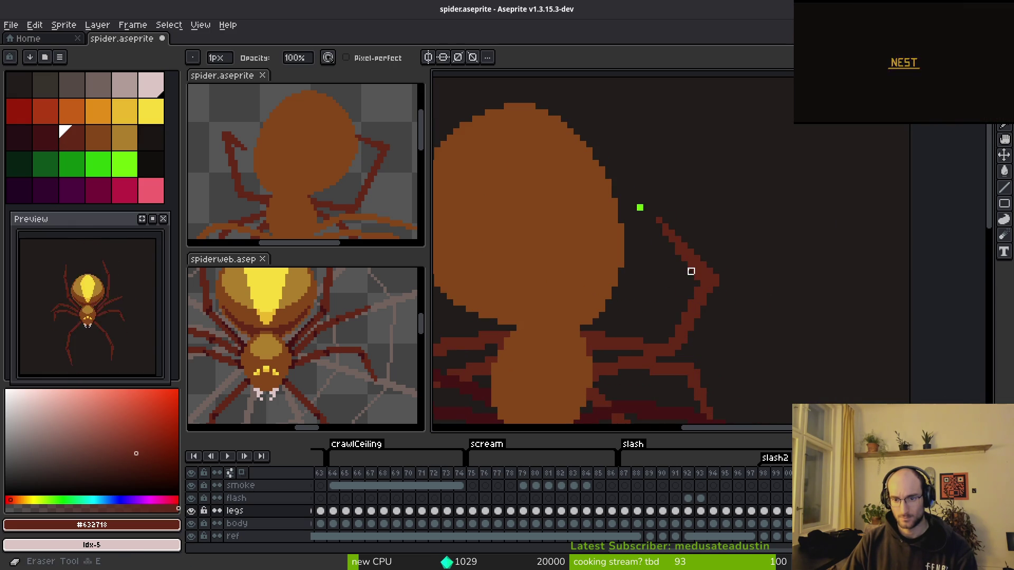
scroll(758, 299, down, 2)
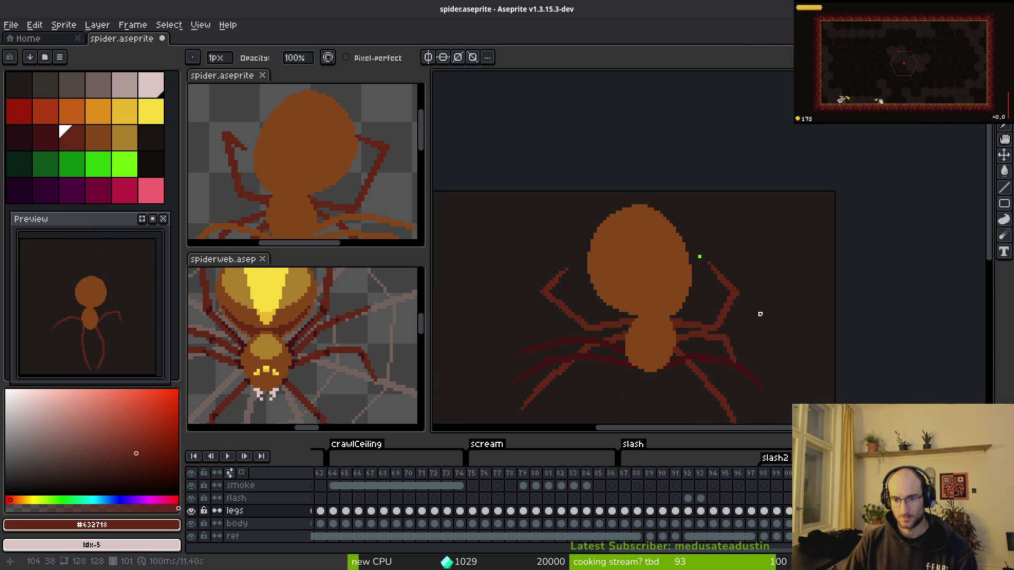
key(i)
key(Right)
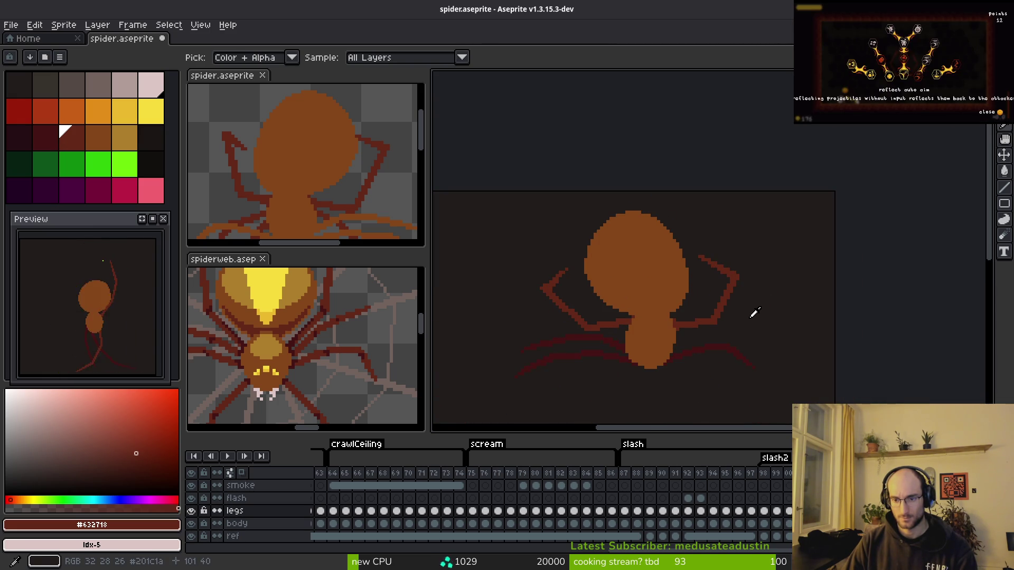
key(e)
scroll(697, 256, up, 2)
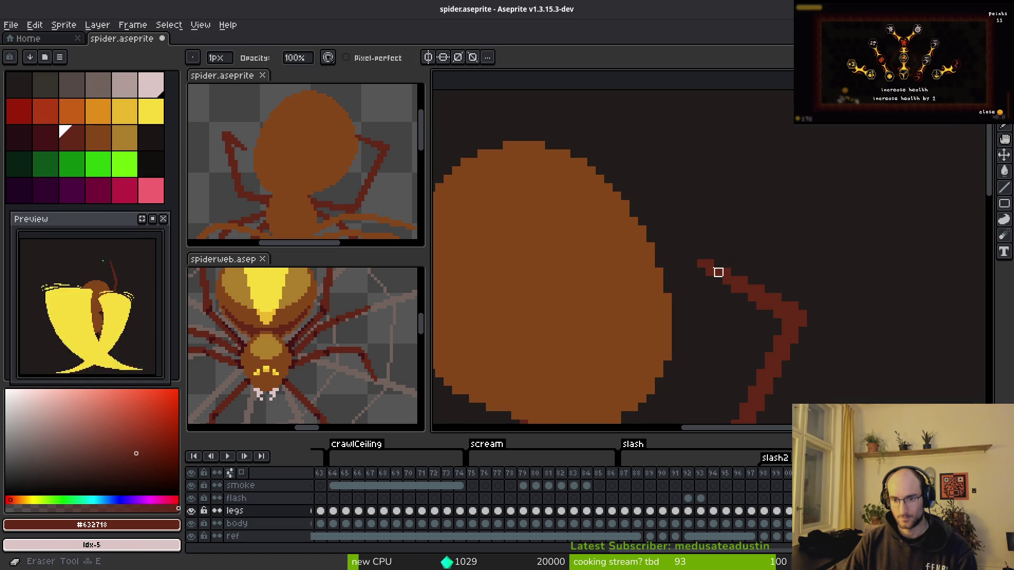
scroll(752, 230, down, 2)
key(i)
key(e)
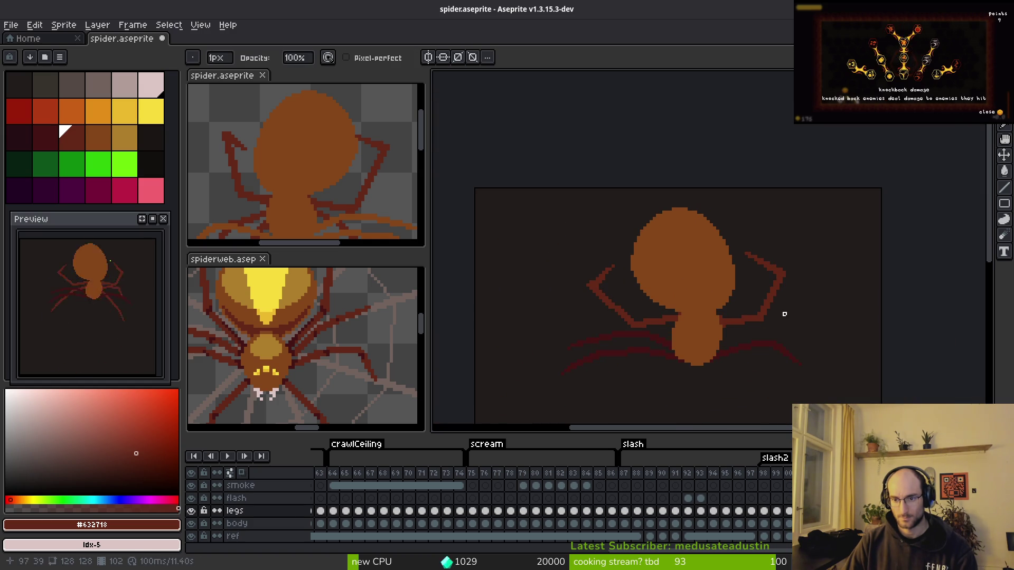
scroll(747, 270, up, 2)
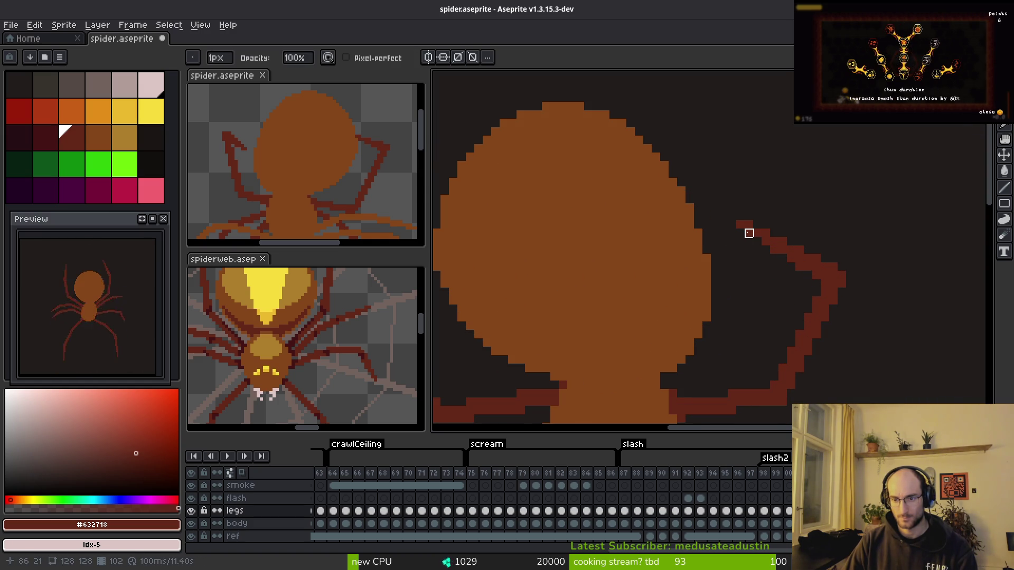
- Erase two stray dark red pixels from the right leg and zoom out to review
click(749, 224)
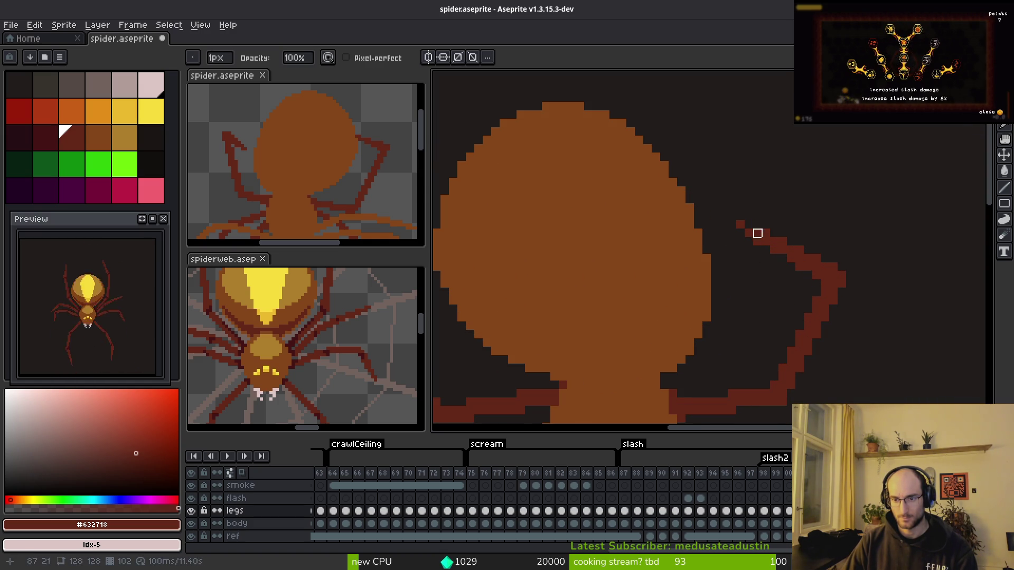
click(765, 235)
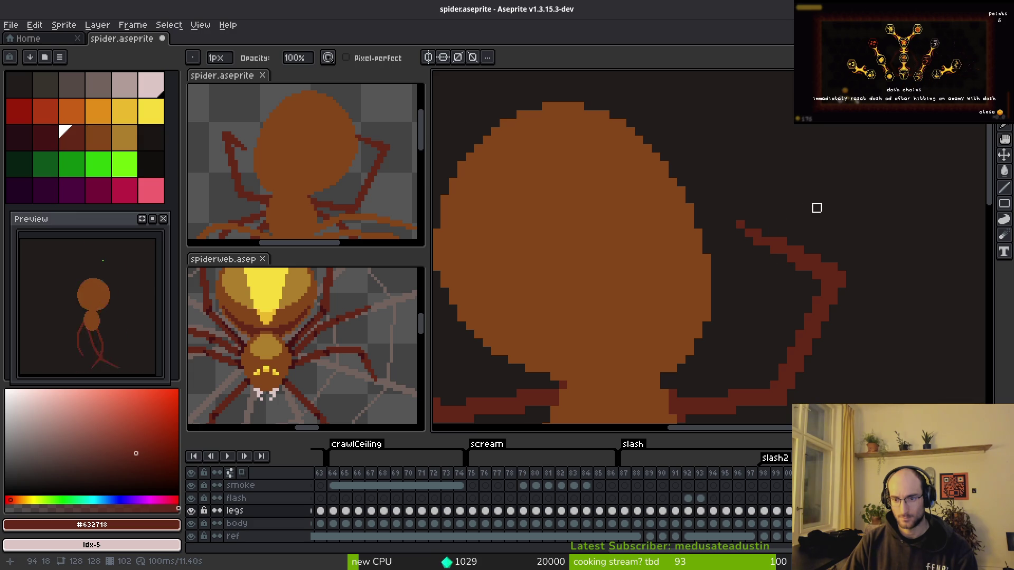
scroll(816, 211, down, 1)
scroll(844, 251, down, 2)
key(i)
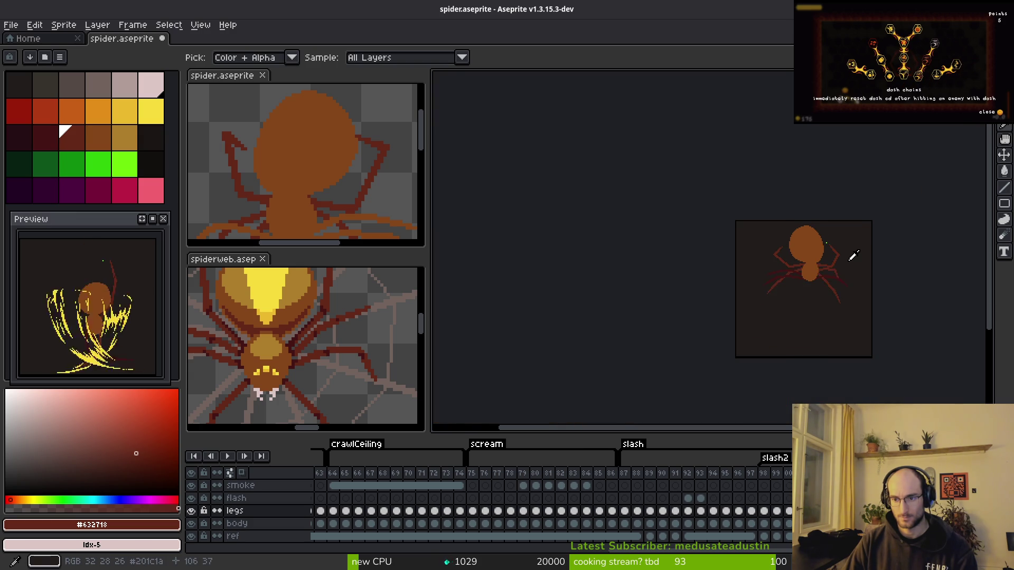
key(b)
scroll(834, 286, up, 4)
scroll(787, 279, up, 2)
scroll(747, 242, down, 2)
- Hide the ref and flash layers, turn on onion skinning, and step ahead two frames
key(i)
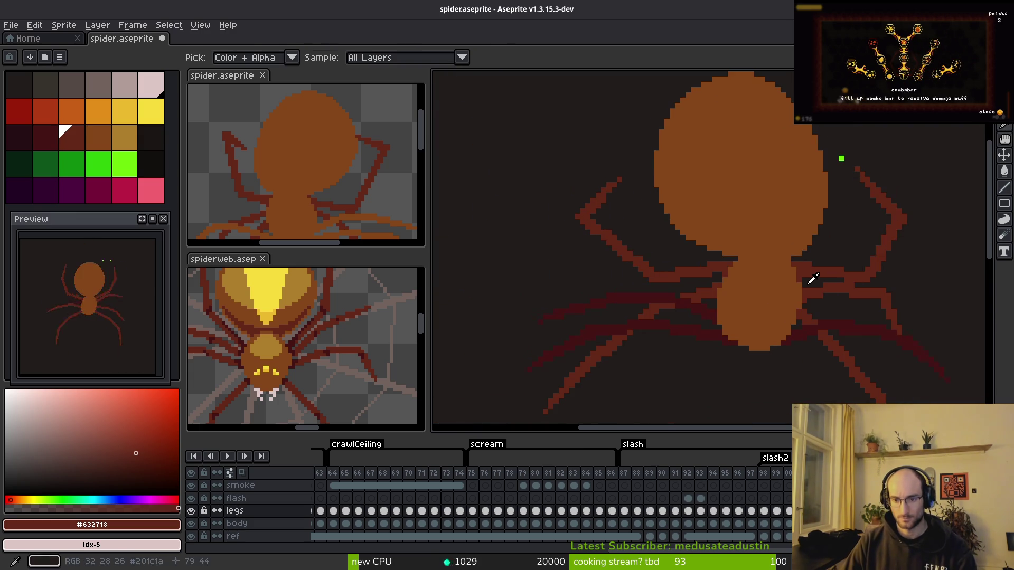
key(b)
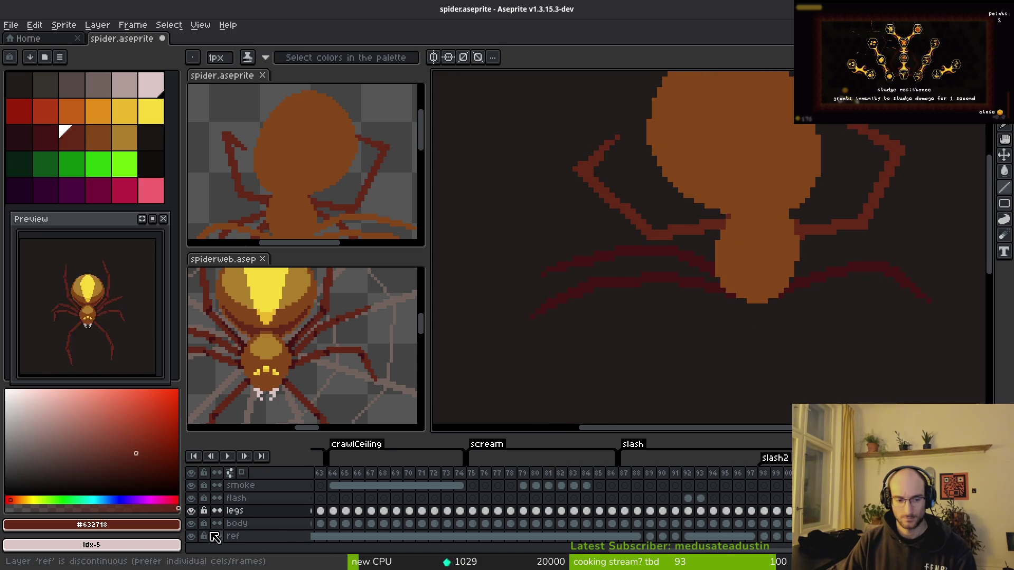
click(191, 536)
key(F3)
click(191, 498)
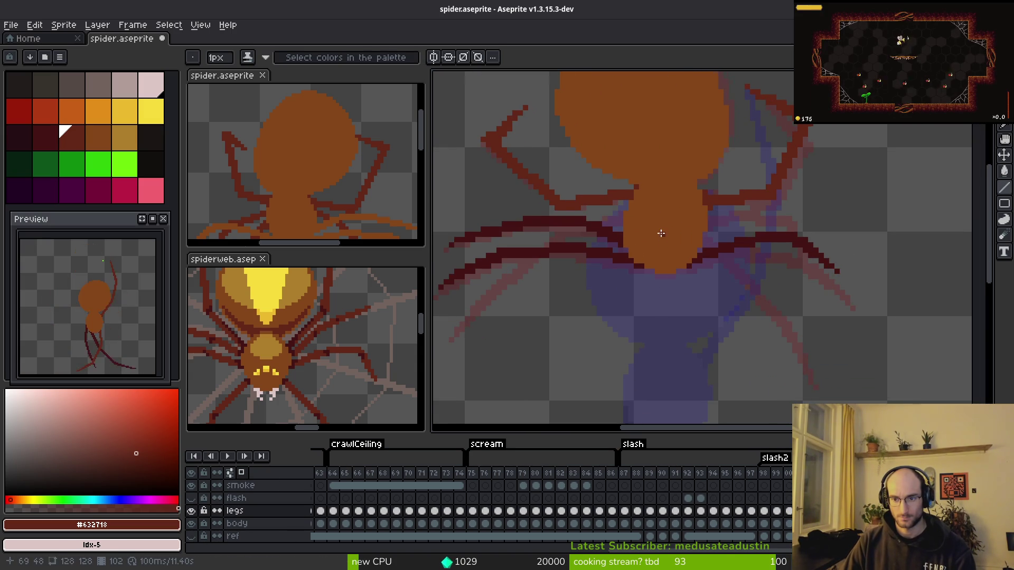
key(alt)
key(period)
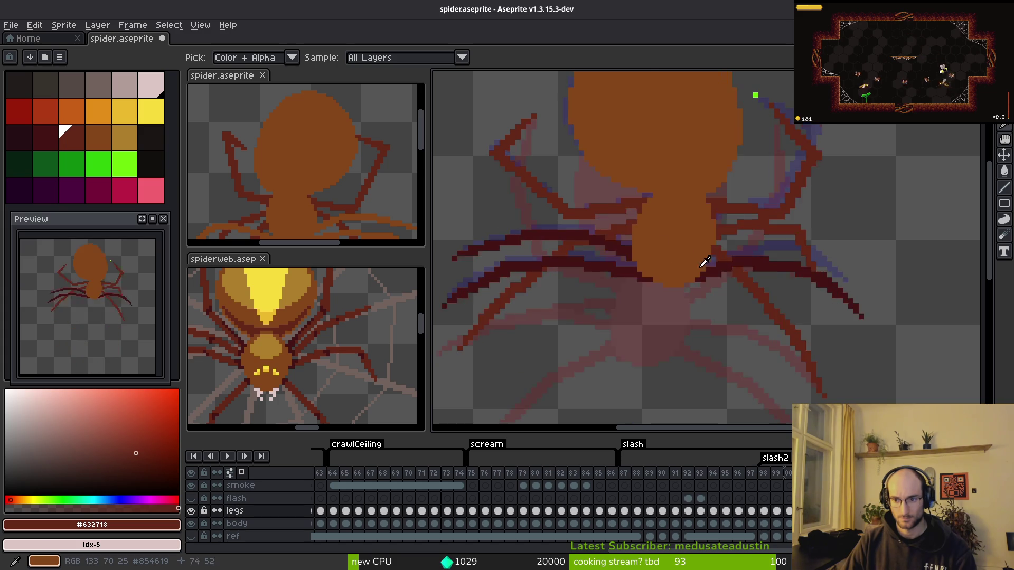
key(period)
key(period)
key(period)
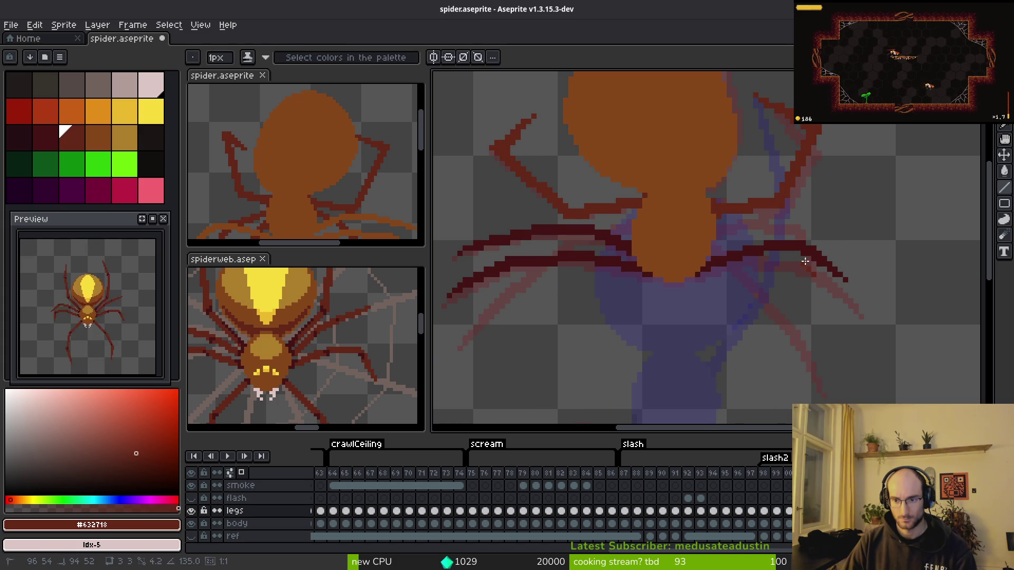
scroll(800, 259, up, 2)
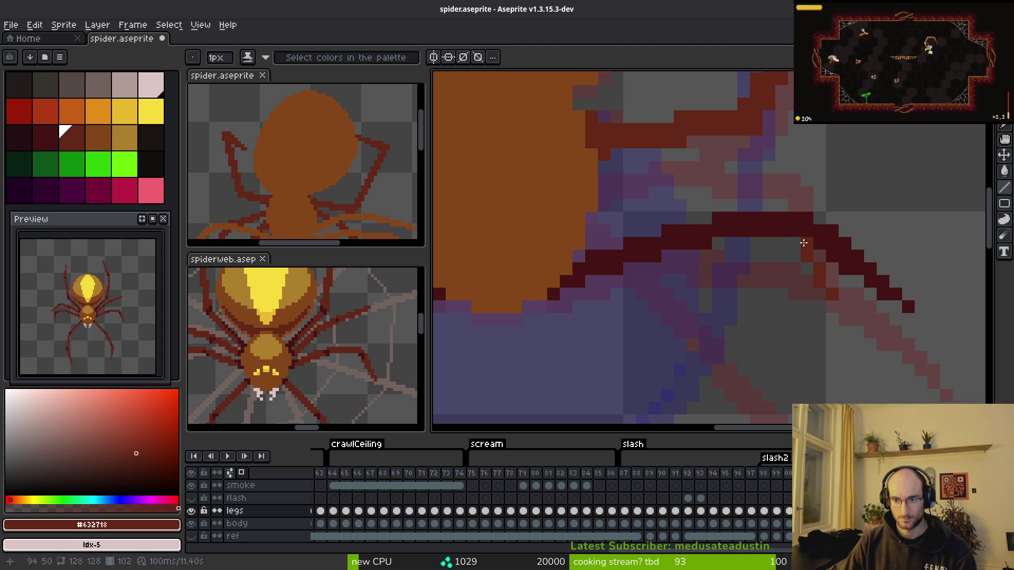
- Paint two bright green joint markers on the right leg and extend a dark red stroke leftward
right_click(127, 170)
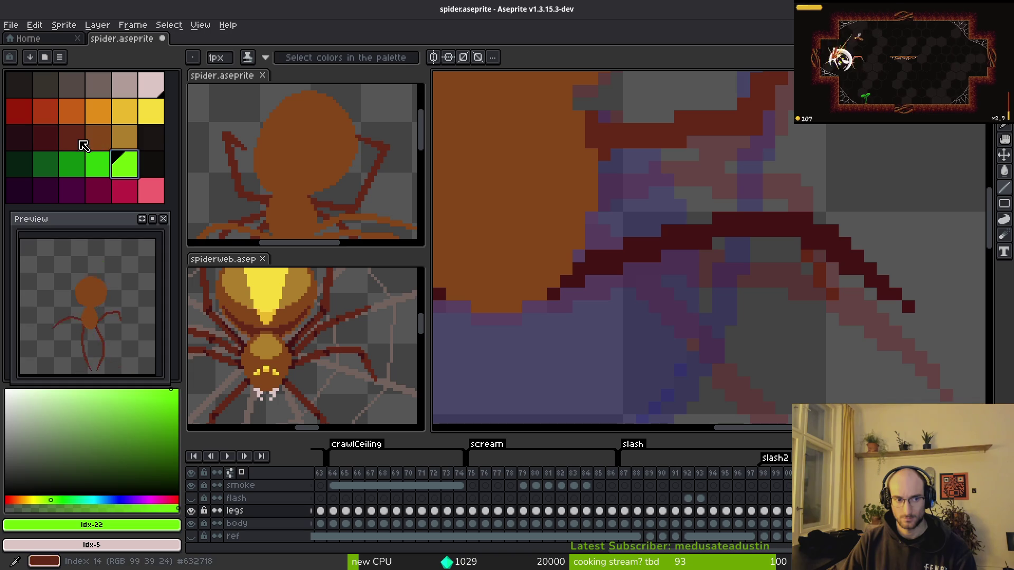
right_click(791, 228)
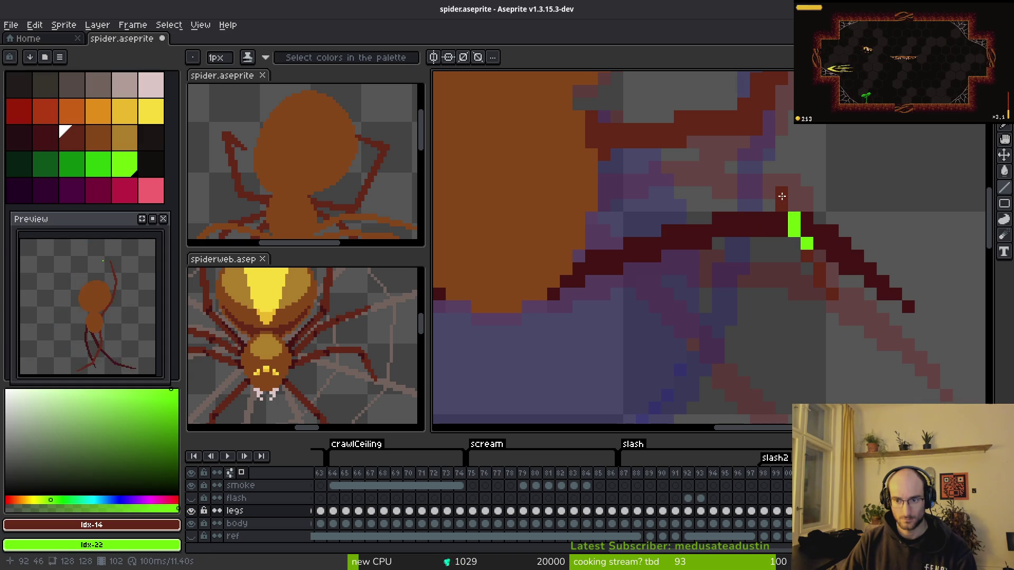
drag(767, 183, 675, 174)
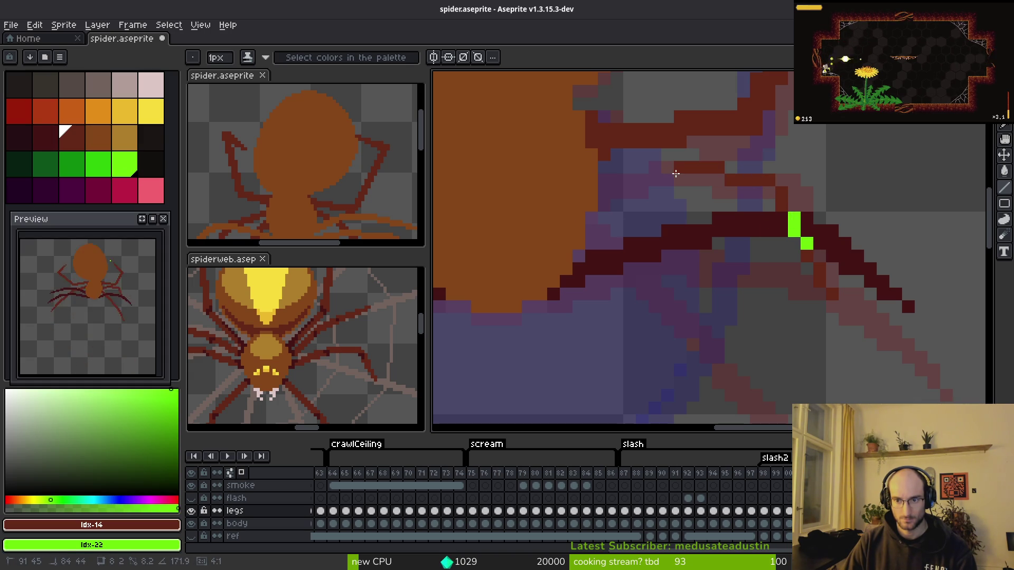
scroll(682, 220, down, 2)
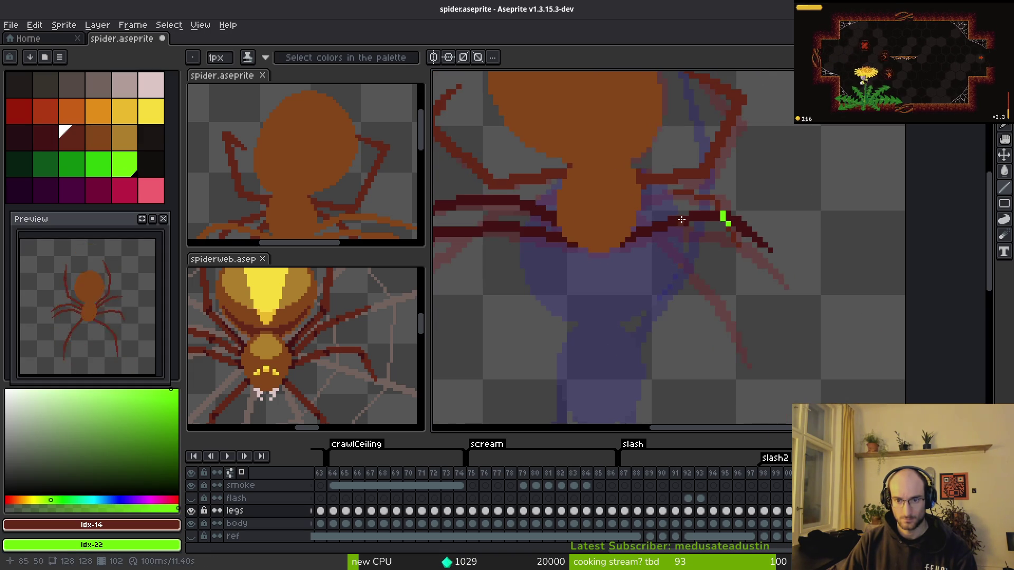
- Flip back and forth between neighbouring frames to compare the legs
key(Right)
key(Right)
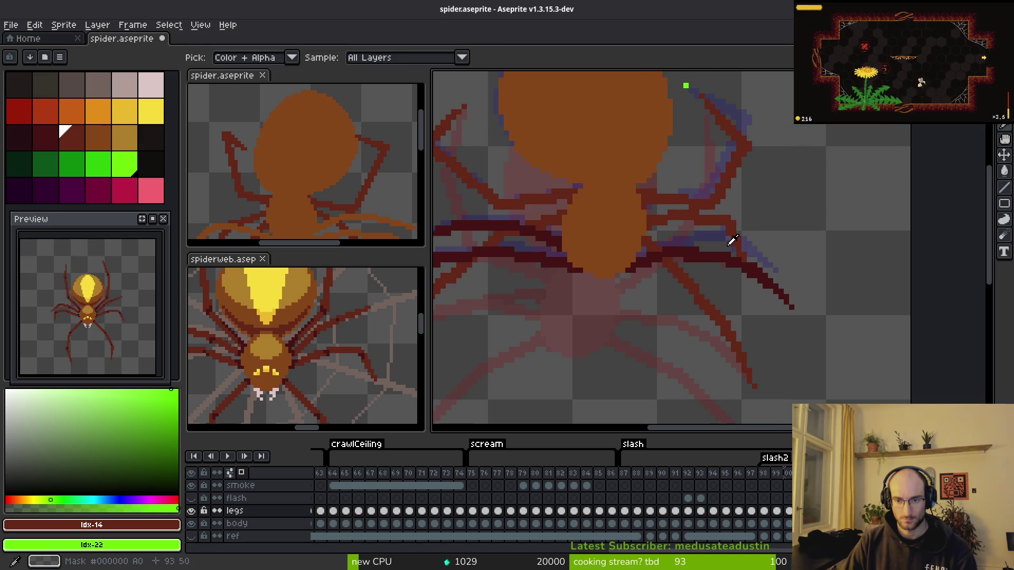
key(Right)
key(Left)
key(Right)
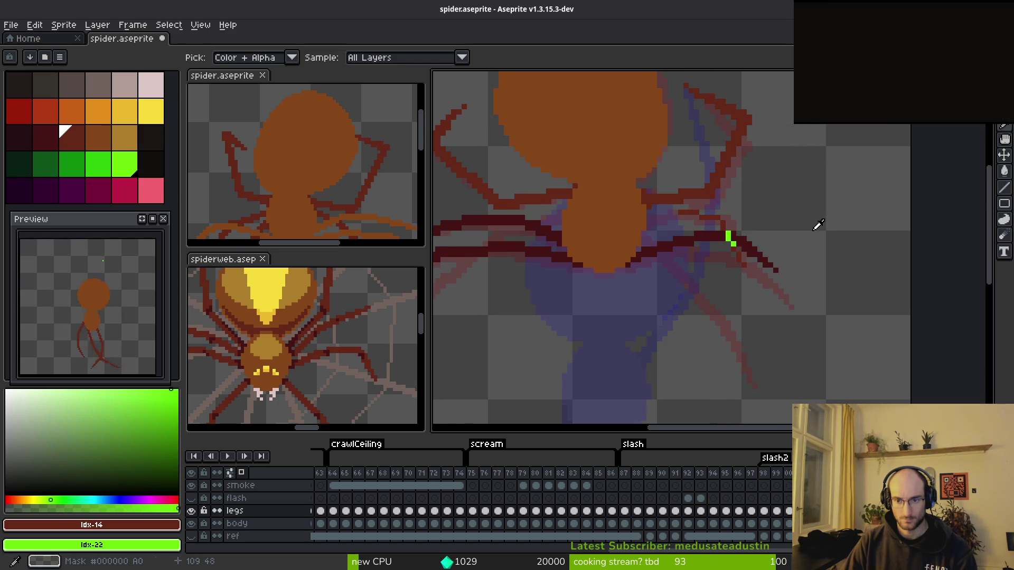
key(Left)
key(Right)
scroll(797, 247, up, 2)
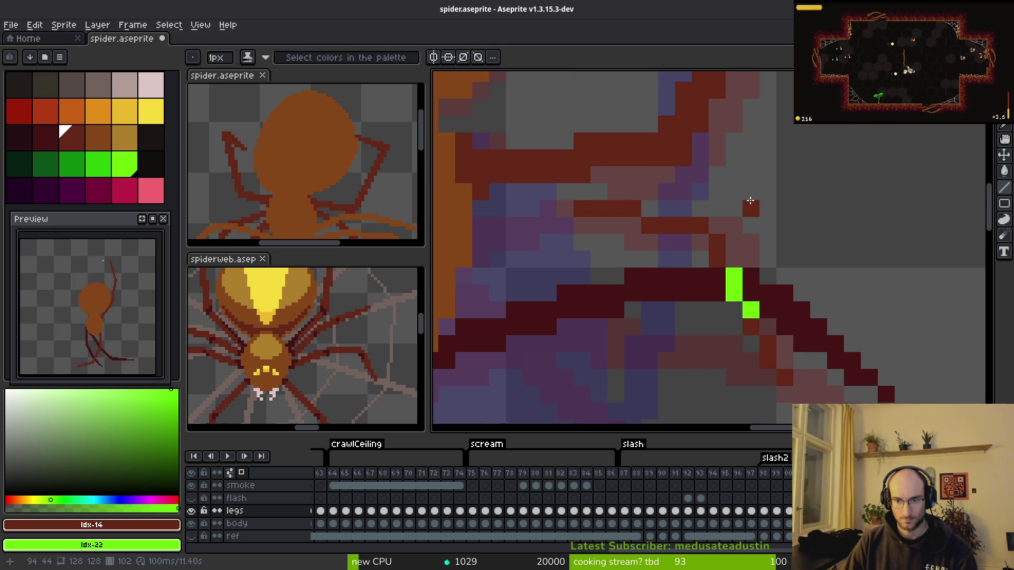
scroll(797, 247, down, 1)
key(Right)
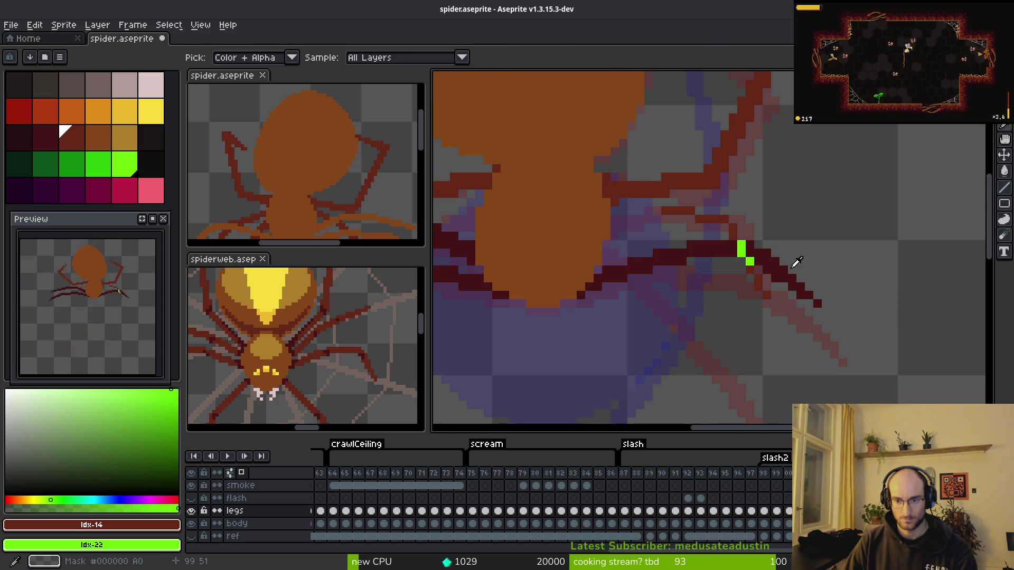
scroll(777, 288, up, 2)
- Add a dark red pixel extending the right leg stroke
key(alt)
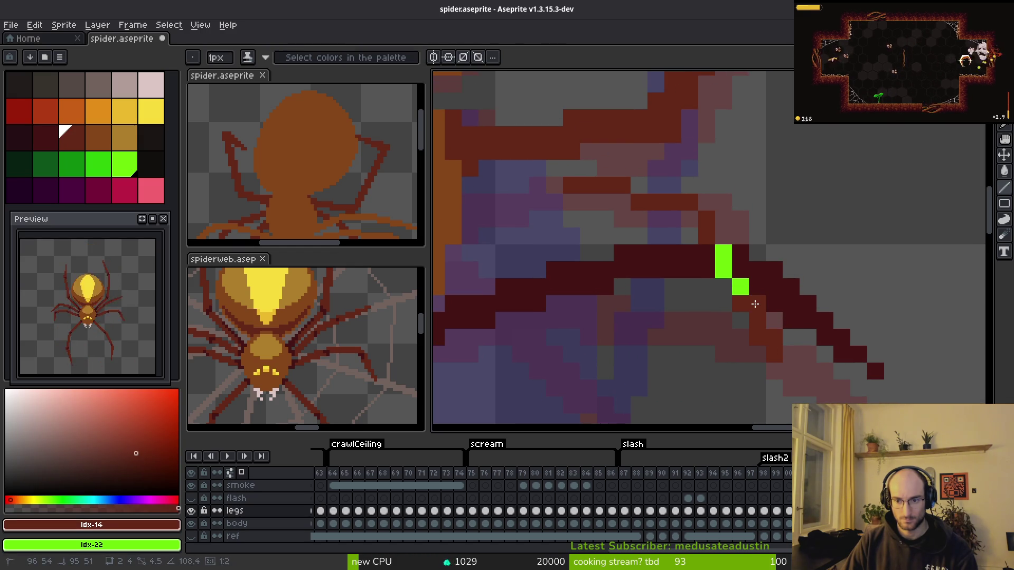
click(715, 205)
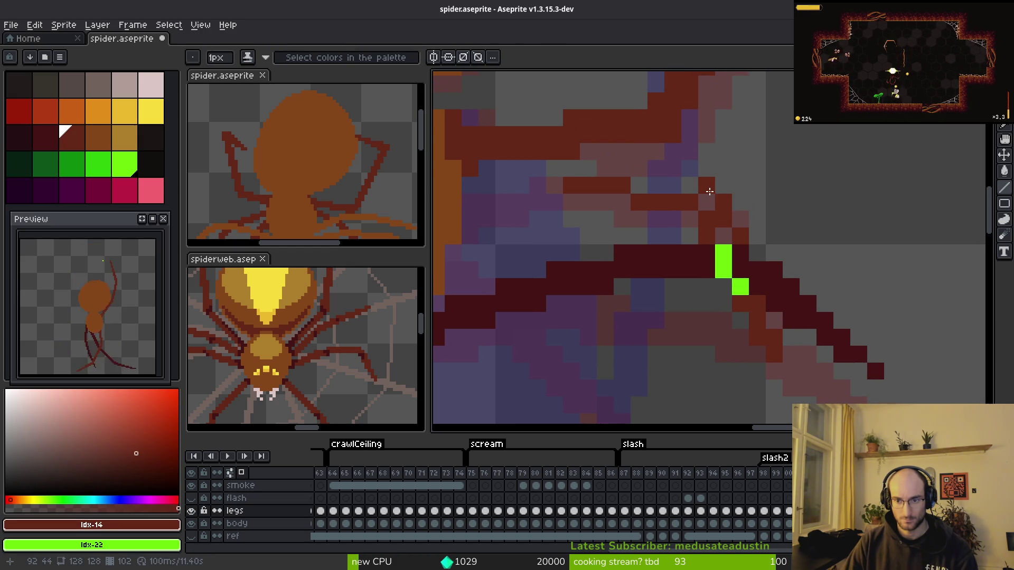
scroll(710, 190, left, 4)
scroll(710, 190, up, 1)
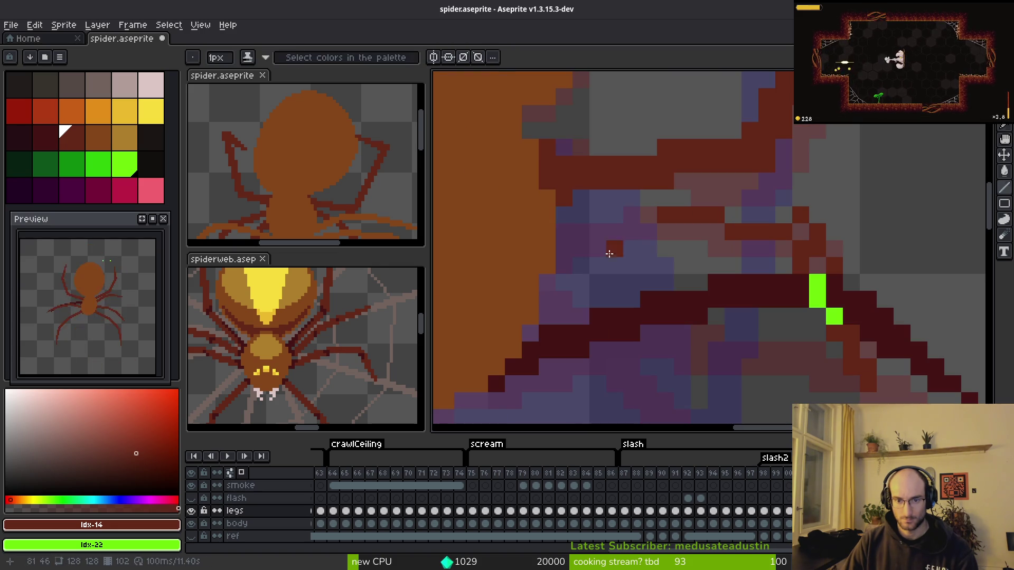
- Extend the dark red right-leg stroke along the row, undoing the leftward extension over the ghost
mouse_move(650, 205)
mouse_down()
mouse_move(663, 216)
mouse_move(790, 208)
mouse_move(776, 211)
mouse_move(797, 231)
mouse_up()
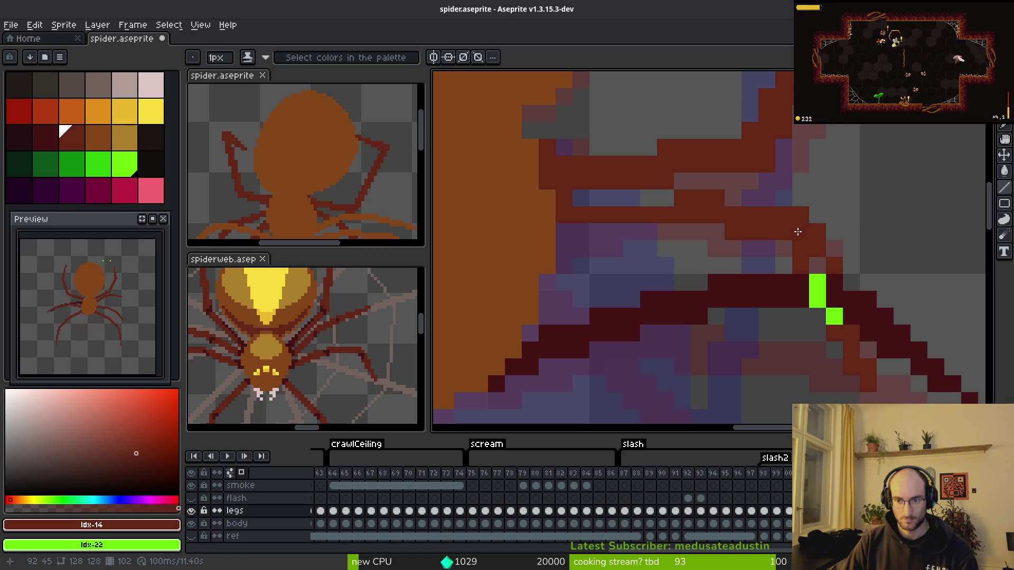
click(670, 229)
drag(670, 229, 580, 235)
key(ctrl+z)
- Zoom in and out on the legs while switching between eraser, pencil and eyedropper to inspect the strokes
key(e)
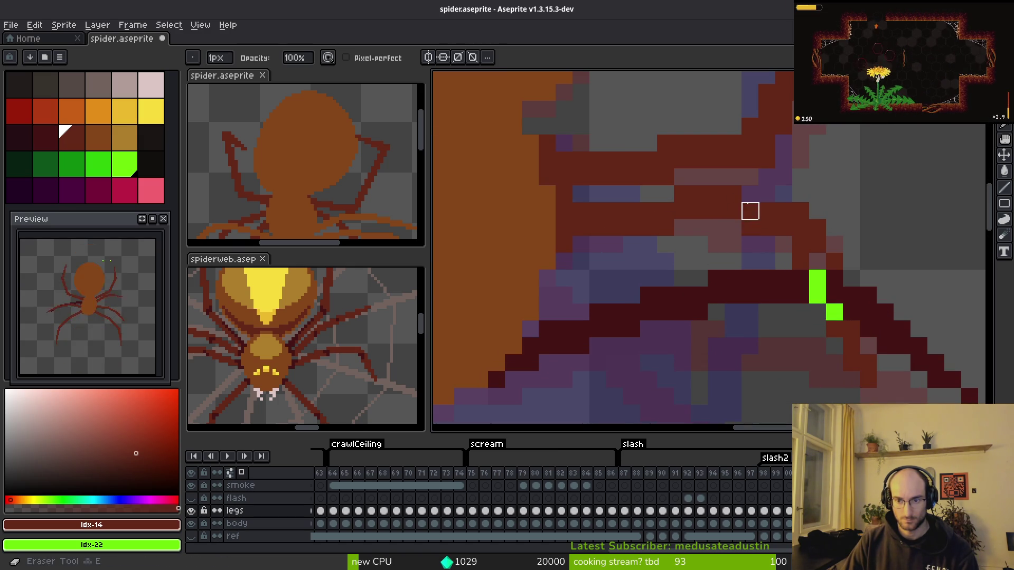
scroll(750, 211, down, 2)
key(f)
scroll(792, 267, up, 2)
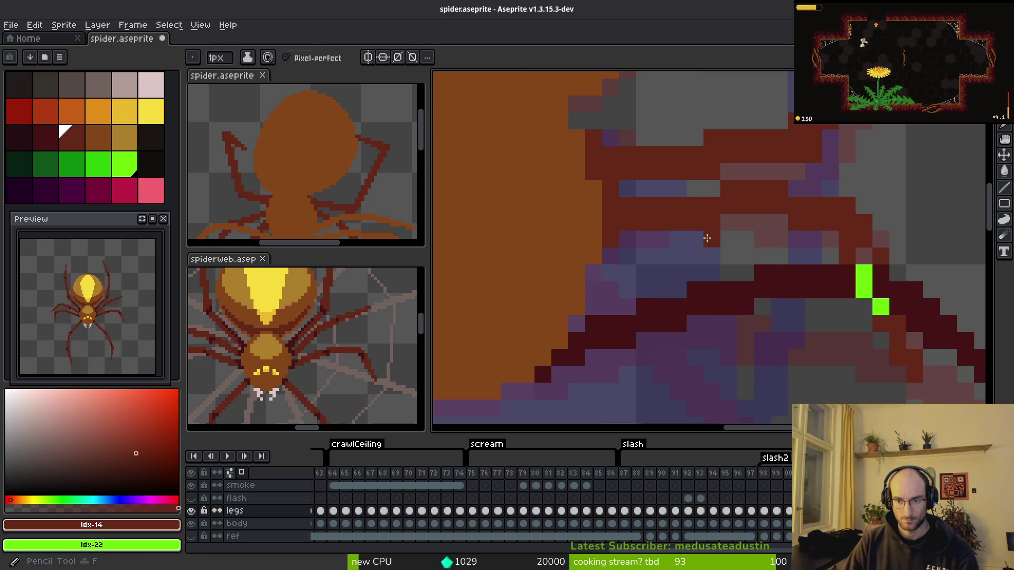
key(e)
key(b)
key(e)
key(i)
scroll(766, 221, down, 3)
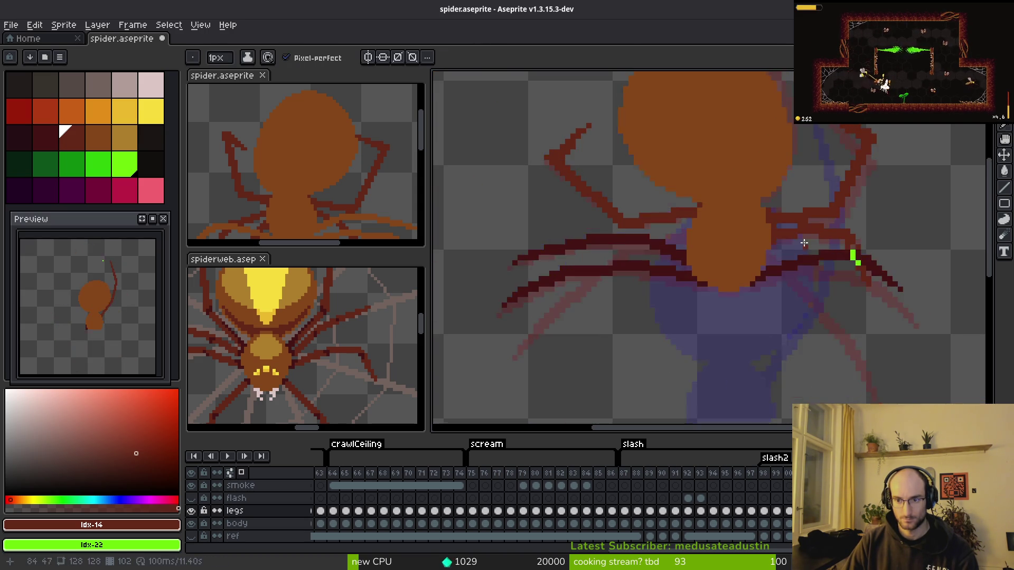
key(b)
scroll(848, 254, up, 3)
key(e)
scroll(771, 221, down, 3)
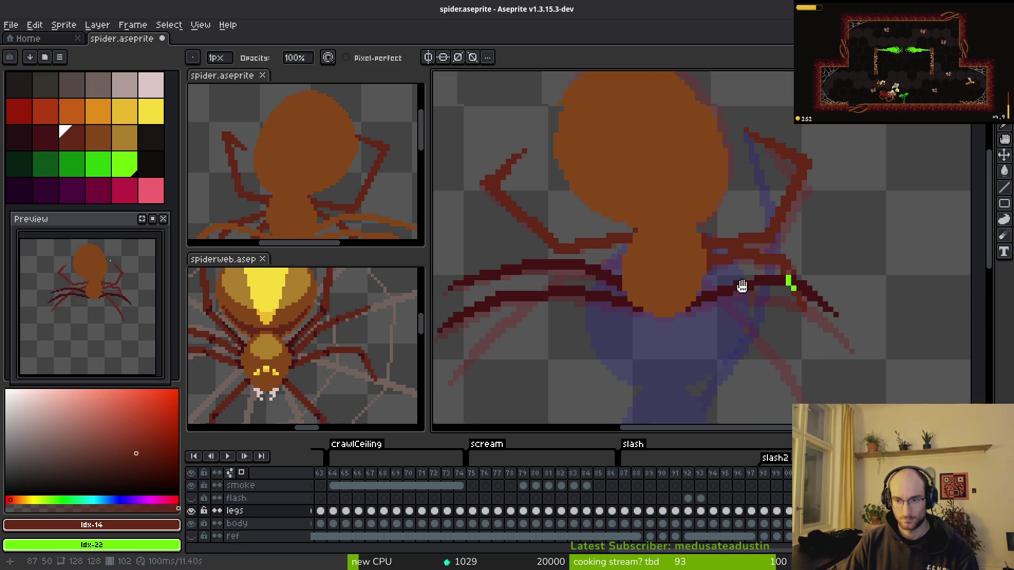
scroll(739, 285, up, 2)
scroll(724, 258, down, 3)
key(i)
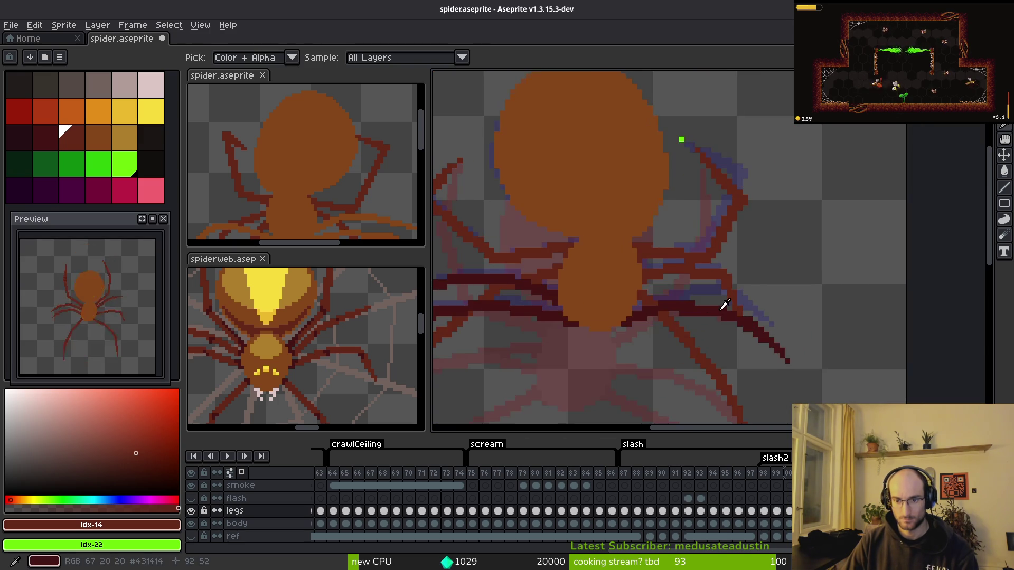
scroll(735, 292, up, 3)
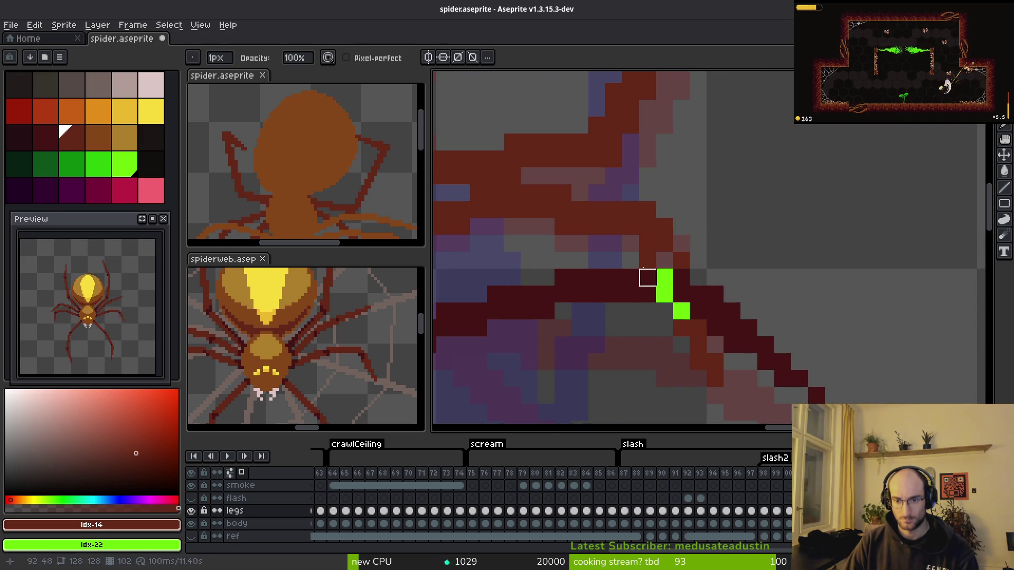
- Pan across the spider and step through the legs frames to compare the dark red leg with the onion skin
key(b)
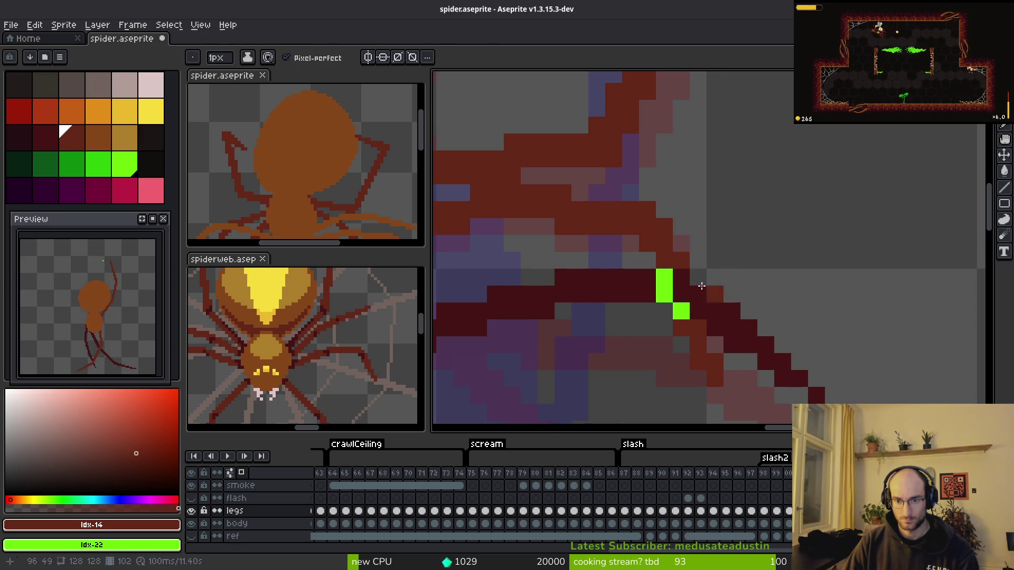
scroll(734, 259, down, 3)
key(i)
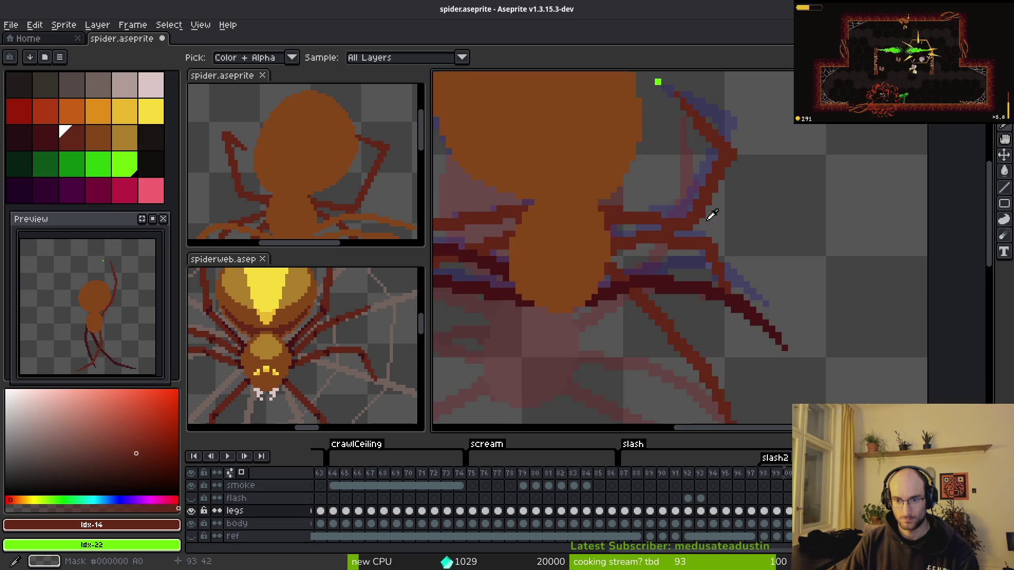
scroll(712, 214, up, 2)
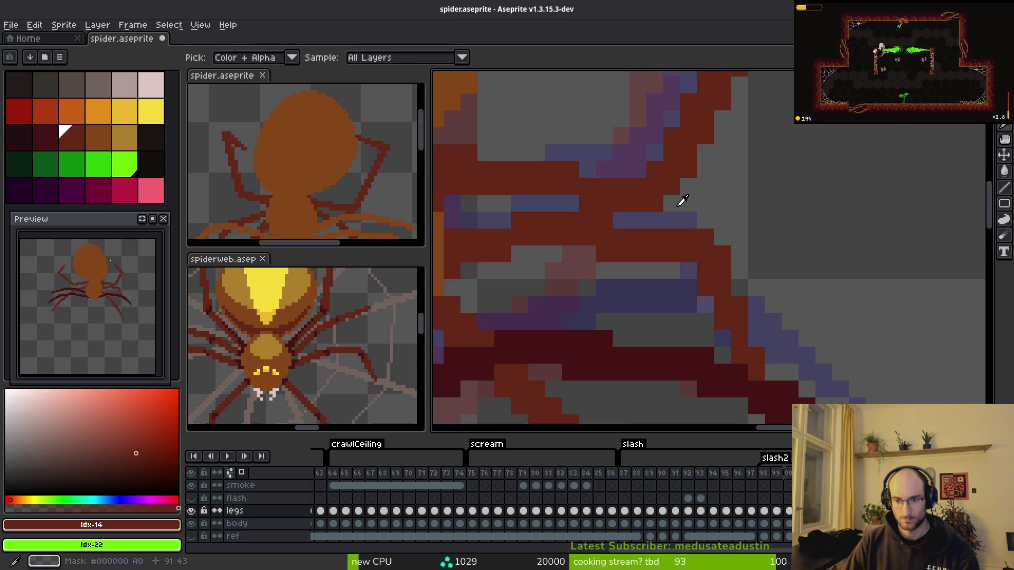
key(b)
key(e)
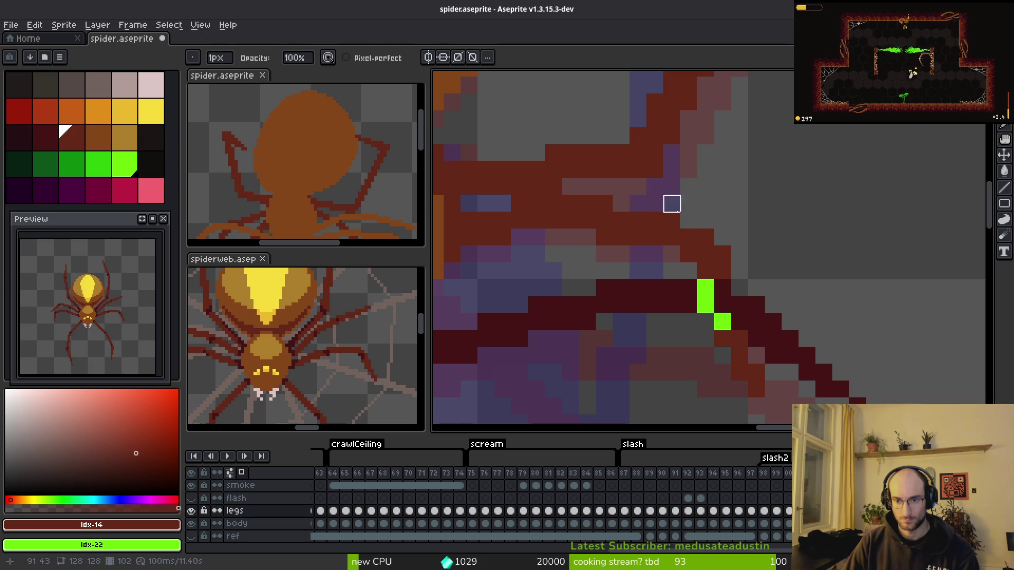
scroll(763, 207, down, 3)
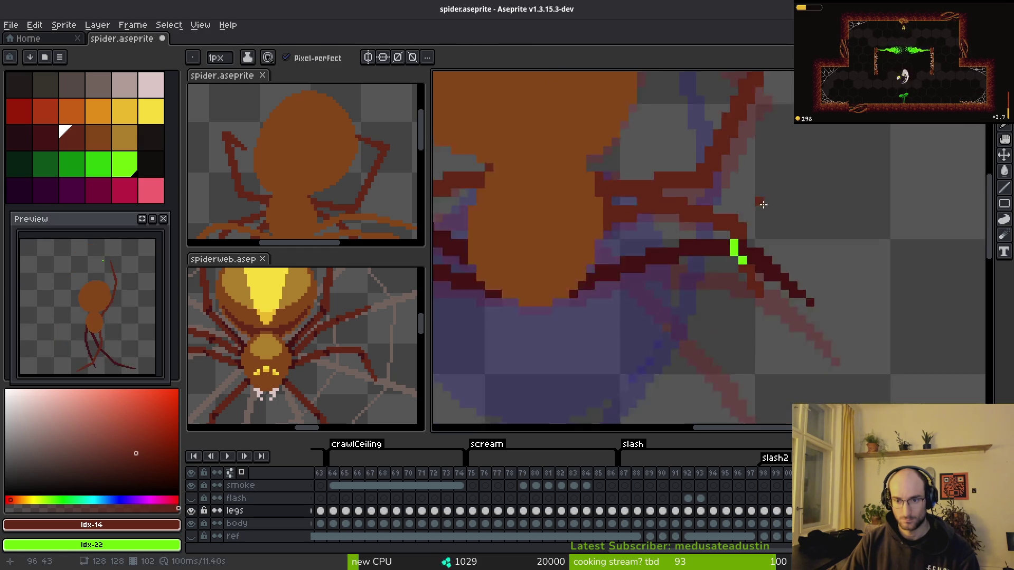
key(i)
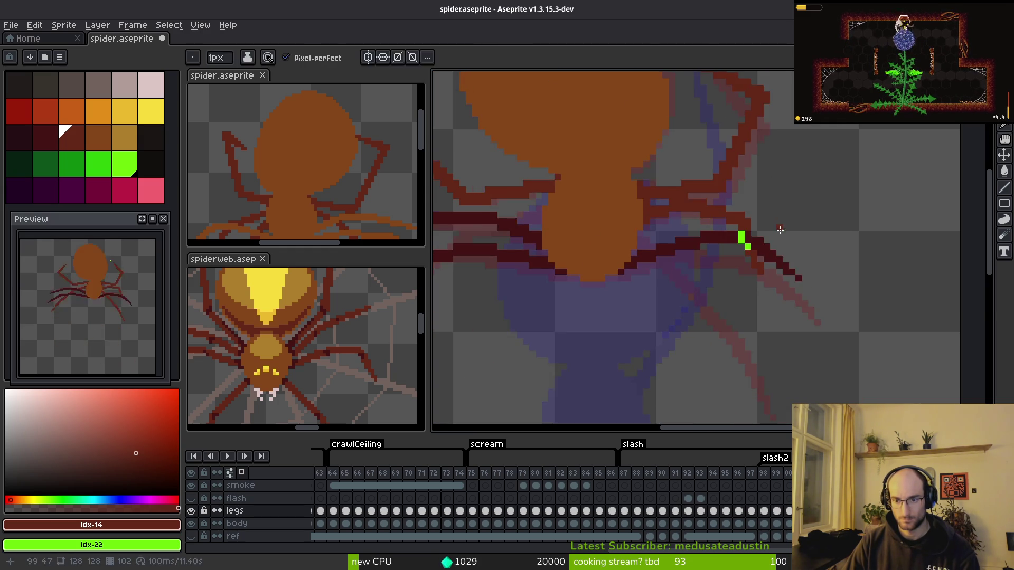
scroll(787, 230, down, 2)
key(b)
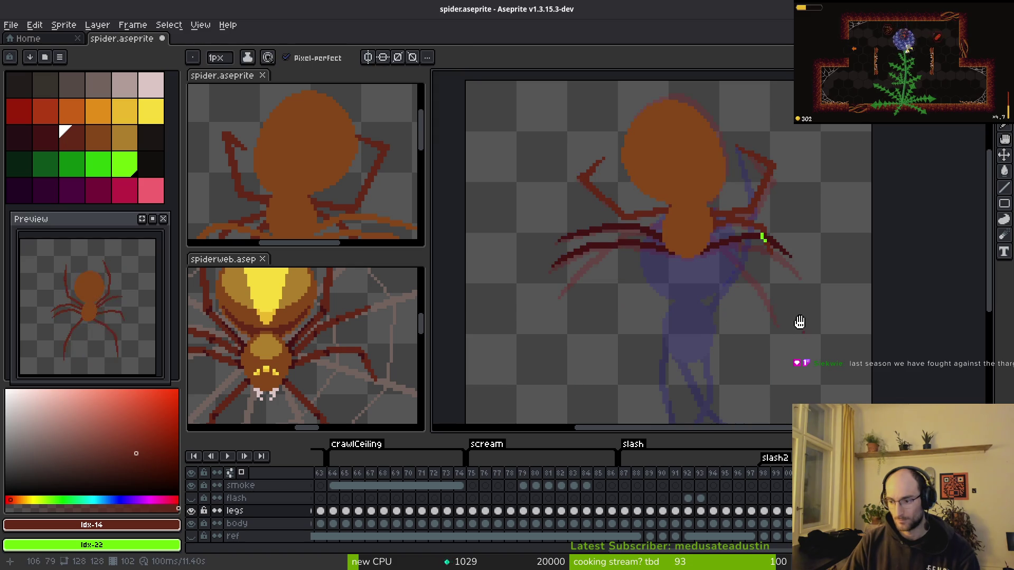
drag(797, 321, 790, 303)
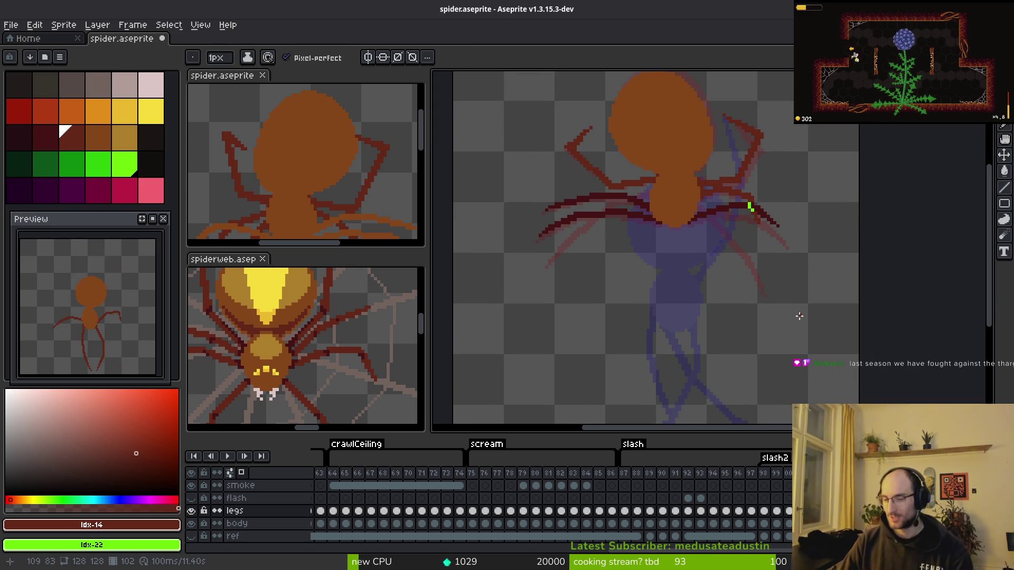
scroll(742, 250, up, 1)
key(i)
scroll(749, 296, up, 2)
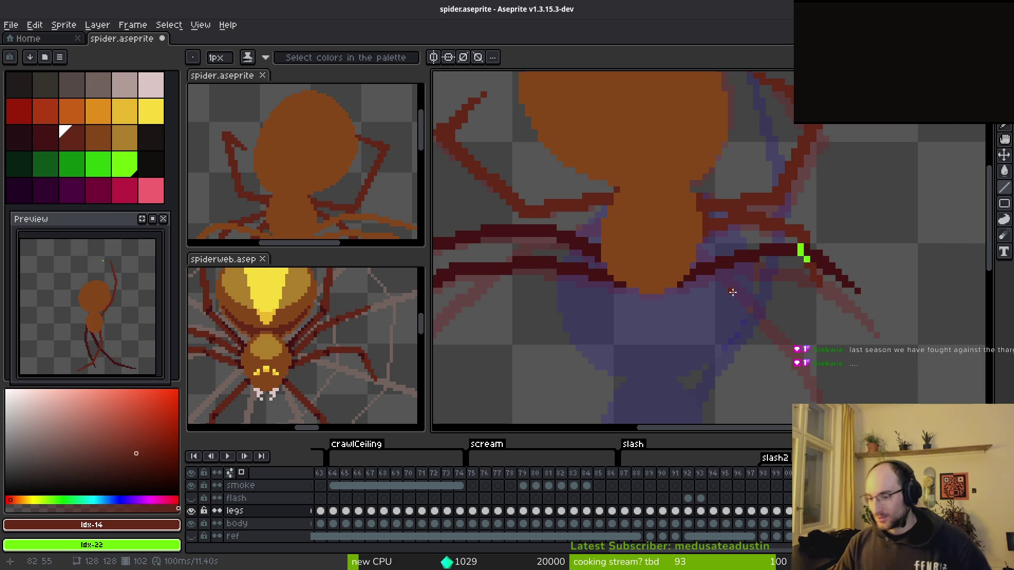
scroll(807, 259, down, 2)
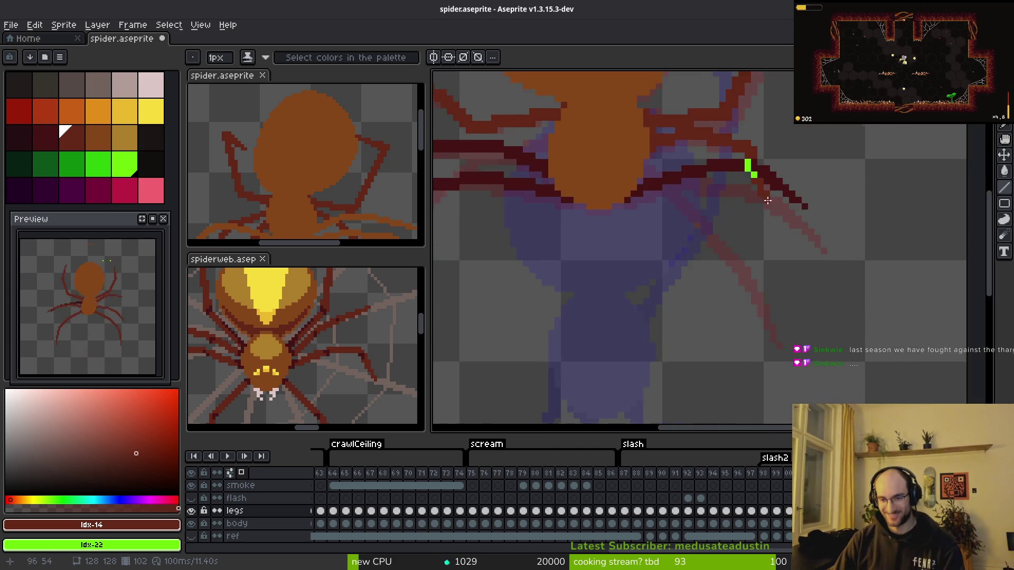
key(i)
key(Return)
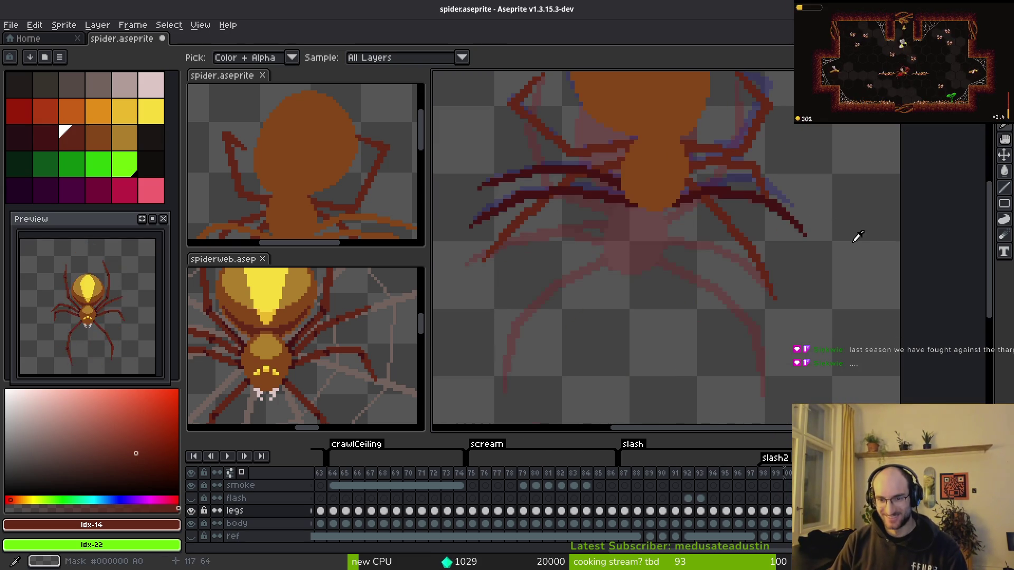
key(b)
scroll(724, 211, up, 2)
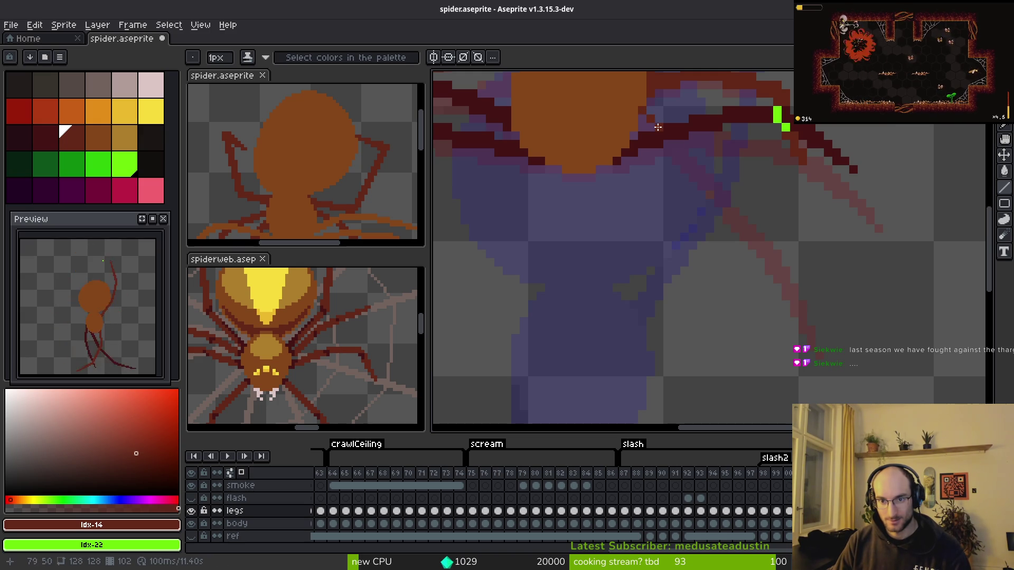
- Draw a straight dark red diagonal for the upper leg, comparing against the neighbouring frame
drag(675, 143, 726, 186)
shift+click(717, 200)
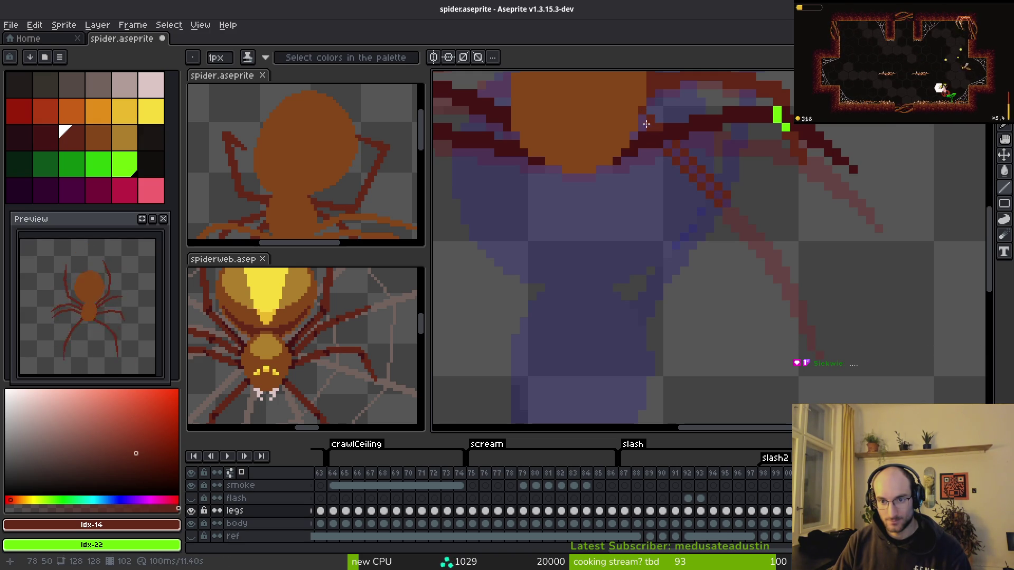
key(Left)
key(Right)
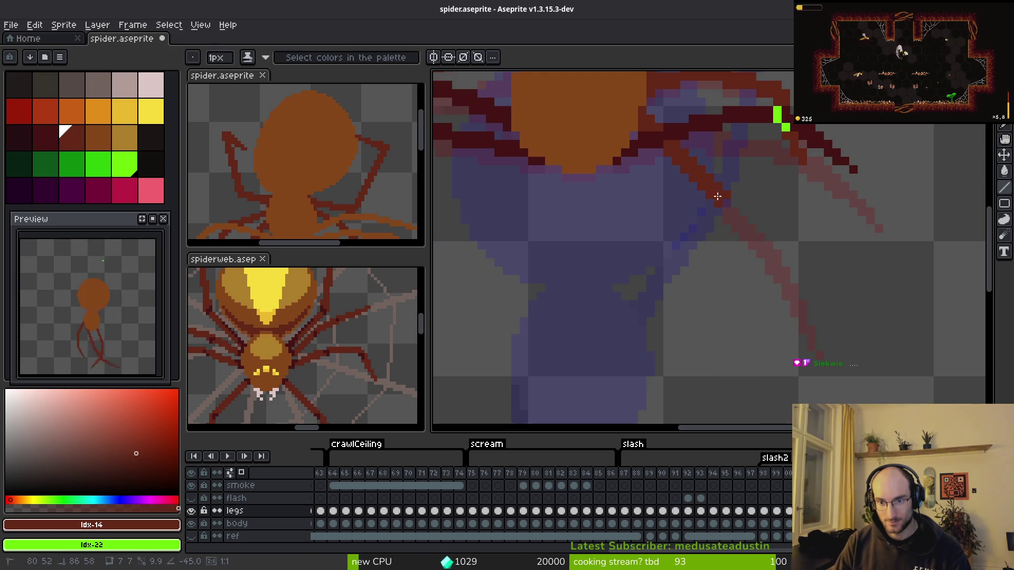
- Redraw the long lower right leg as a precise dark red diagonal, then zoom out to review
drag(808, 321, 774, 275)
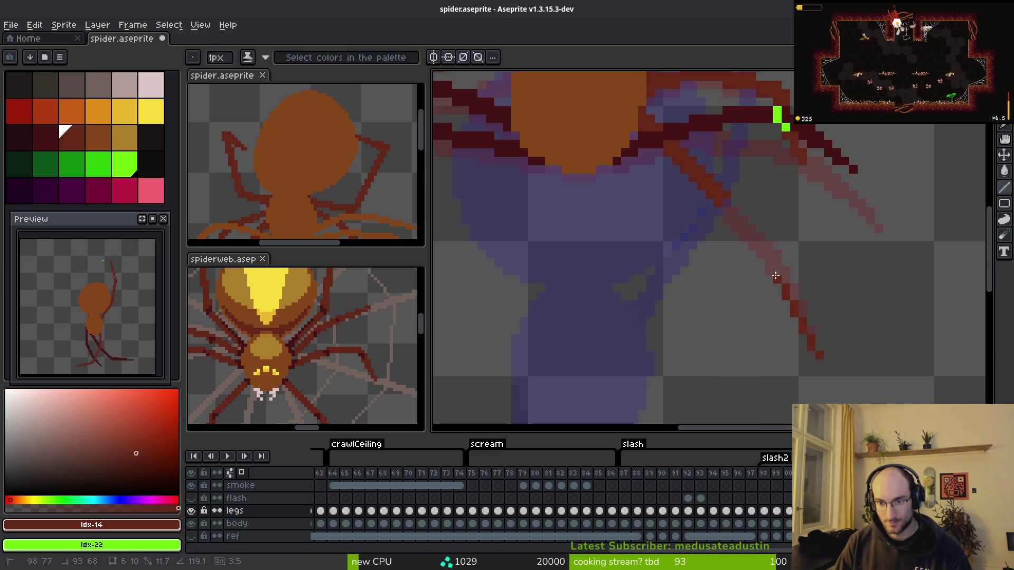
drag(820, 354, 733, 208)
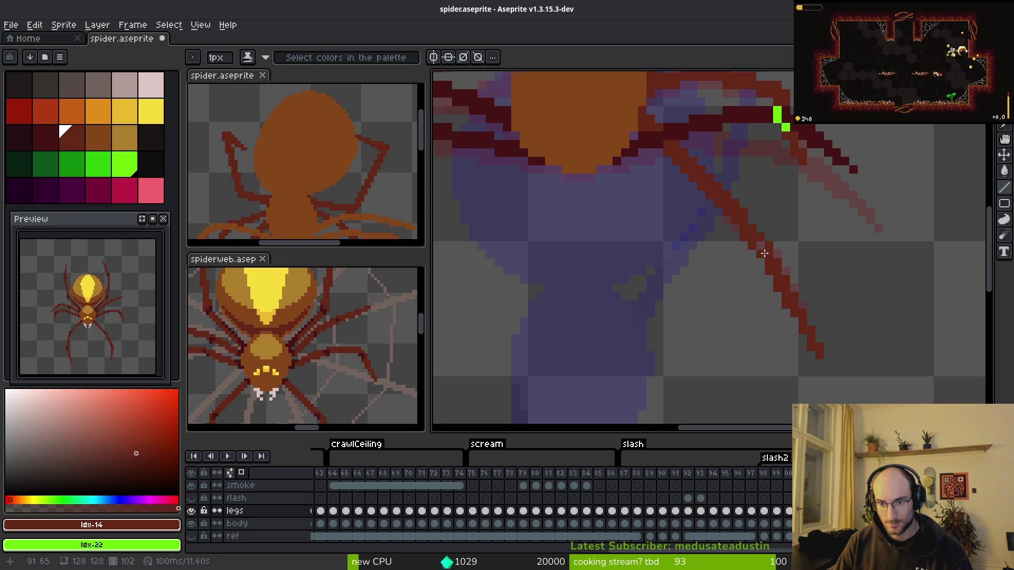
scroll(751, 222, down, 3)
key(i)
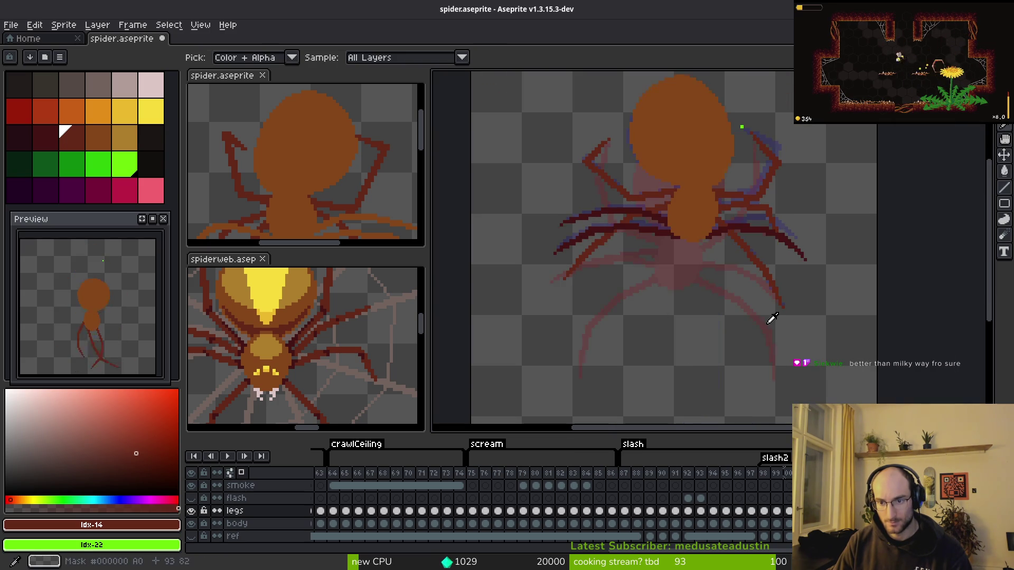
key(Right)
key(b)
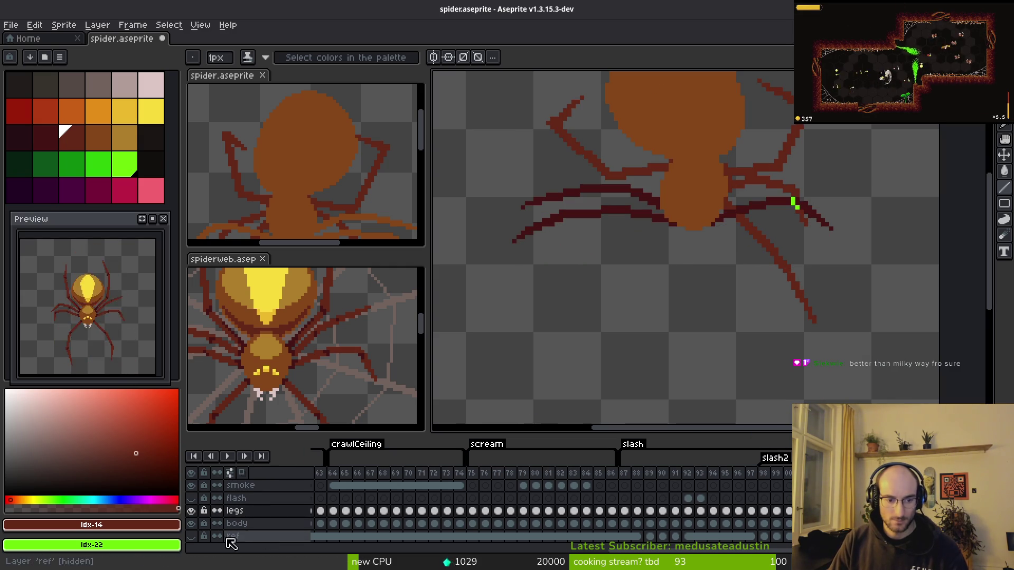
- Hide the ref layer to view the spider against the dark backdrop
click(193, 536)
scroll(629, 260, down, 2)
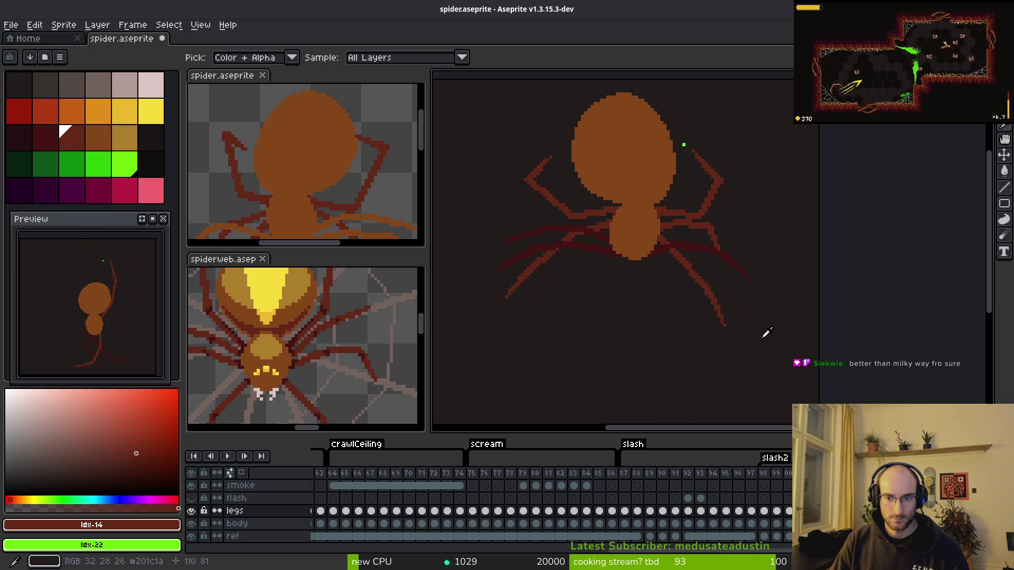
scroll(736, 325, up, 2)
- Recolour the stray green leg pixel with dark red #431414 and save spider.aseprite
key(alt)
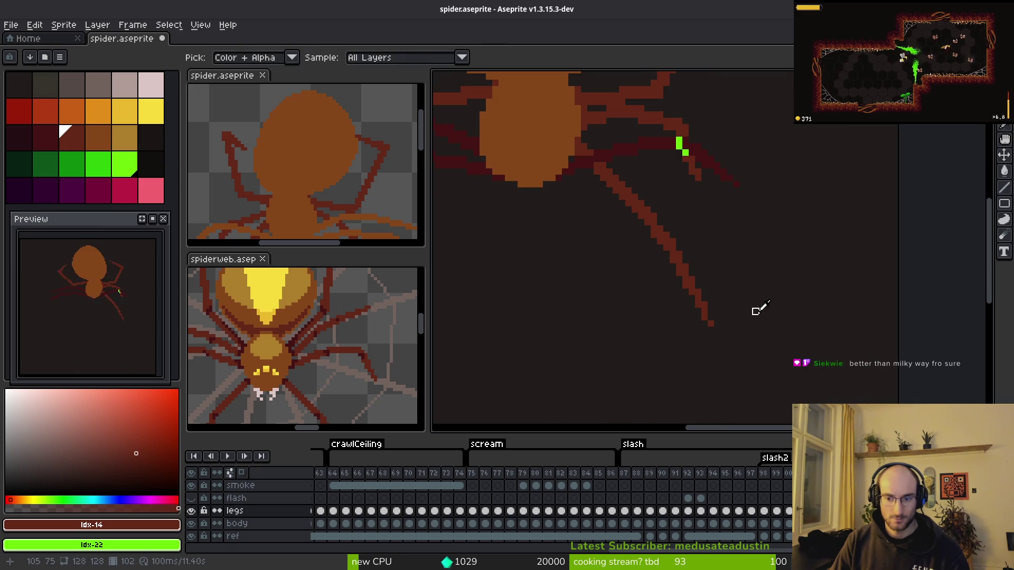
scroll(726, 333, up, 2)
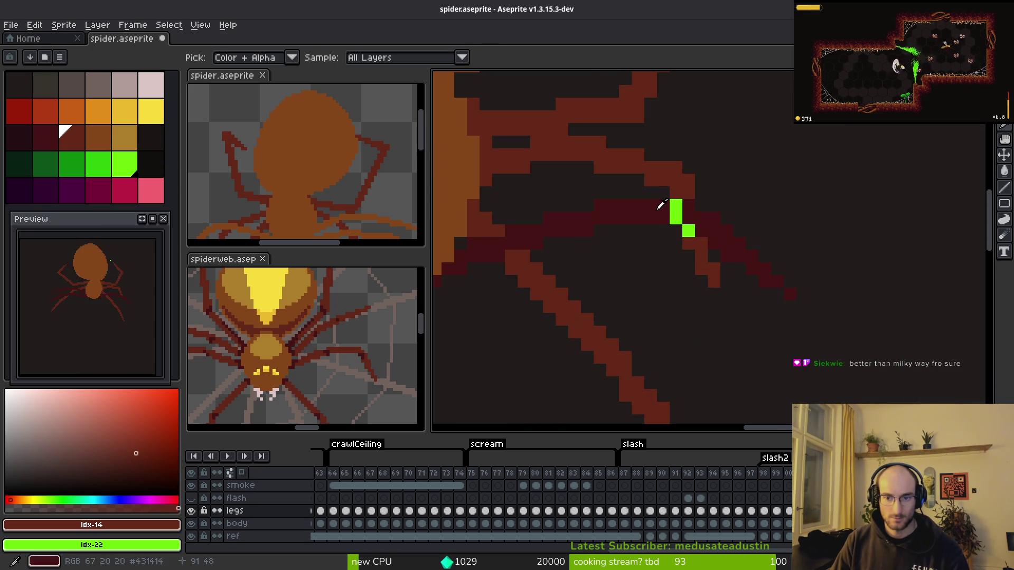
alt+click(674, 209)
click(675, 212)
scroll(739, 295, down, 2)
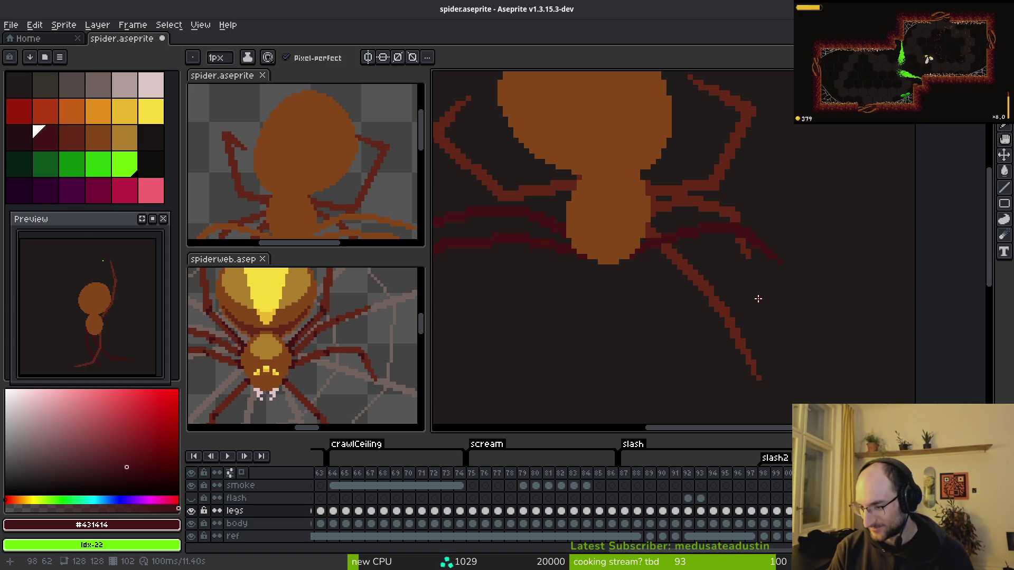
scroll(759, 298, down, 3)
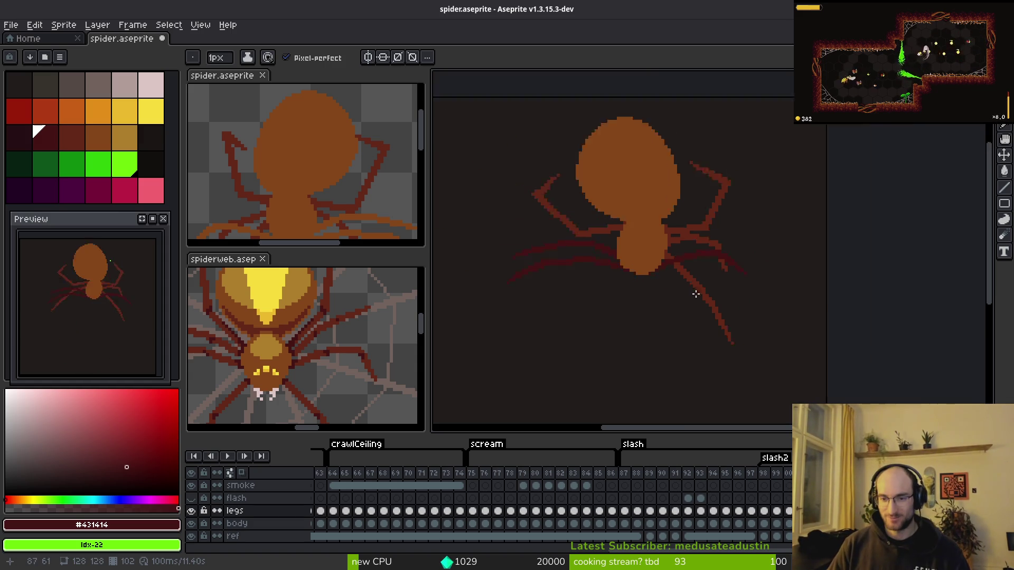
key(ctrl+s)
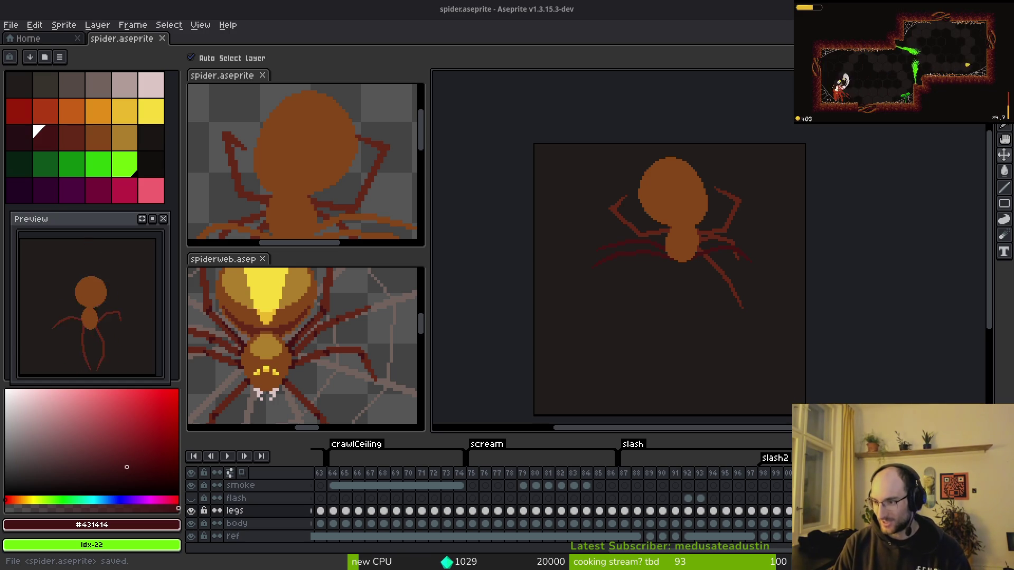
key(alt+Tab)
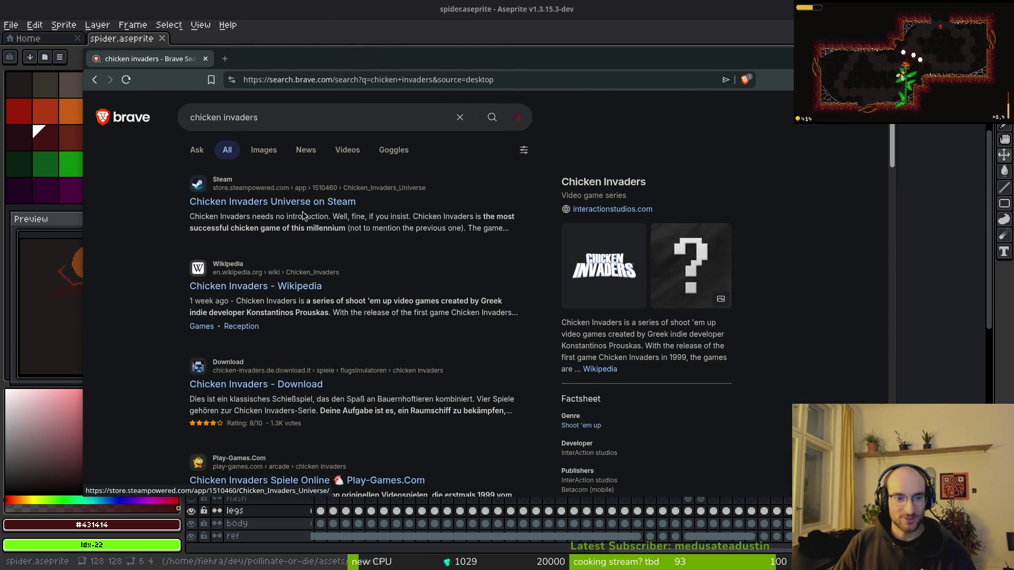
- Leave the chicken invaders results and bring the Steam store window forward
key(super)
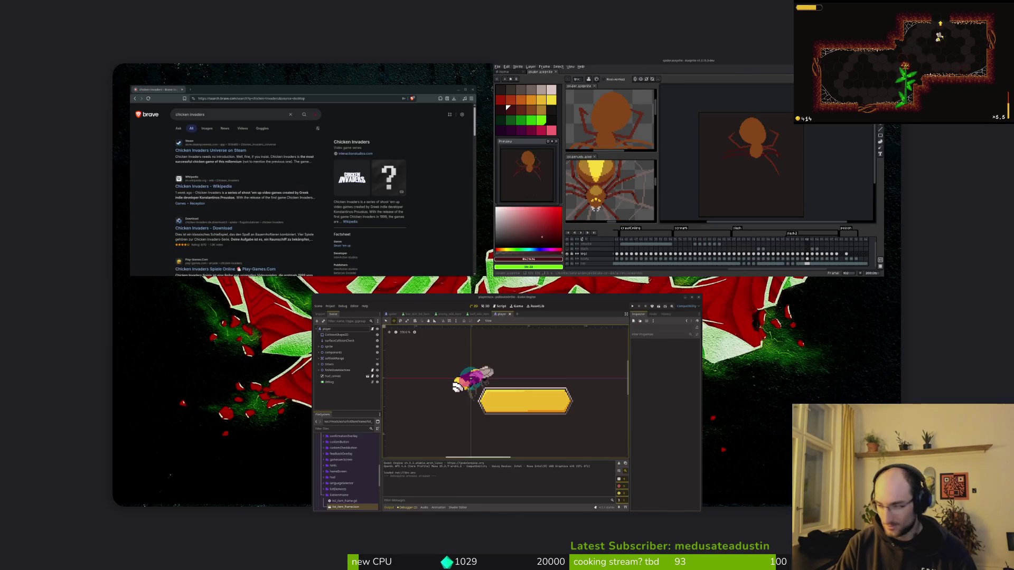
key(super)
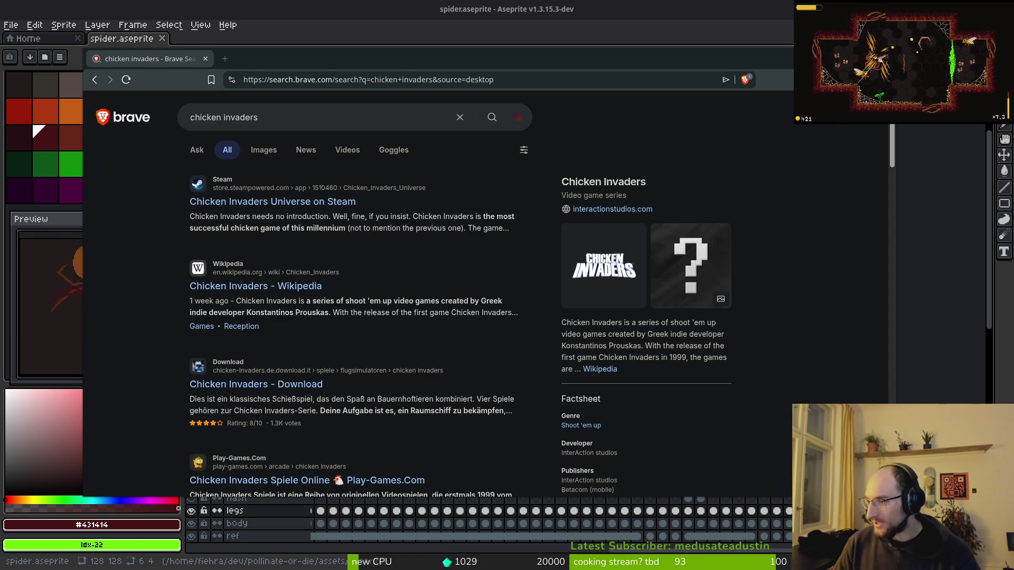
key(alt+Tab)
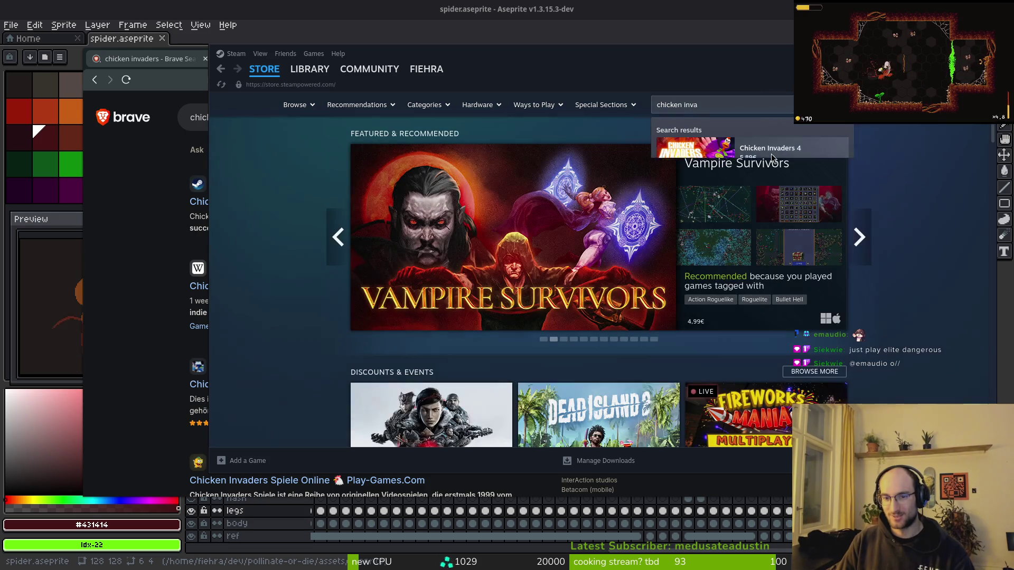
- Search the Steam store for 'chicken invaders' and open the Chicken Invaders 4 page
click(737, 106)
key(Return)
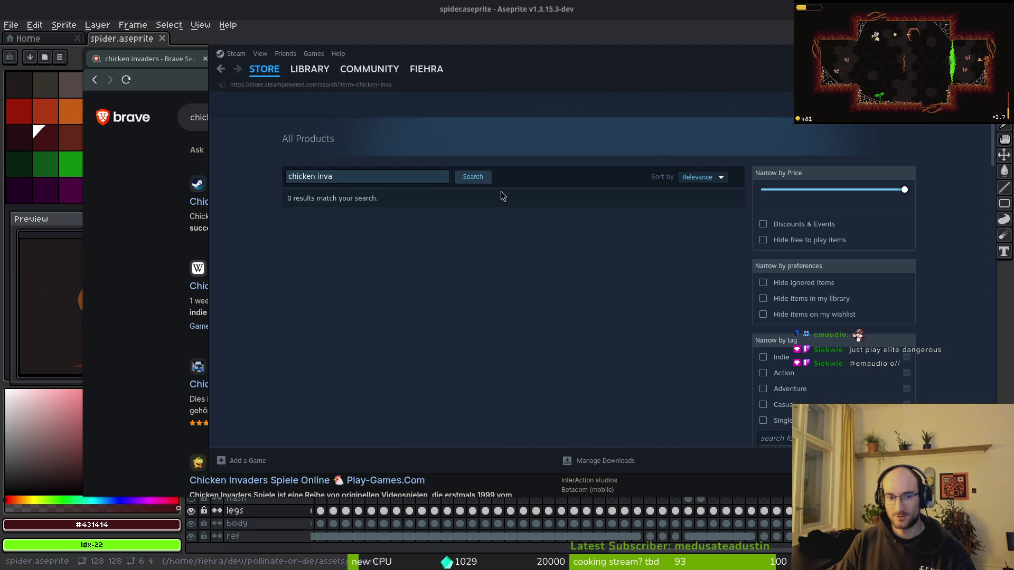
click(343, 178)
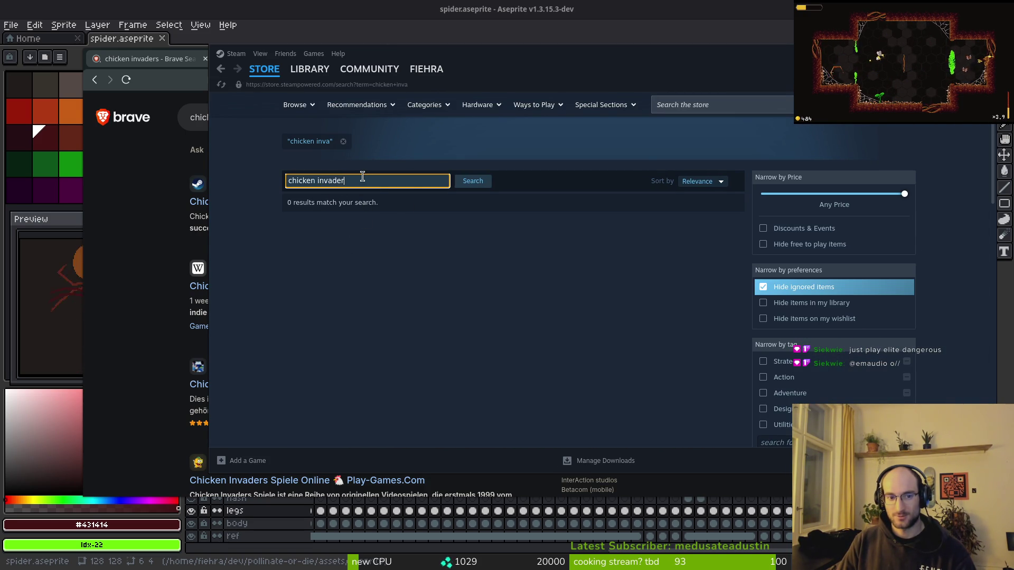
text(s)
key(Return)
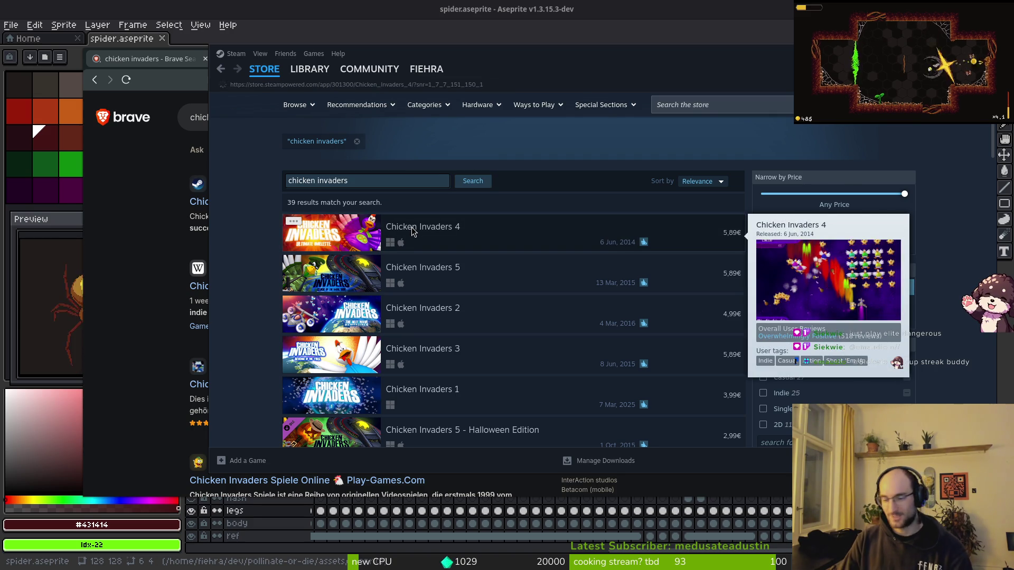
click(412, 231)
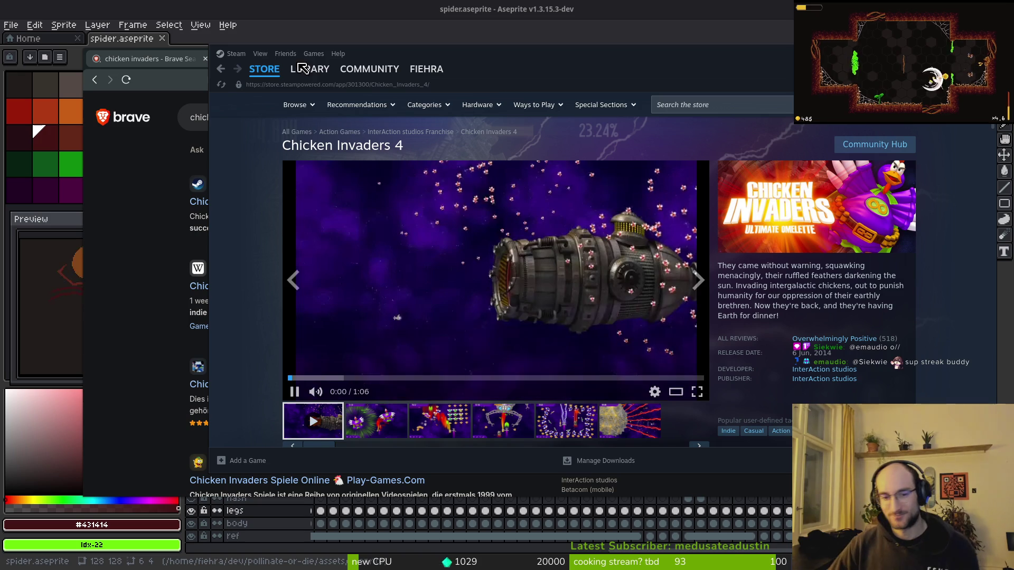
- Play the Chicken Invaders 4 trailer full screen, adjust its volume, then exit full screen
mouse_move(343, 393)
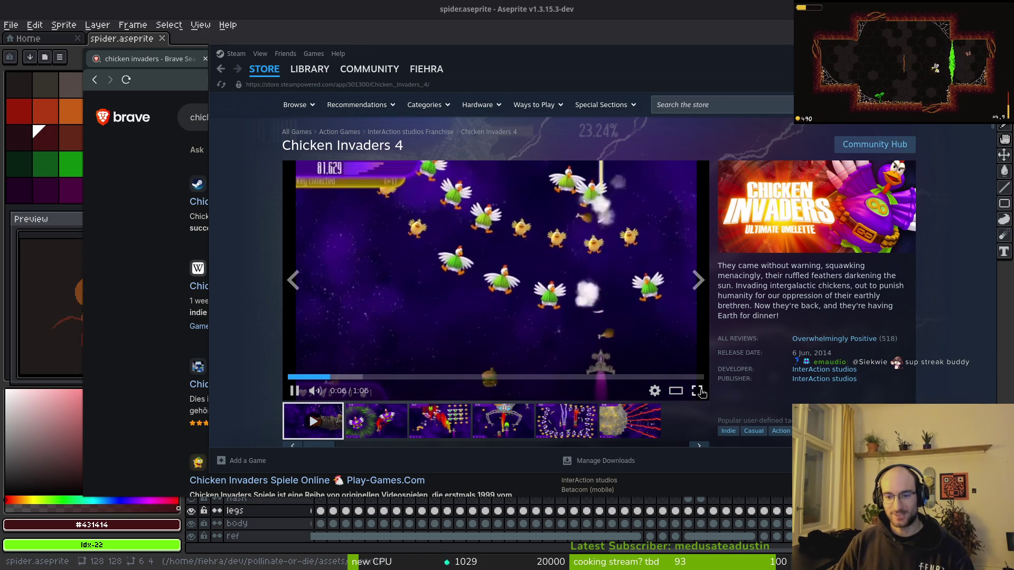
click(696, 391)
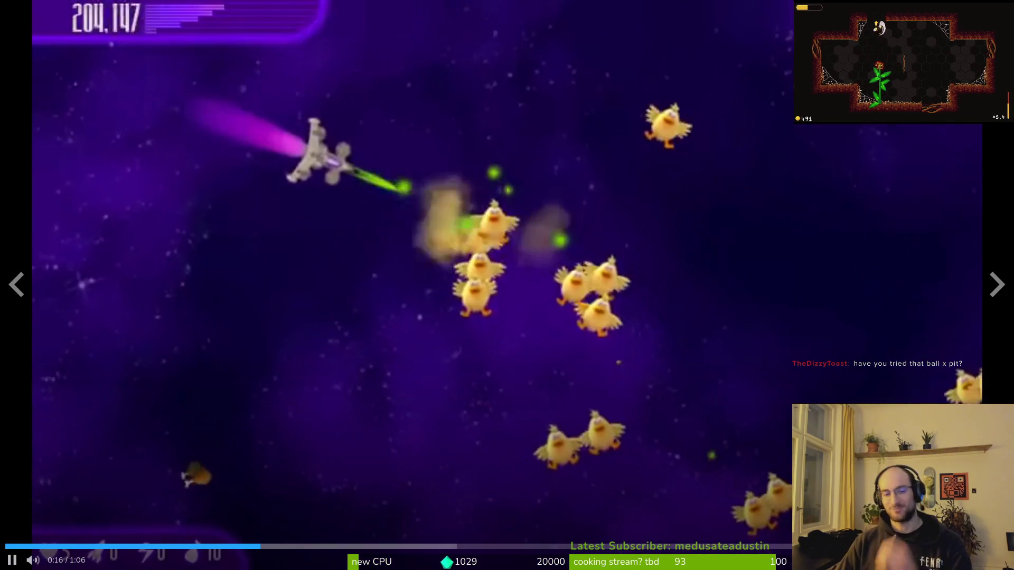
click(51, 561)
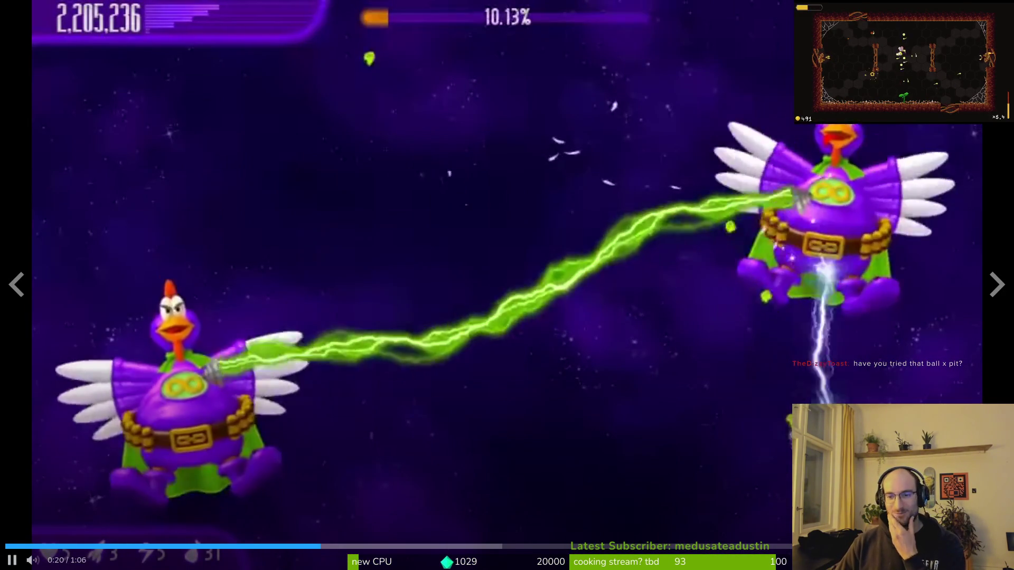
key(Escape)
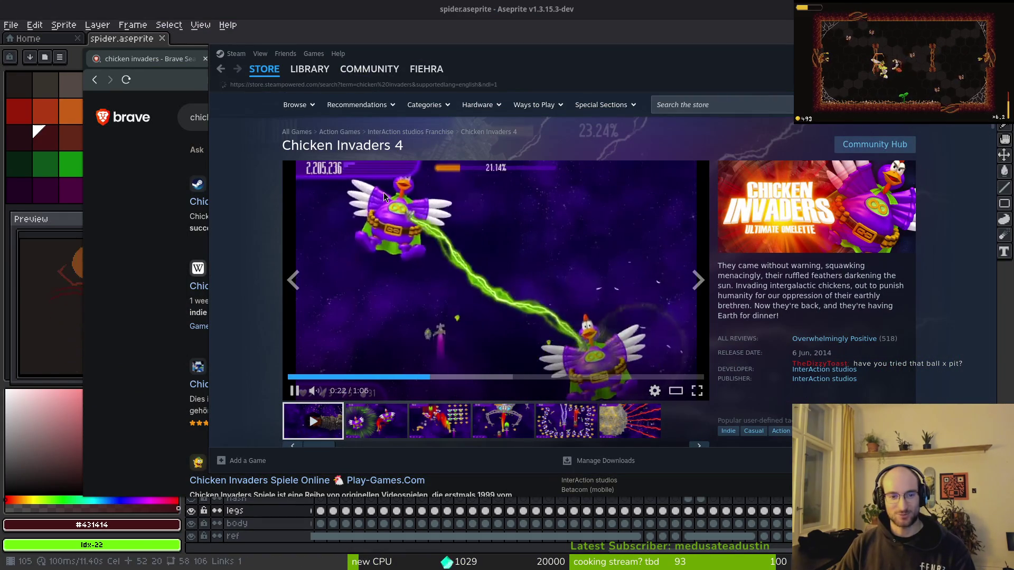
- Return to the search results and open the Chicken Invaders 3 store page
click(221, 69)
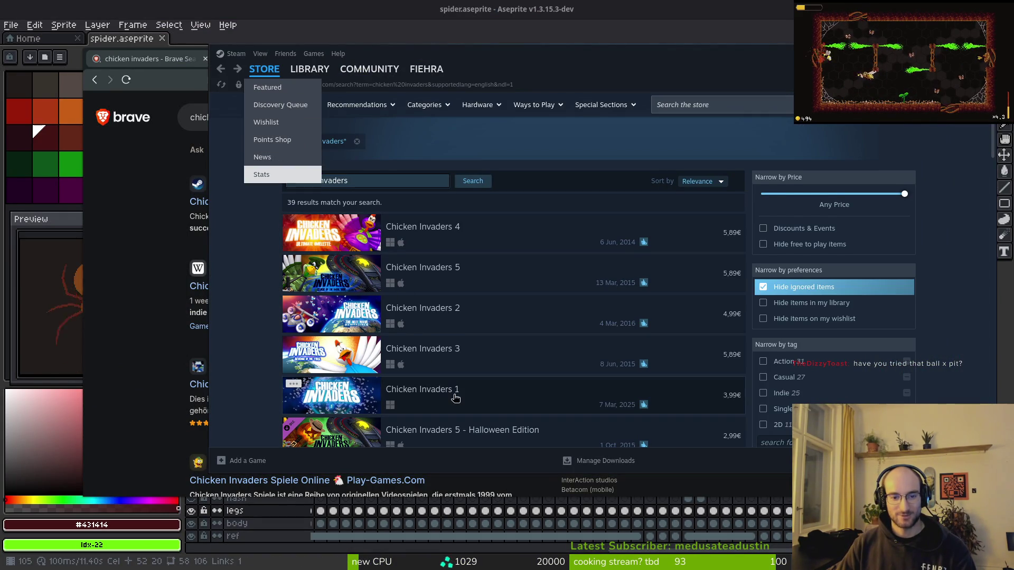
click(467, 401)
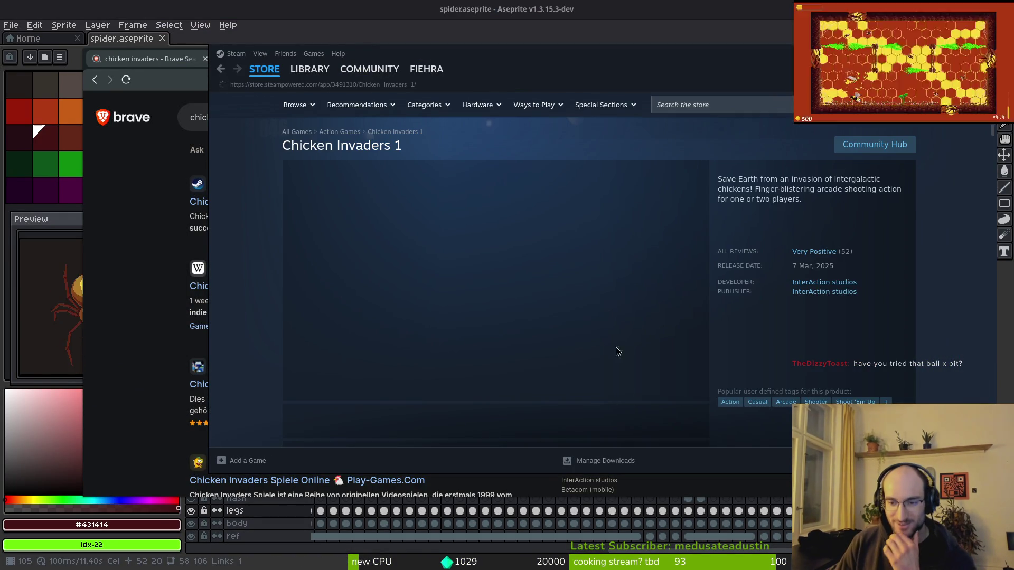
key(alt+Left)
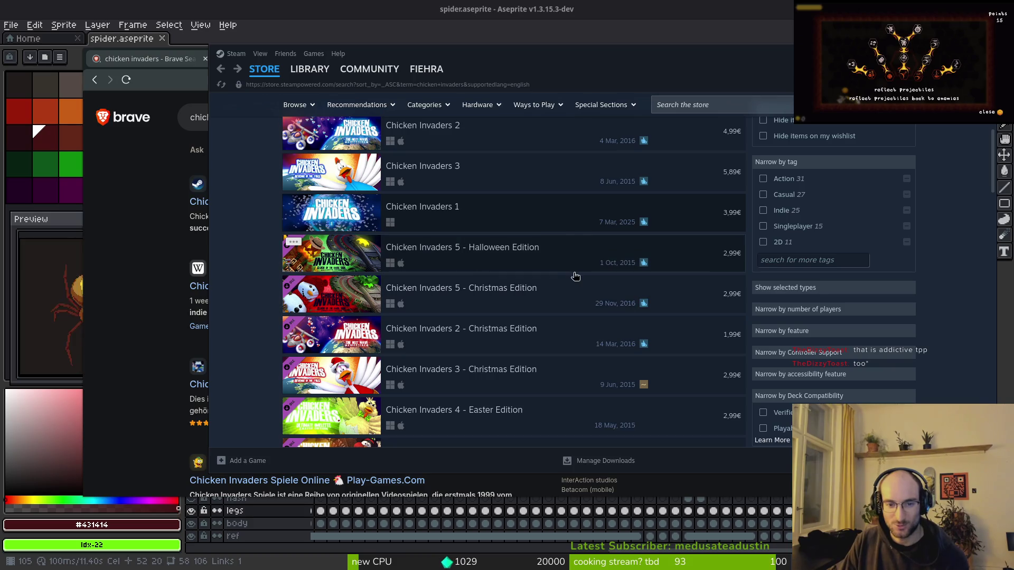
scroll(554, 396, up, 3)
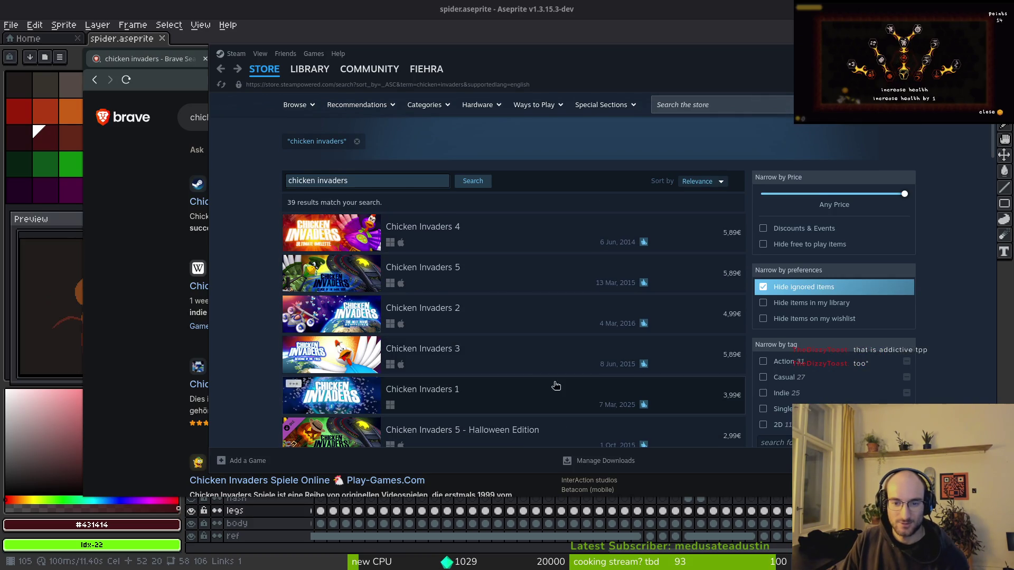
mouse_move(560, 305)
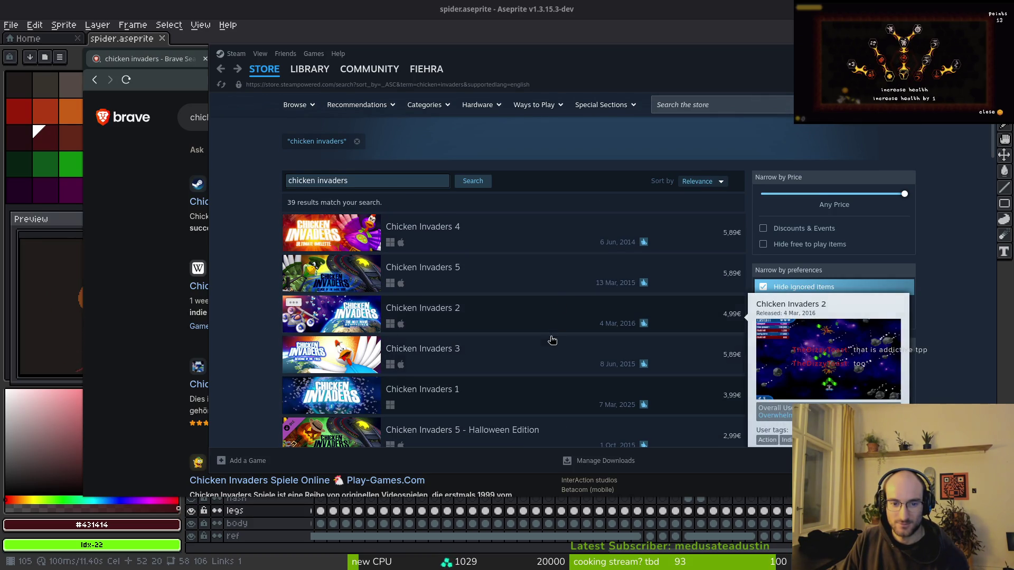
click(492, 352)
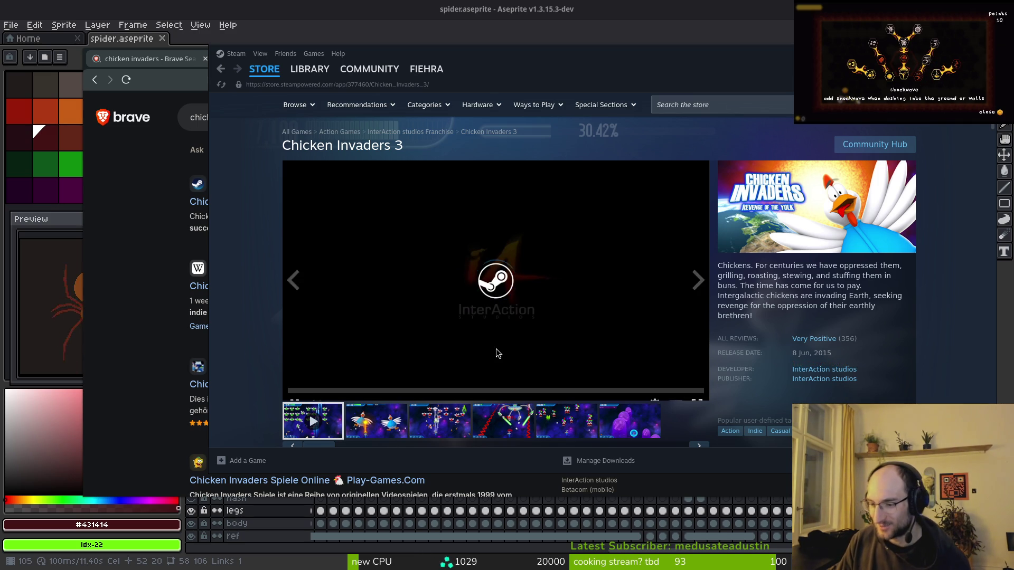
- Browse the Chicken Invaders 3 screenshots, then play the trailer and skip ahead to 0:22
click(388, 425)
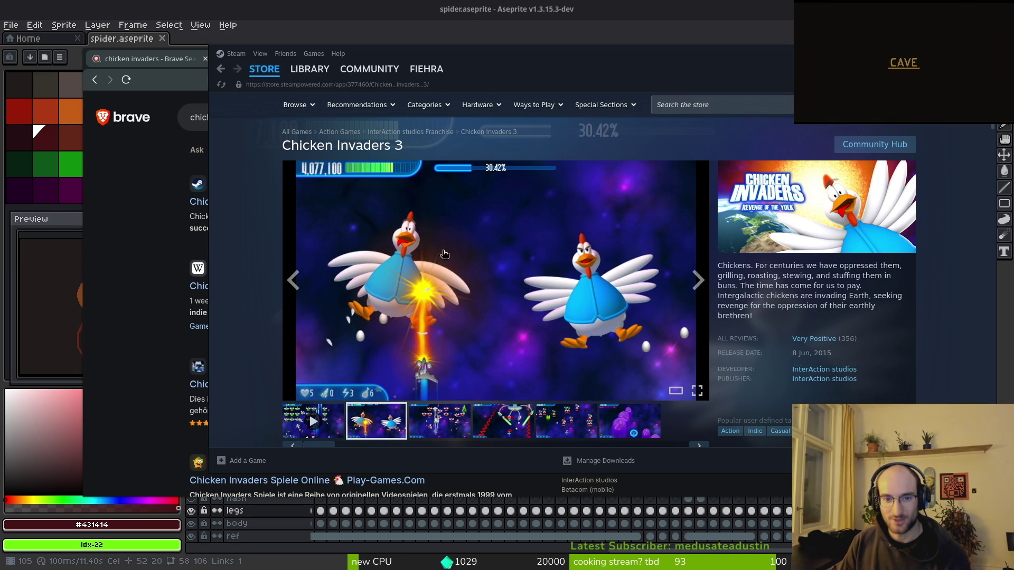
click(453, 429)
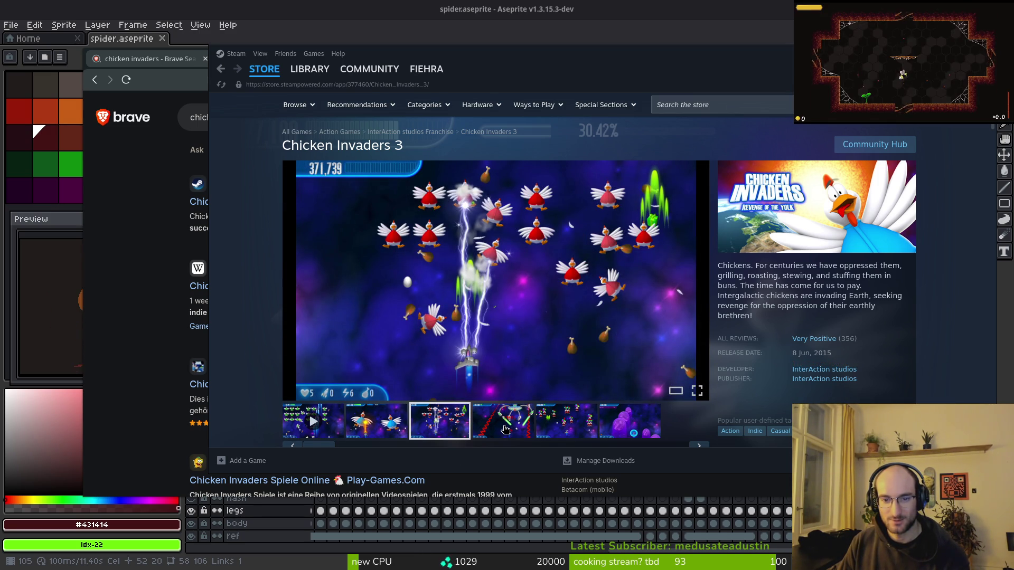
click(504, 425)
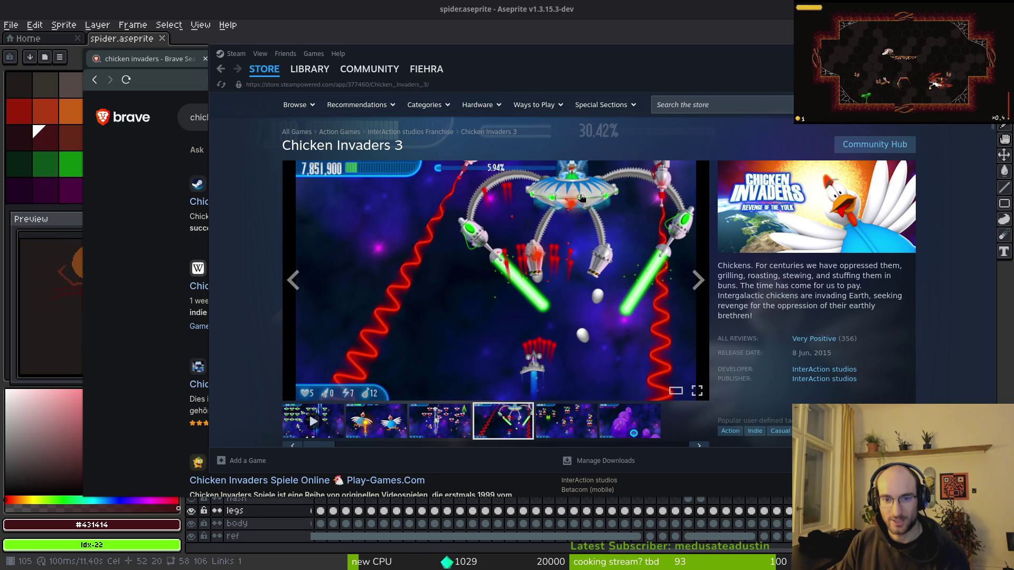
click(574, 418)
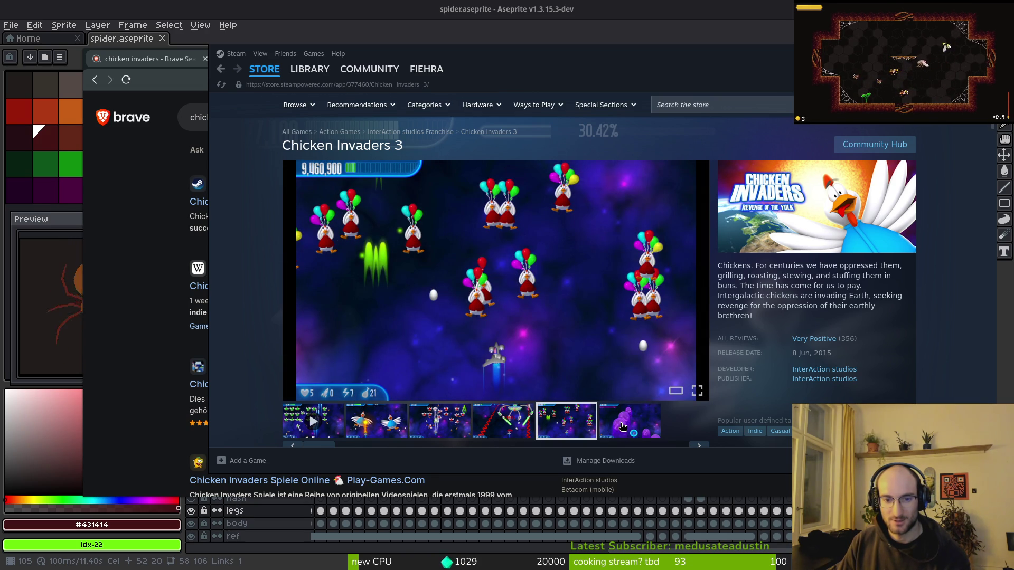
click(622, 426)
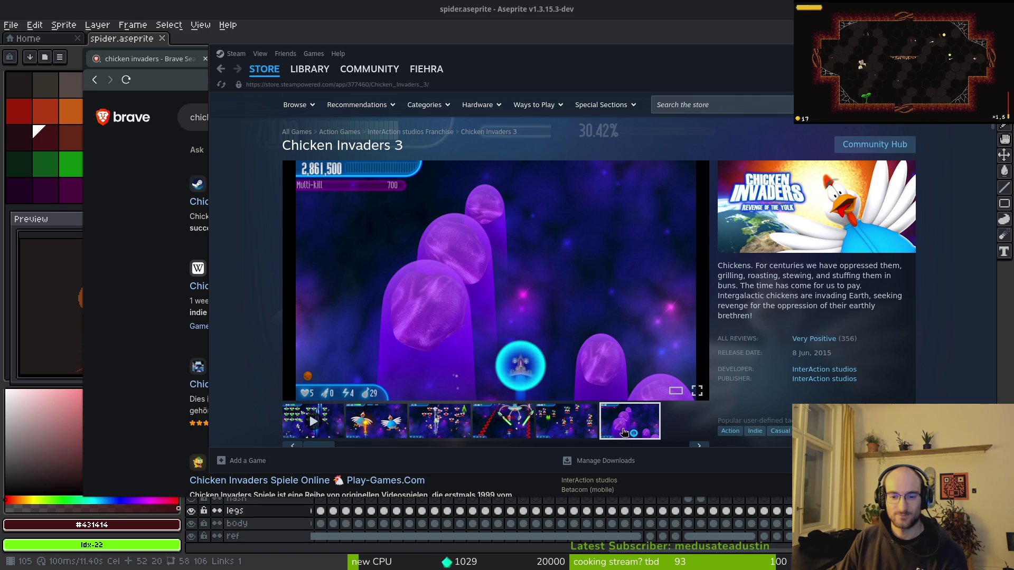
click(698, 446)
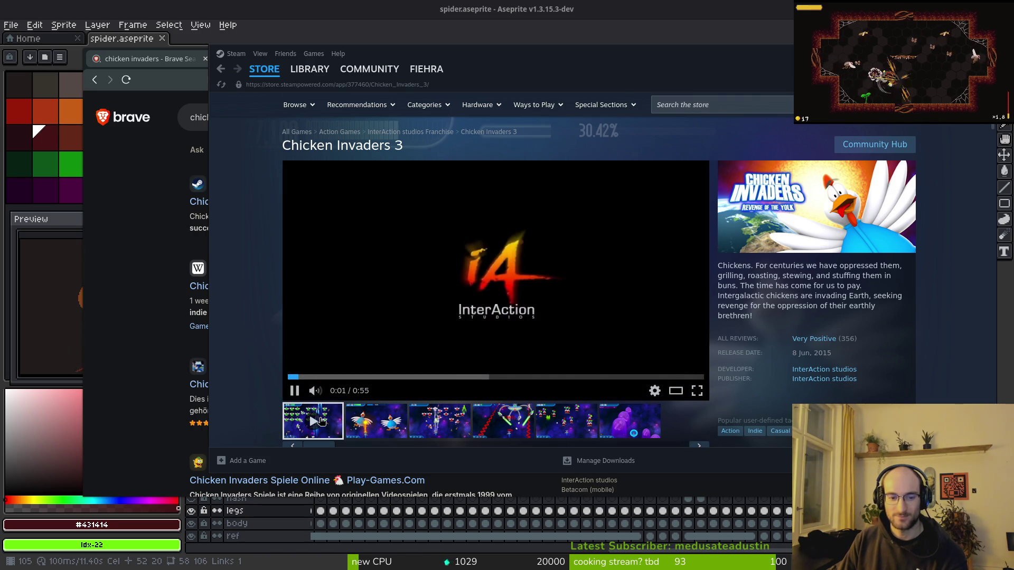
click(383, 376)
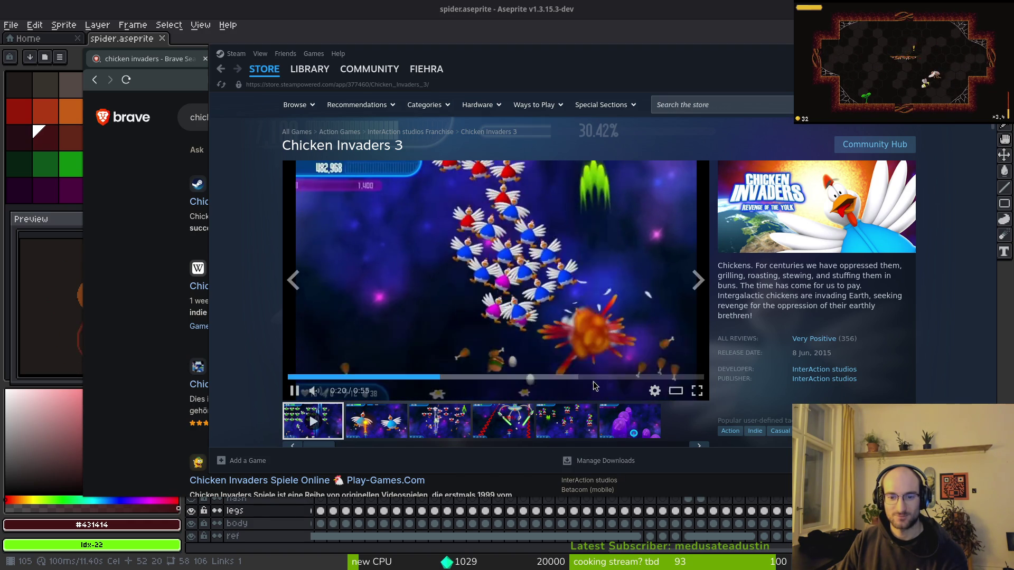
click(536, 377)
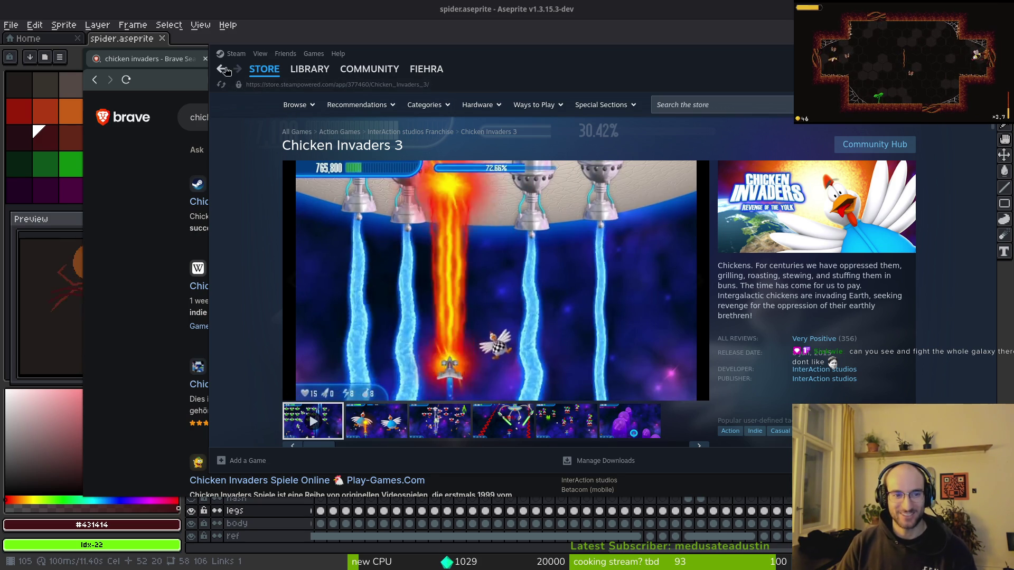
- Scroll the Chicken Invaders 1 page and view its screenshots through to the asteroid one
scroll(451, 285, down, 4)
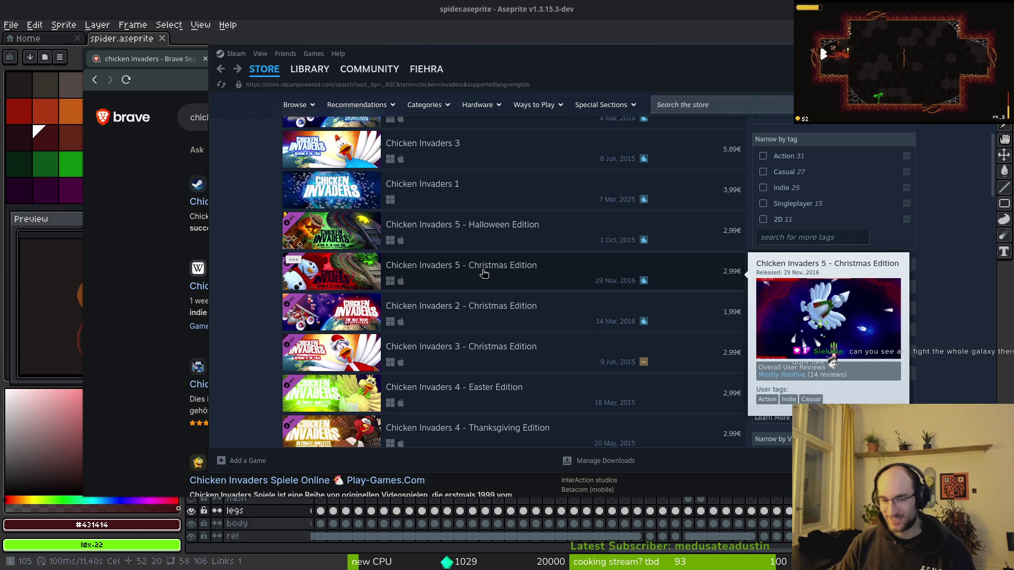
scroll(445, 266, up, 1)
mouse_move(422, 263)
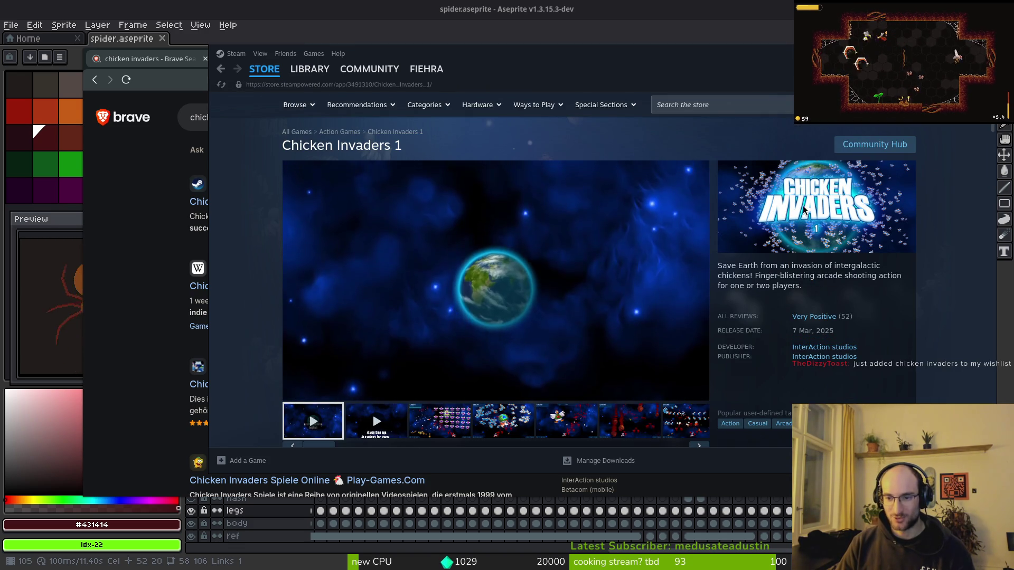
scroll(412, 284, down, 3)
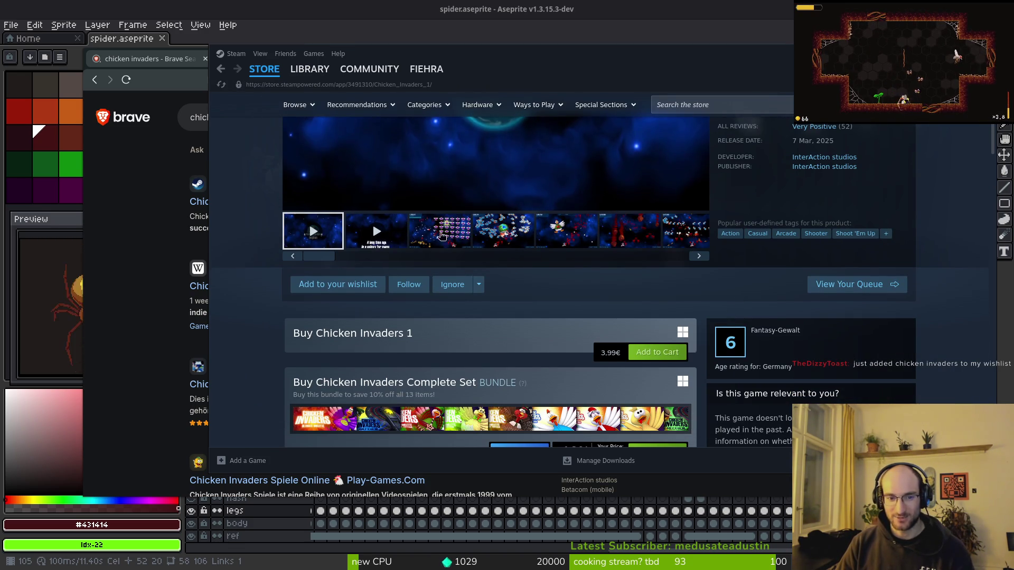
click(443, 233)
scroll(522, 246, up, 2)
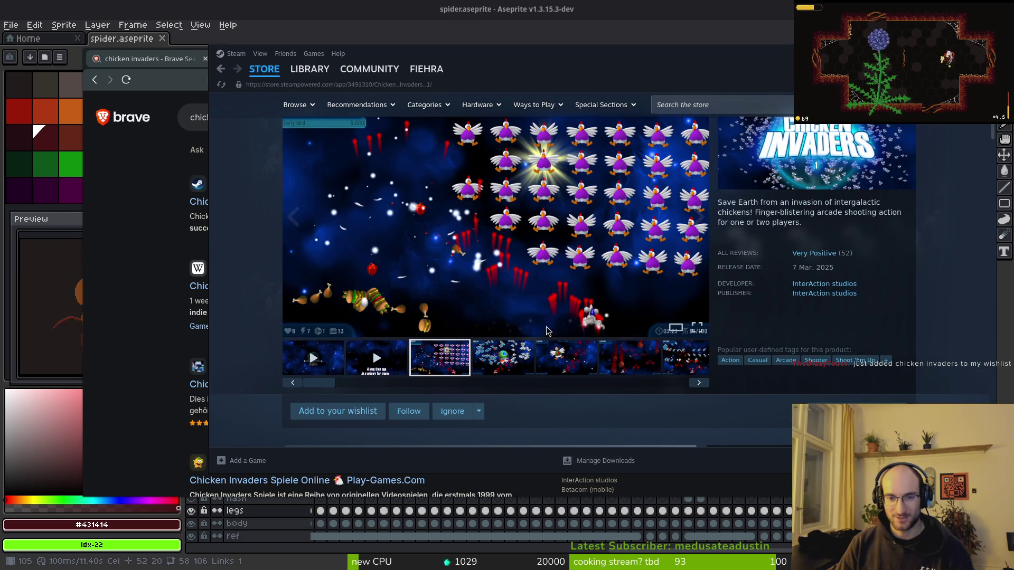
click(527, 353)
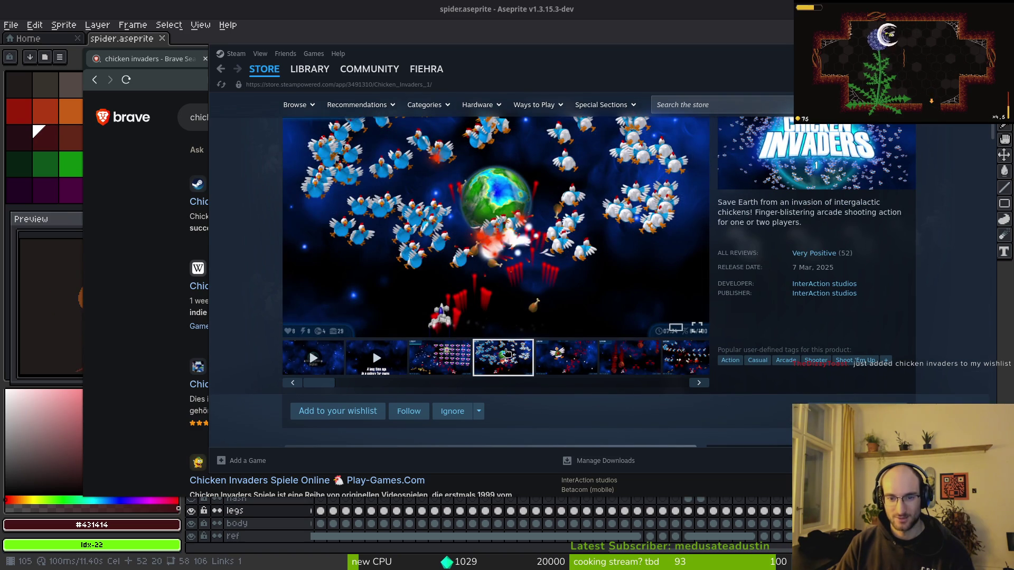
scroll(502, 279, up, 1)
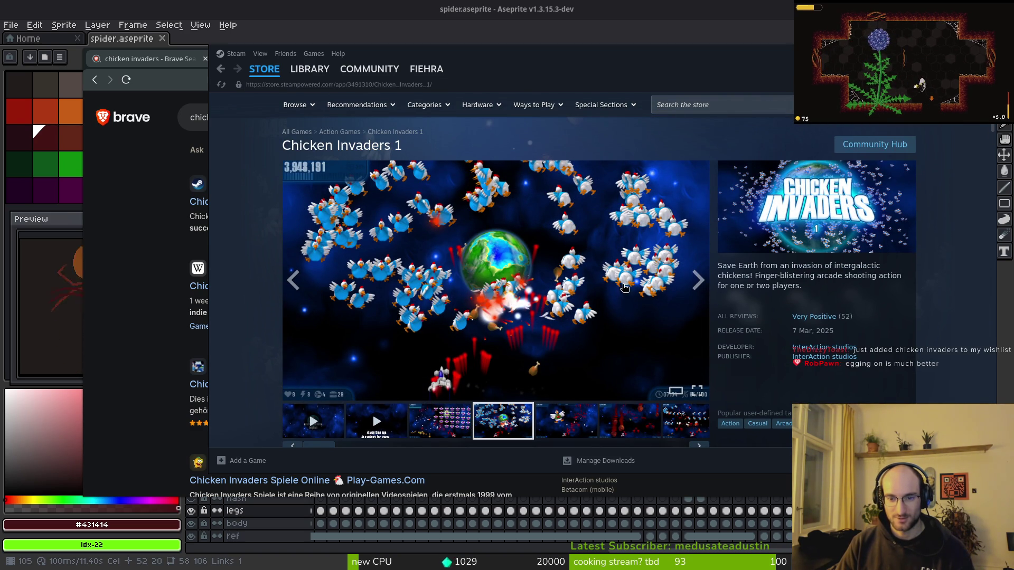
click(583, 426)
click(640, 429)
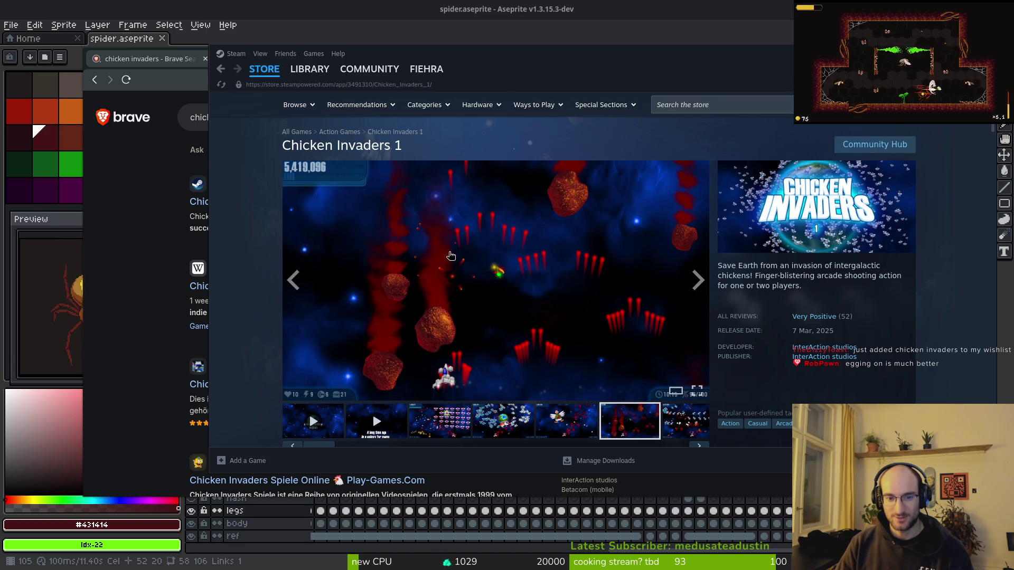
- Play the Chicken Invaders 1 videos, then start a new chicken invaders search in a Brave tab
click(338, 427)
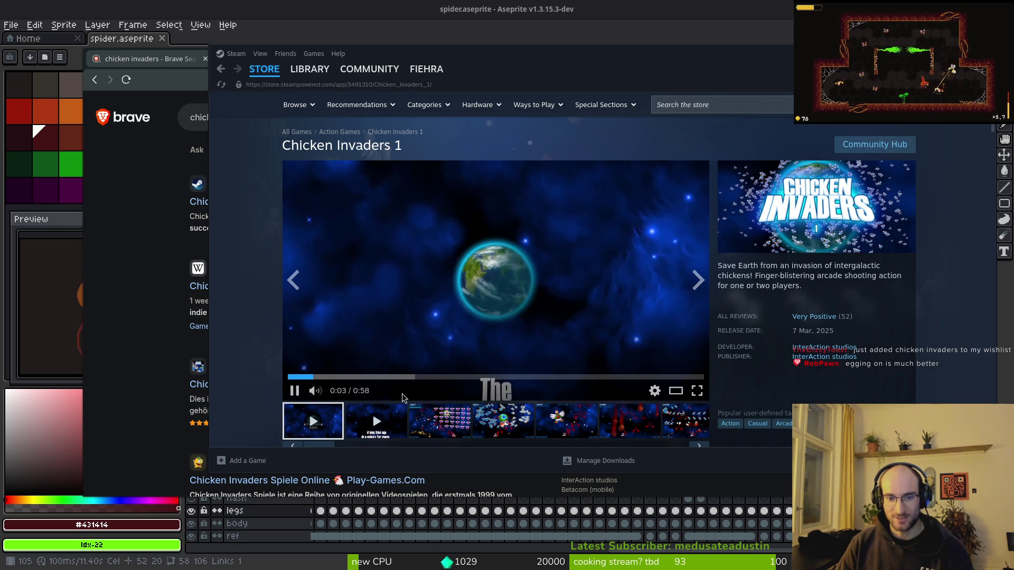
click(376, 423)
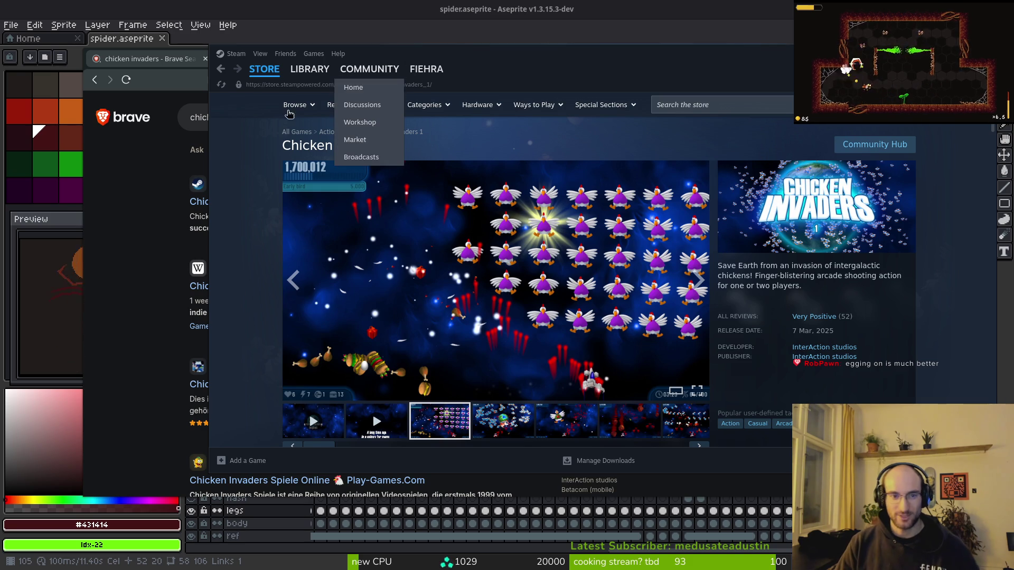
click(181, 182)
key(ctrl+t)
text(chicken in)
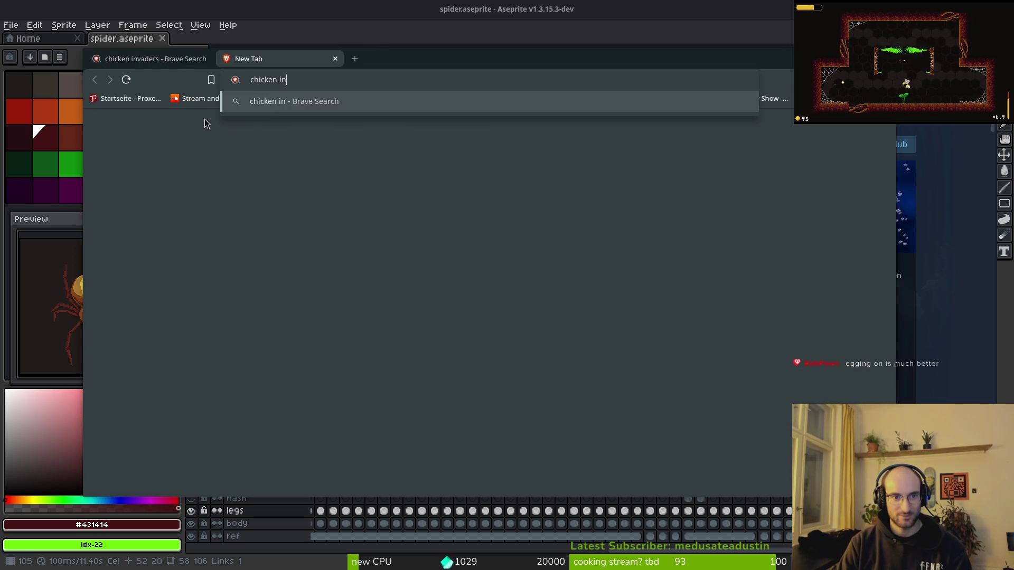
text(rs)
- Search for chicken invaders in Brave Images and preview the softonic image
key(Return)
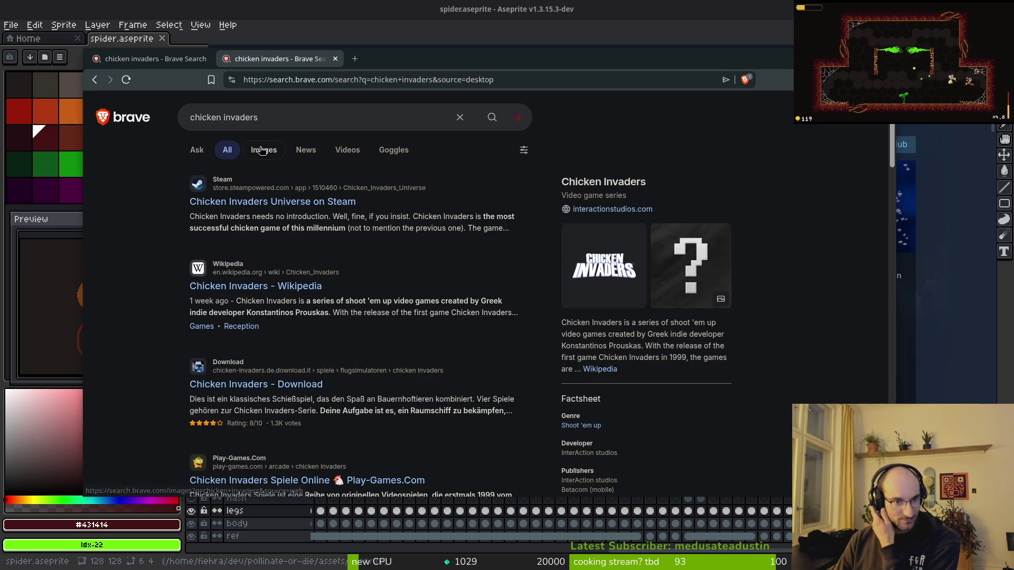
click(248, 159)
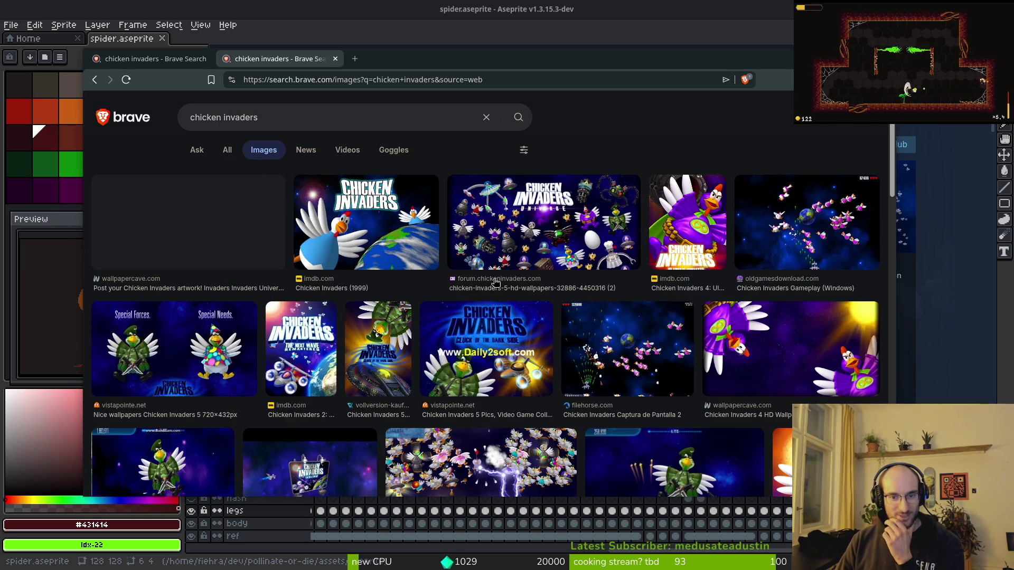
scroll(480, 359, down, 2)
click(189, 351)
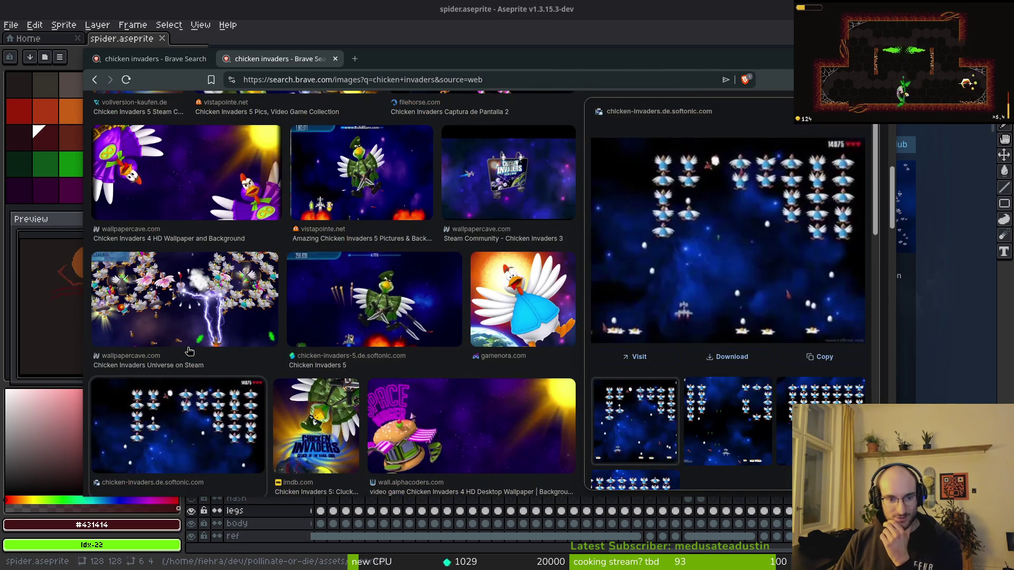
scroll(687, 264, up, 2)
- Visit the softonic Chicken Invaders download page and view its enlarged gameplay screenshot
click(719, 271)
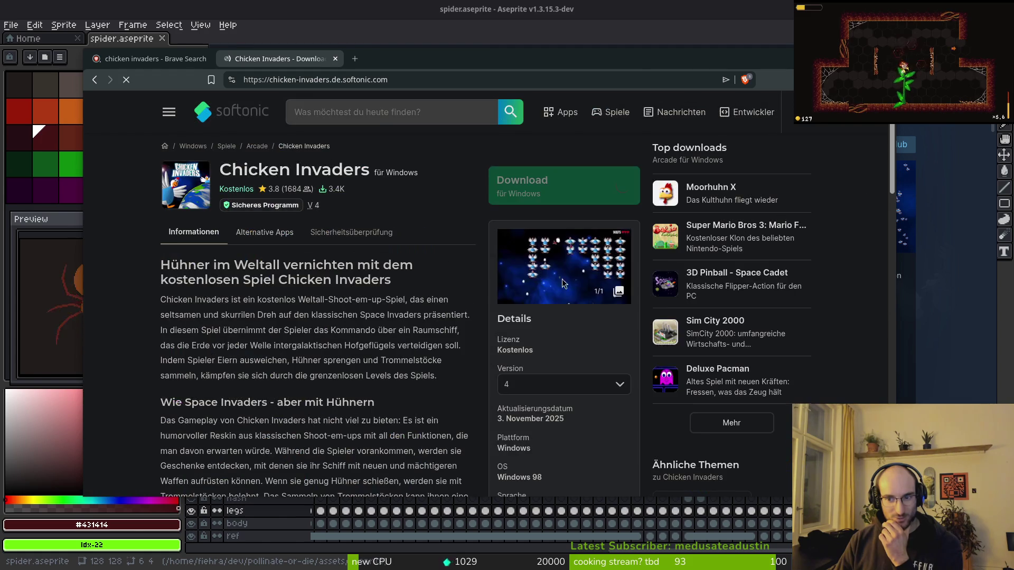
click(618, 240)
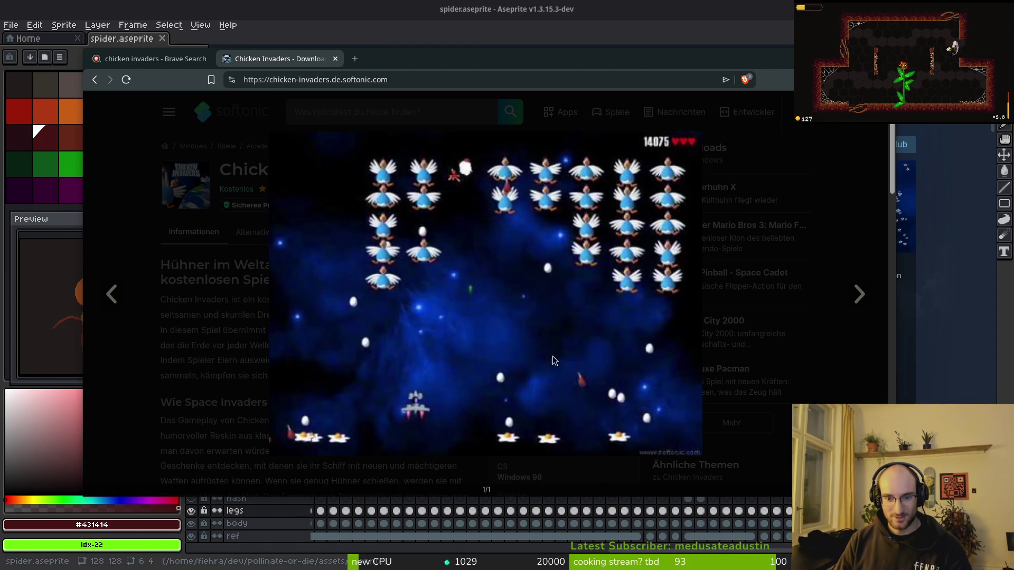
click(287, 373)
scroll(270, 211, down, 10)
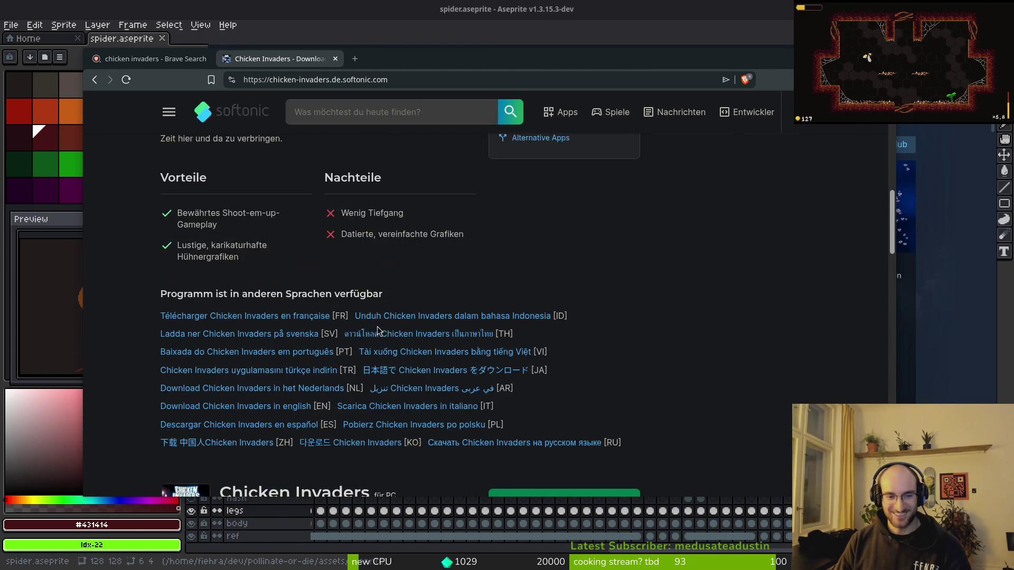
click(151, 58)
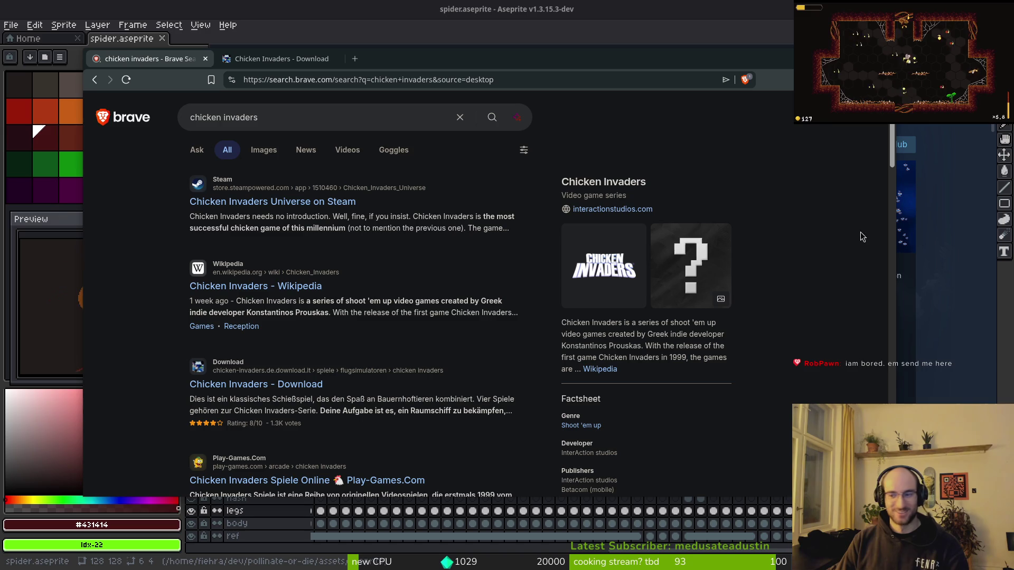
click(288, 63)
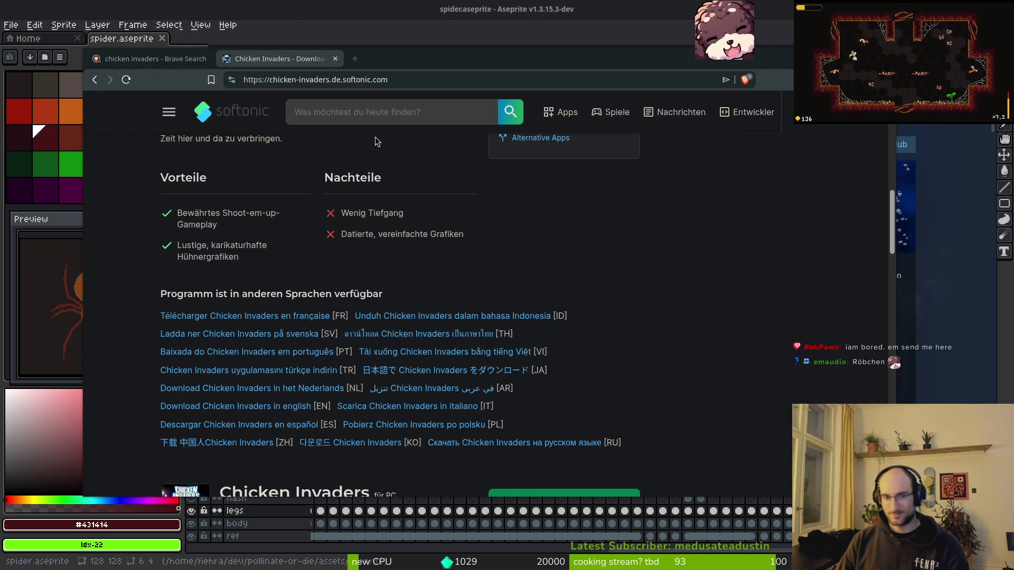
- Pause the Steam trailer and rewind it to 0:16, then go back to the image results
mouse_move(362, 64)
mouse_down()
mouse_move(555, 207)
mouse_move(613, 202)
mouse_move(496, 448)
mouse_move(375, 522)
mouse_up()
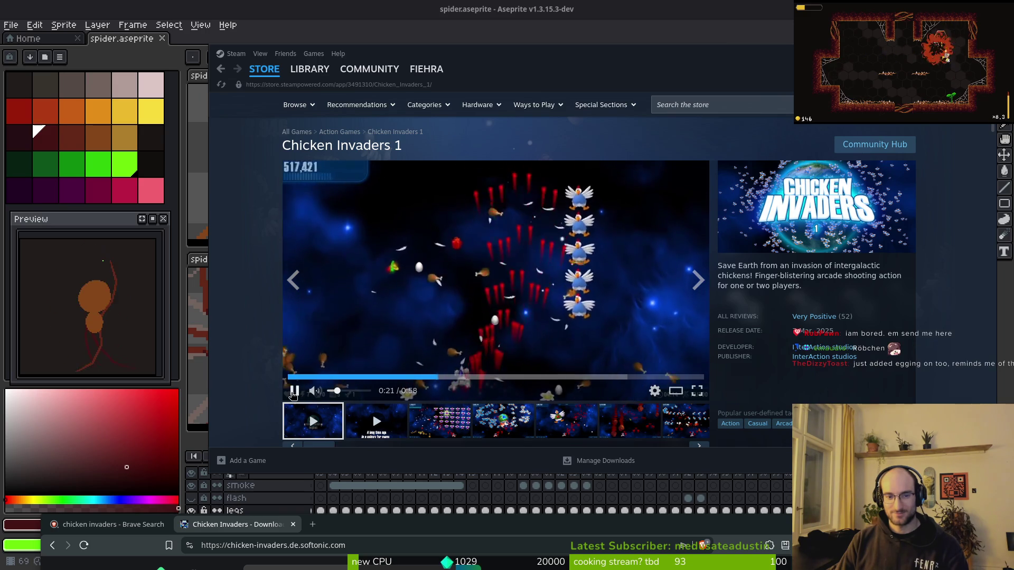
click(294, 391)
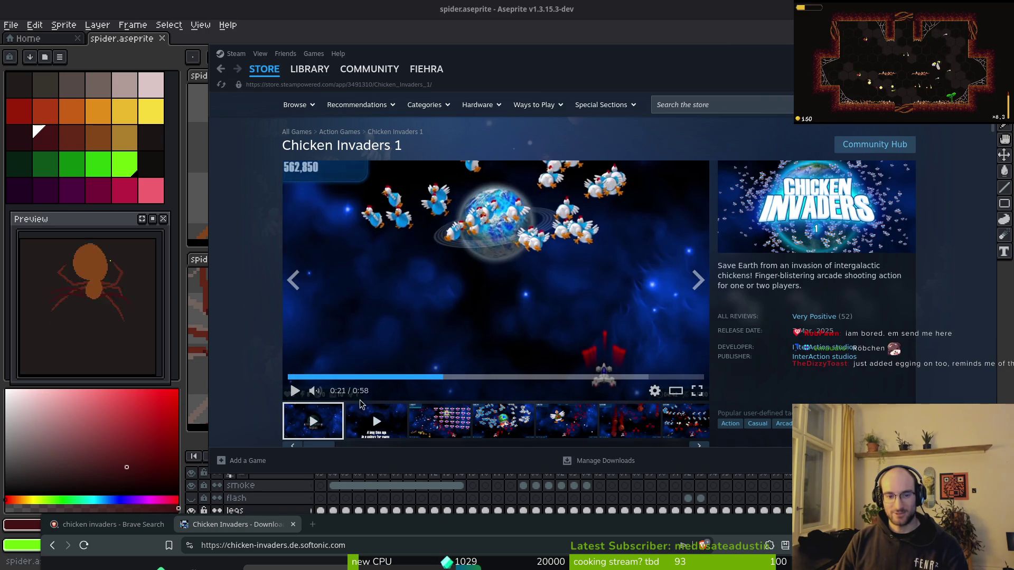
click(403, 377)
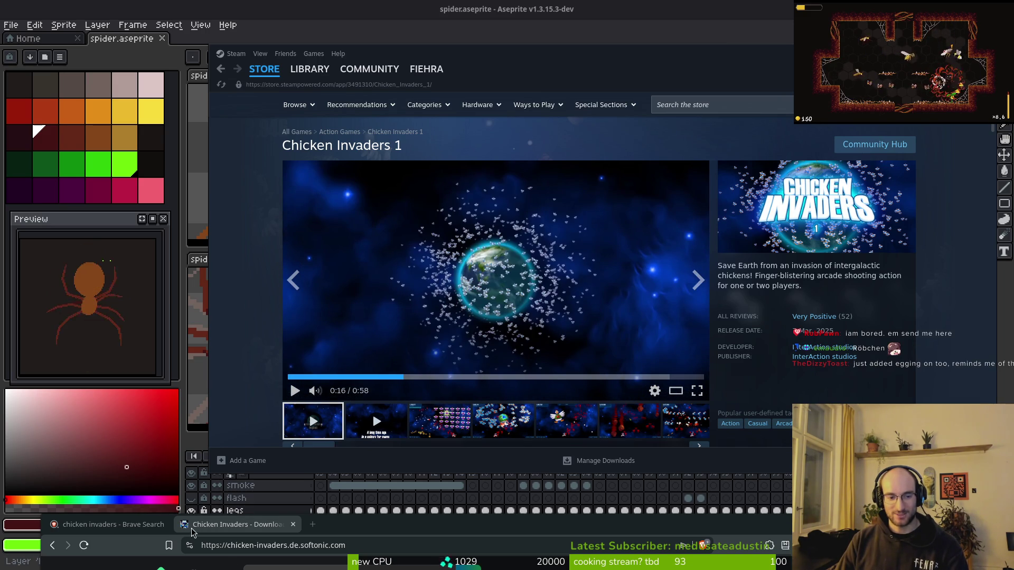
mouse_move(192, 532)
mouse_down()
mouse_move(239, 364)
mouse_move(239, 58)
mouse_up()
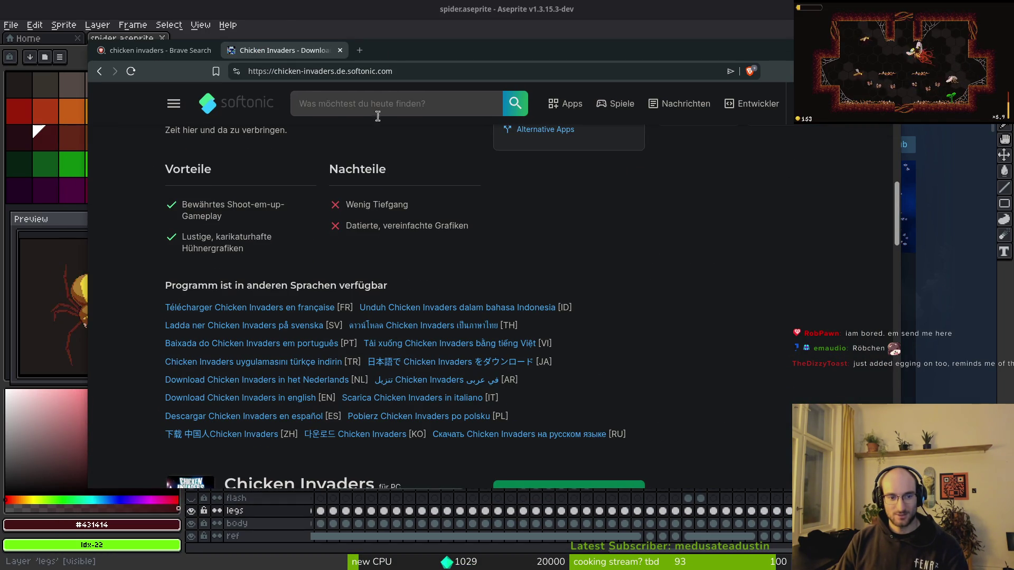
key(alt+Left)
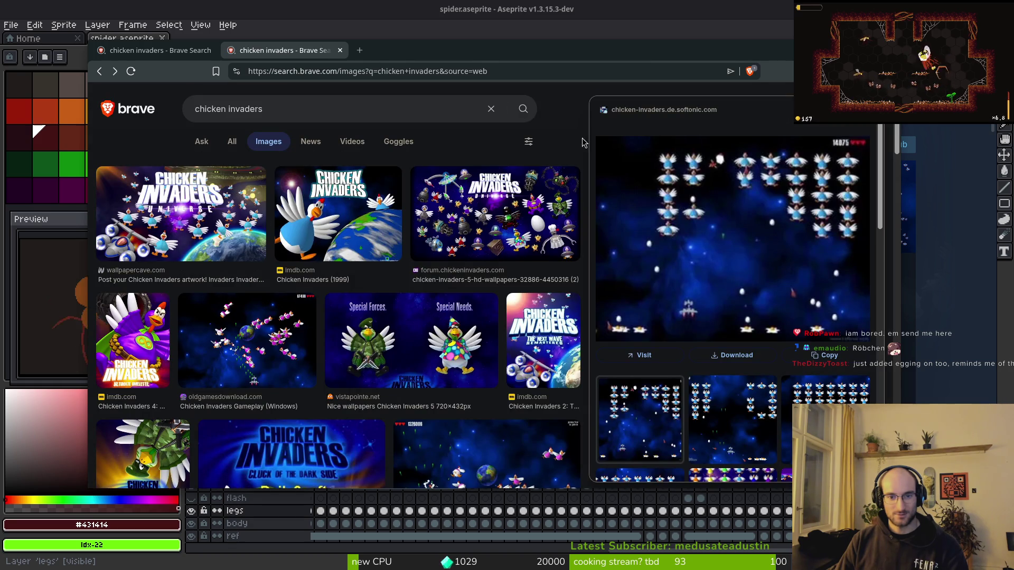
- Close the image preview panel, then switch to Steam and begin a store search
key(Escape)
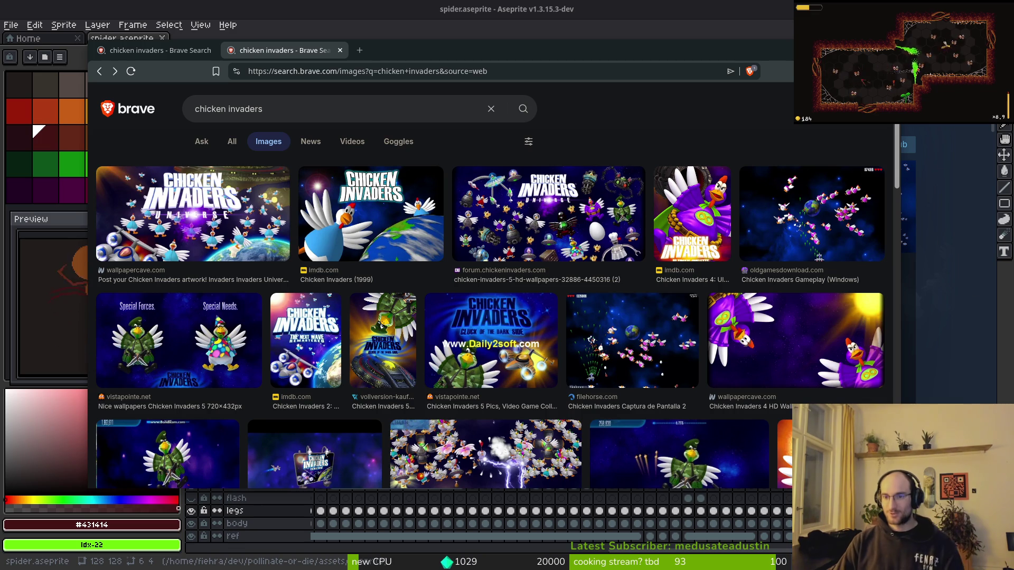
key(alt+Tab)
click(700, 108)
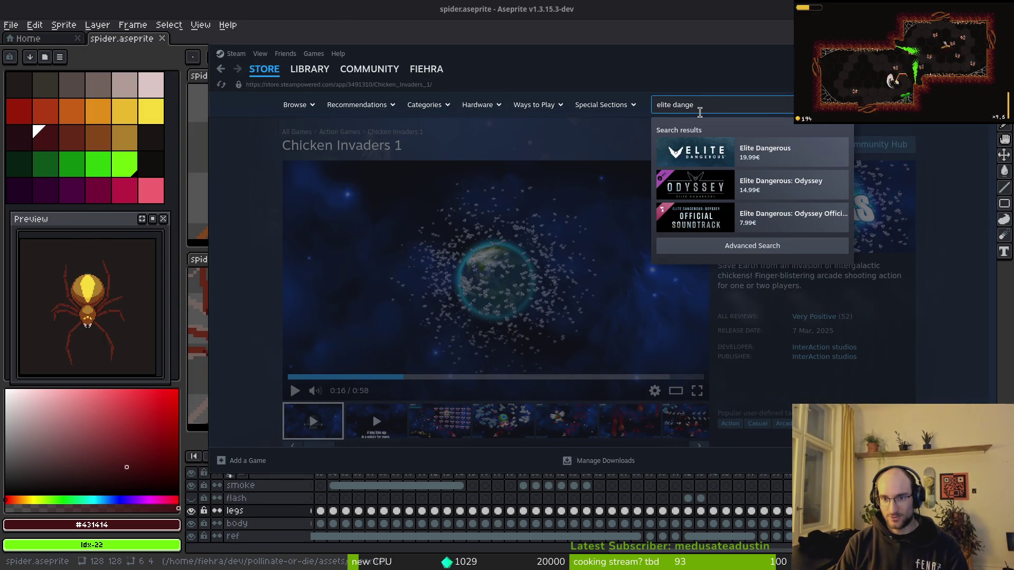
- Open the Elite Dangerous store page and view its third to fifth media items, including the cockpit
click(767, 147)
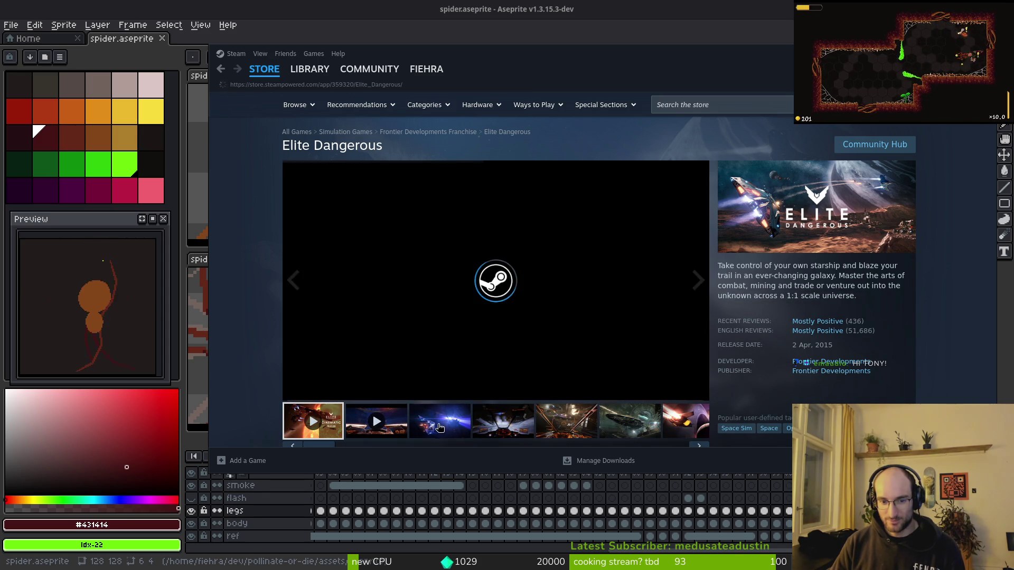
click(439, 427)
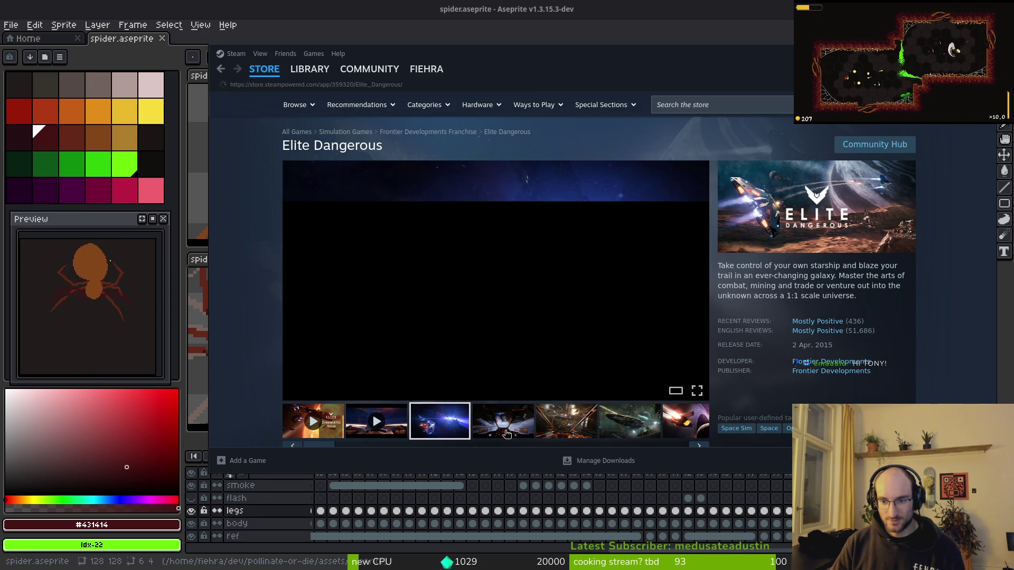
click(506, 434)
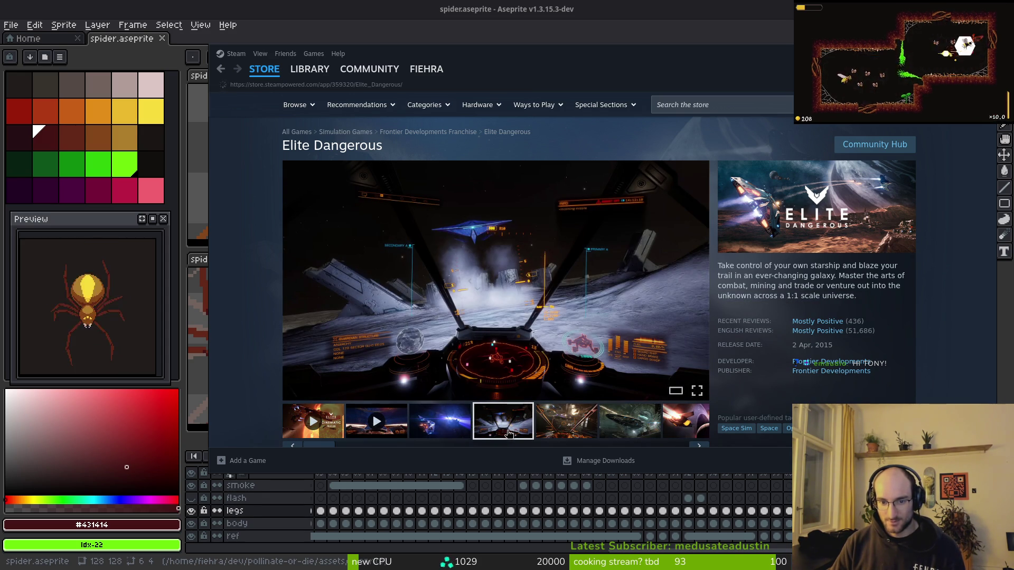
click(573, 432)
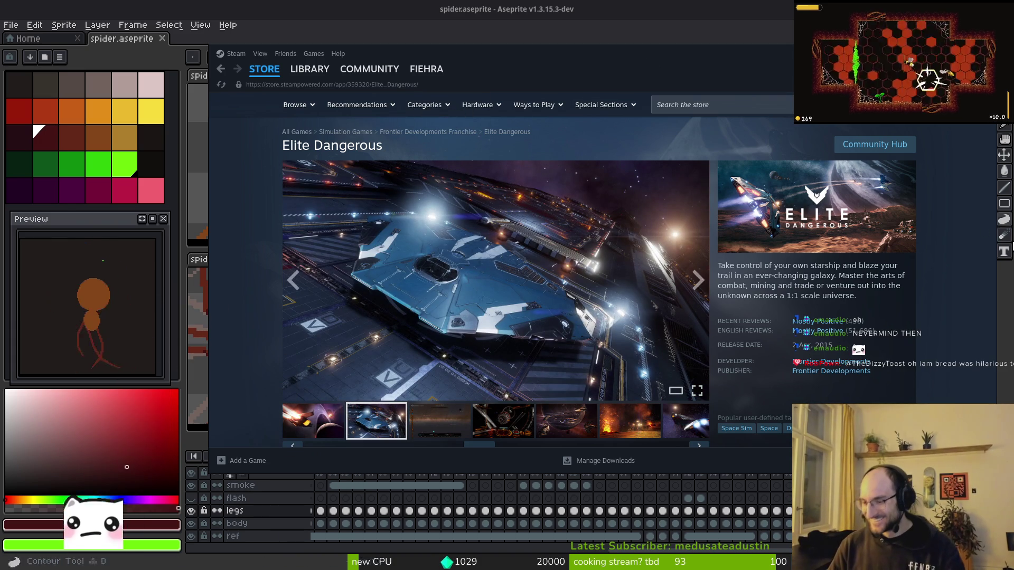
mouse_move(475, 332)
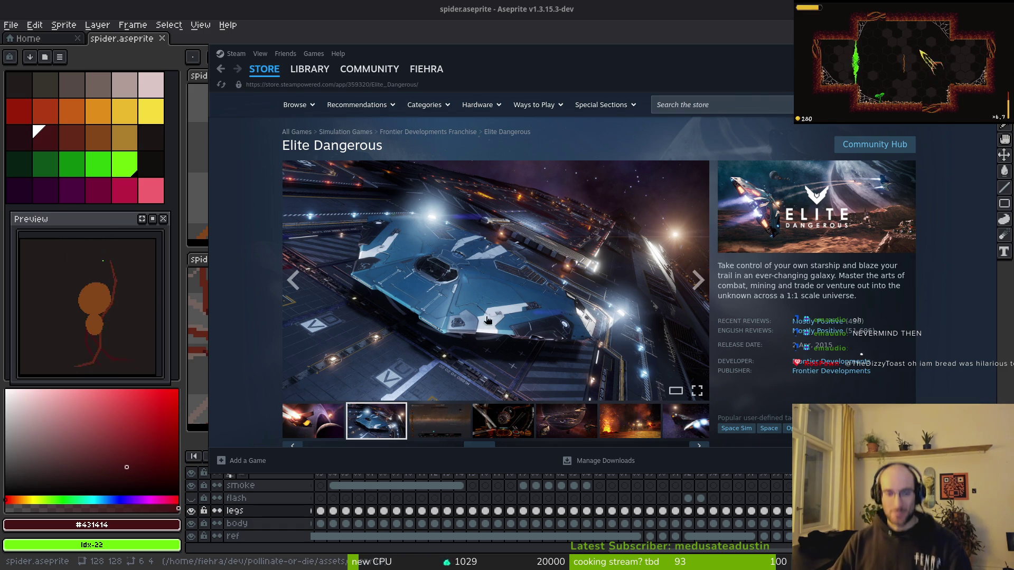
- Browse more Elite Dangerous screenshots: galaxy map, station cockpit, volcanic rover, asteroid explosion
click(453, 434)
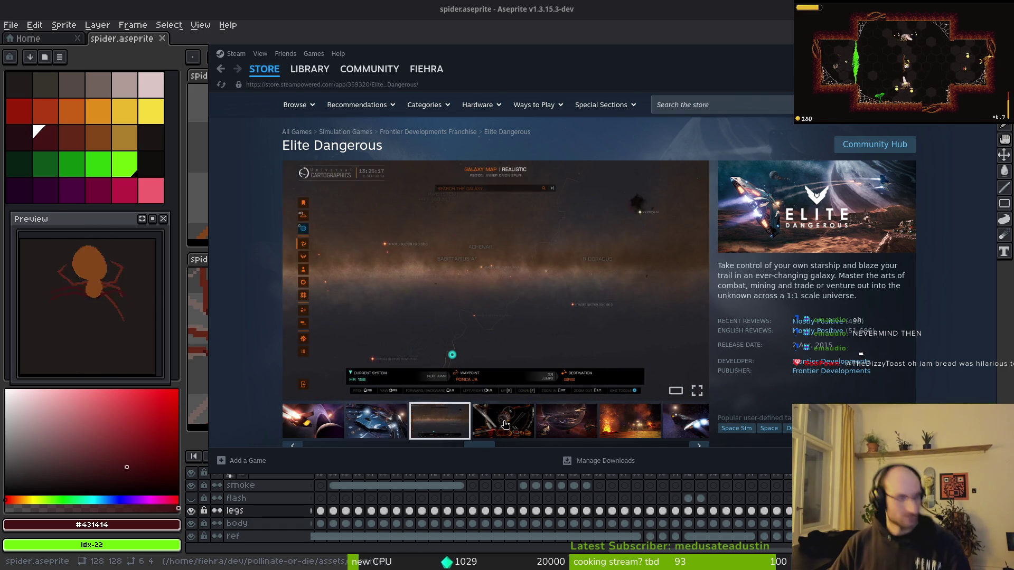
click(505, 424)
click(555, 434)
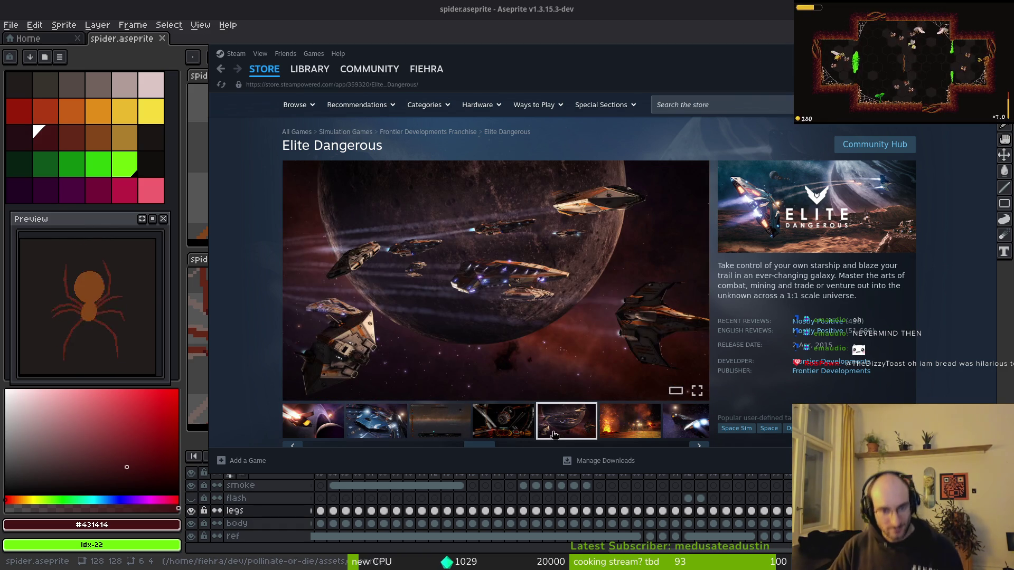
click(611, 422)
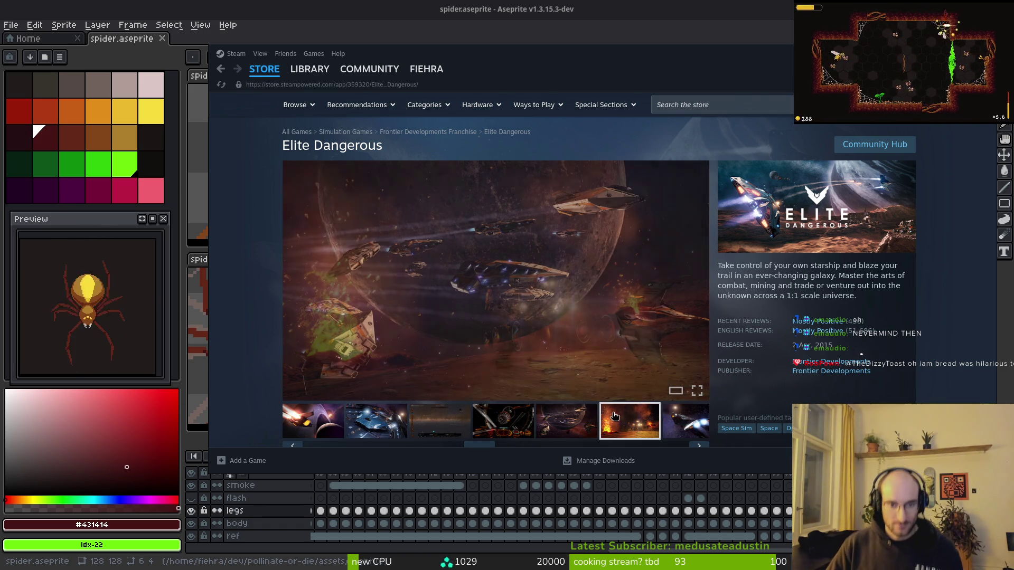
scroll(671, 425, down, 1)
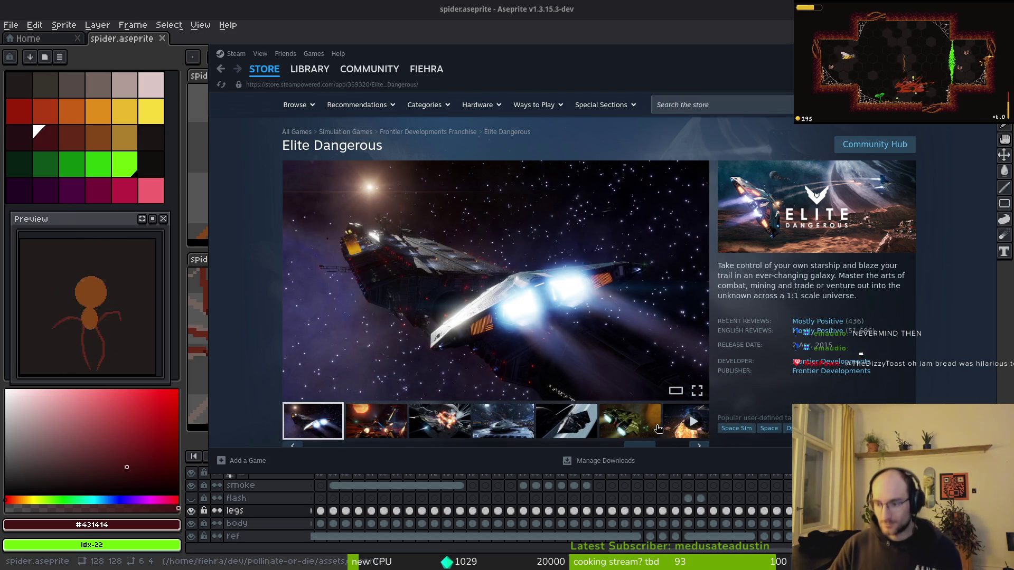
click(375, 421)
click(434, 426)
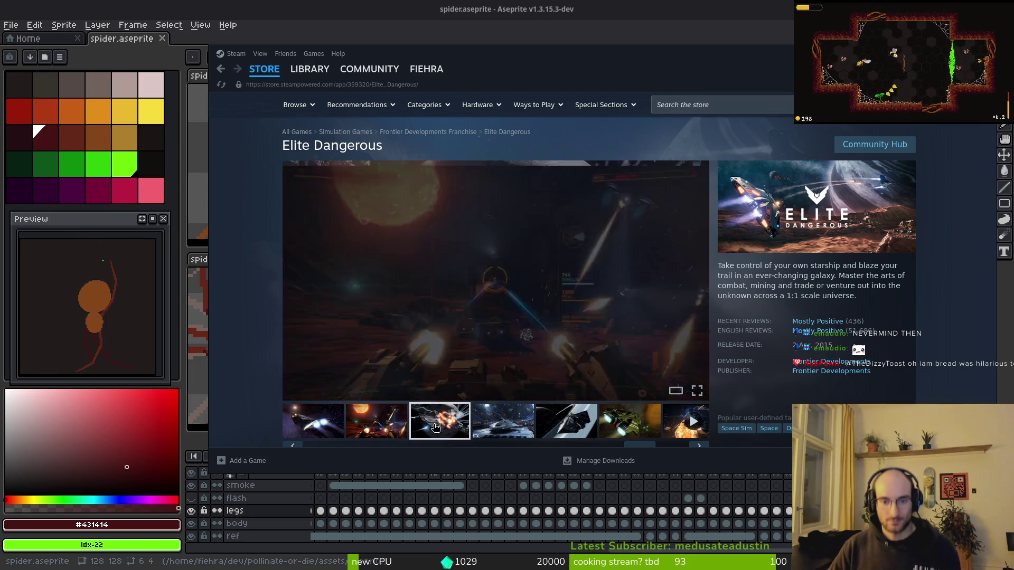
click(490, 427)
click(736, 103)
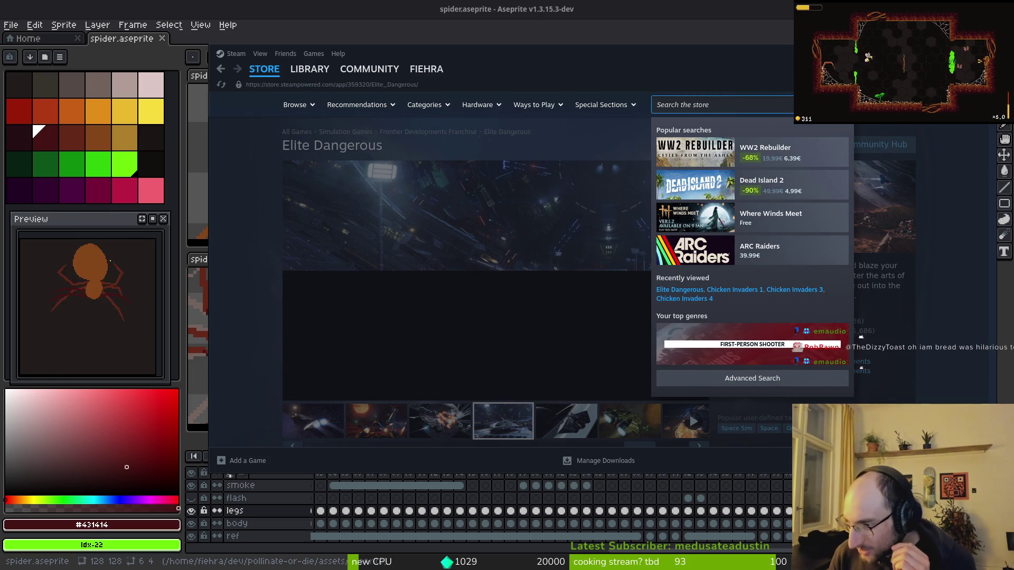
- Search the Steam store for 'ball x pit' and open the BALL x PIT store page
text(ball x pit)
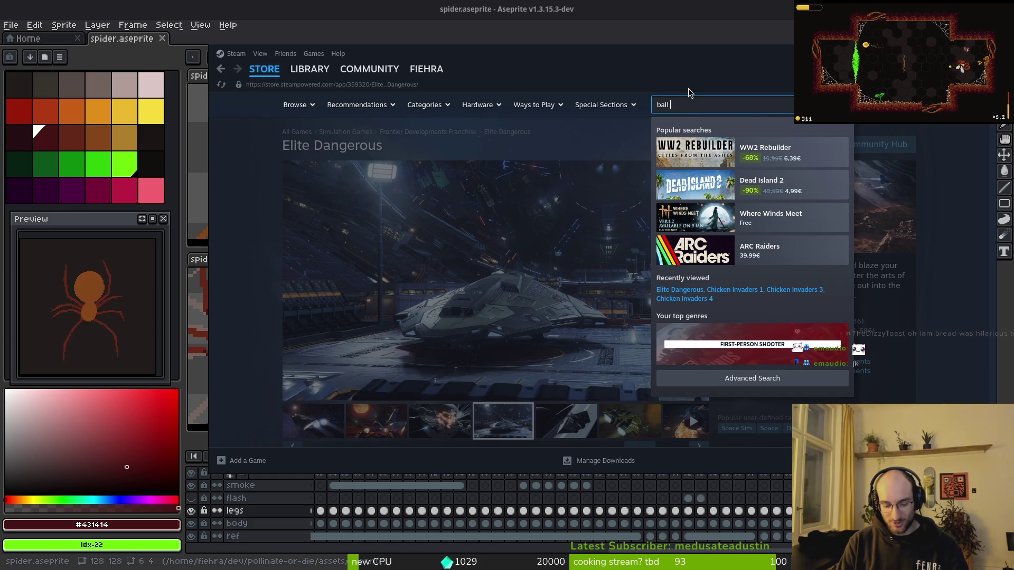
key(Return)
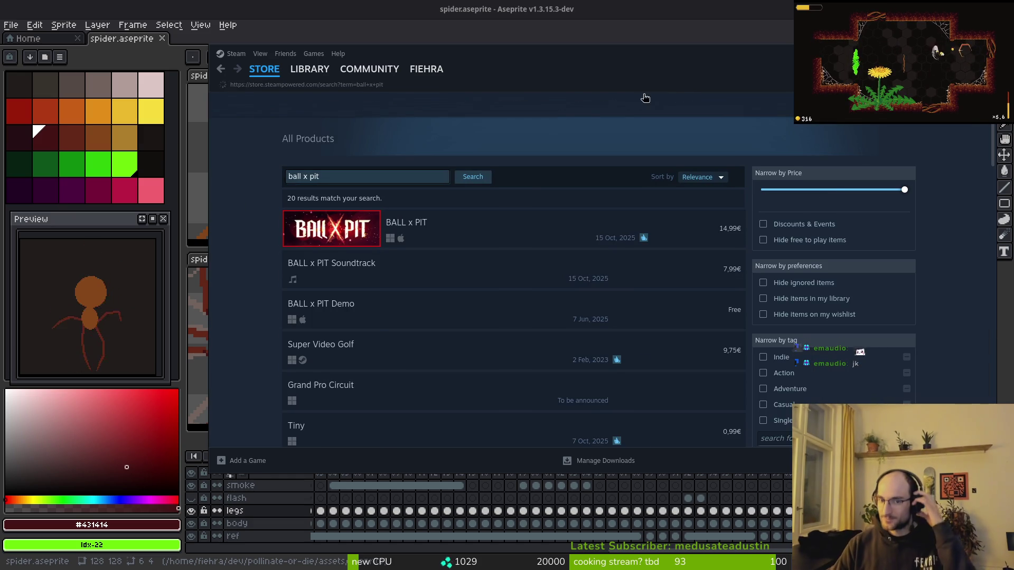
click(490, 229)
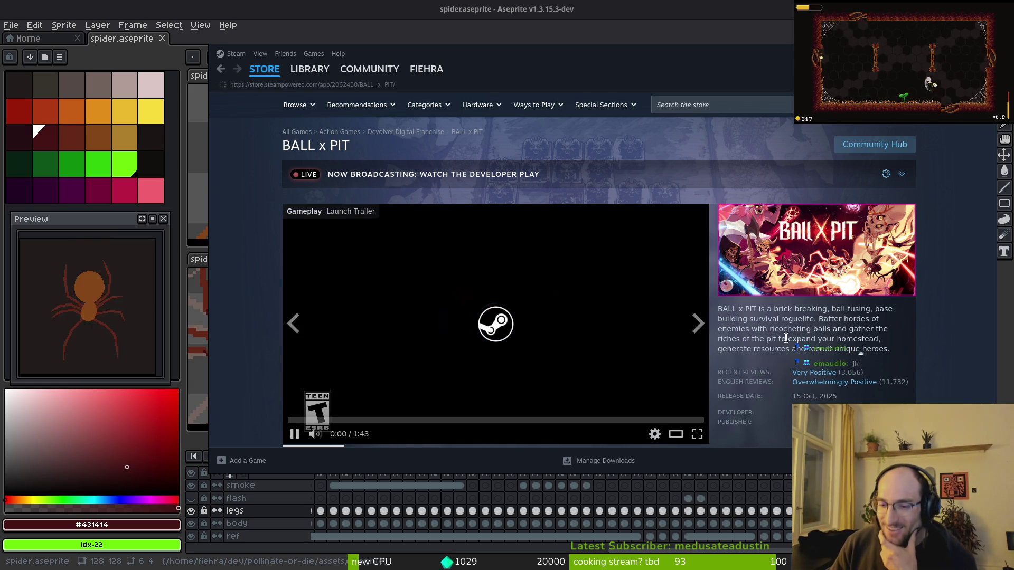
- Browse the BALL x PIT gameplay screenshots, including the jungle and snowy levels
mouse_move(894, 384)
scroll(891, 382, down, 1)
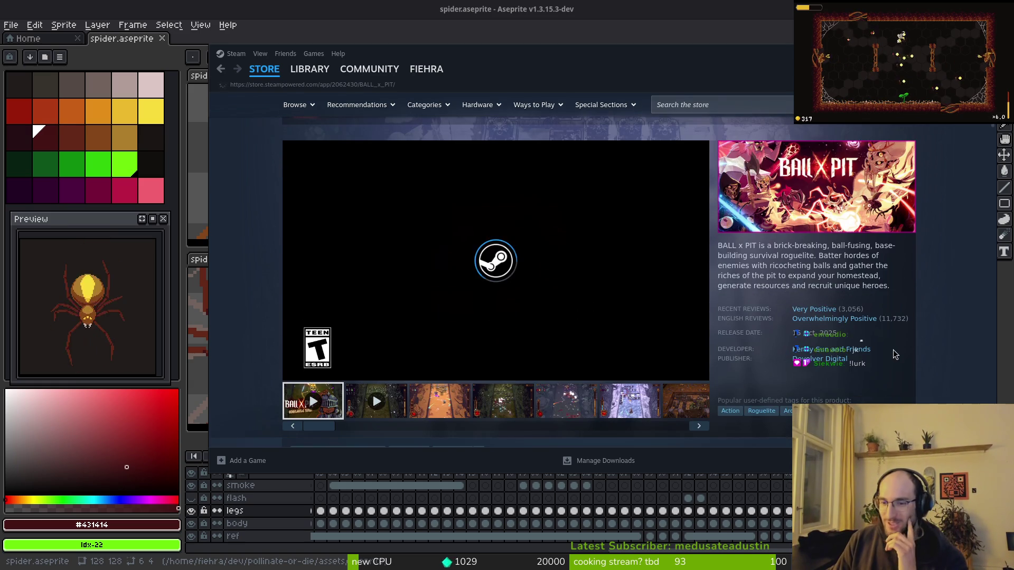
click(434, 407)
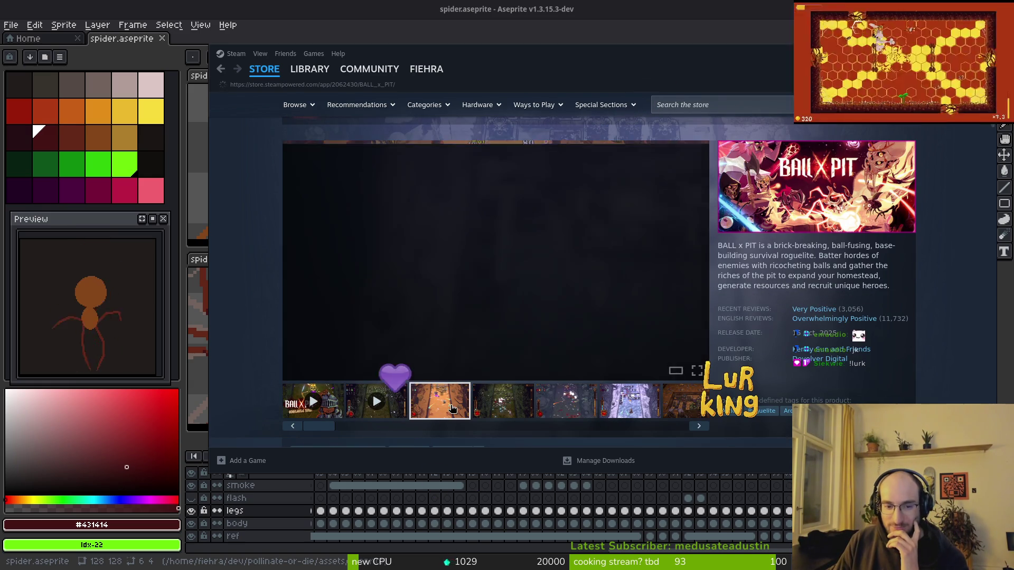
click(516, 410)
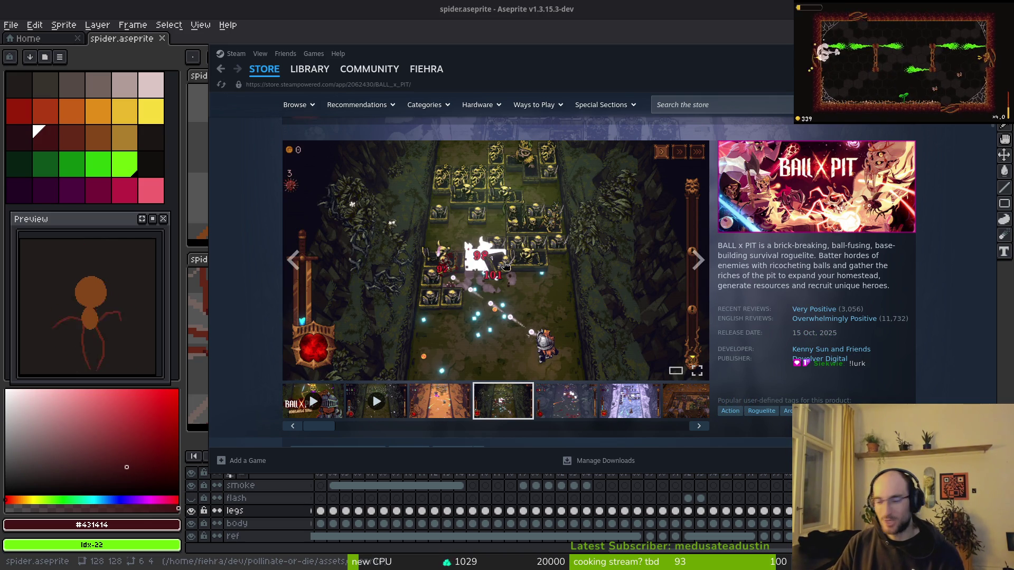
click(562, 395)
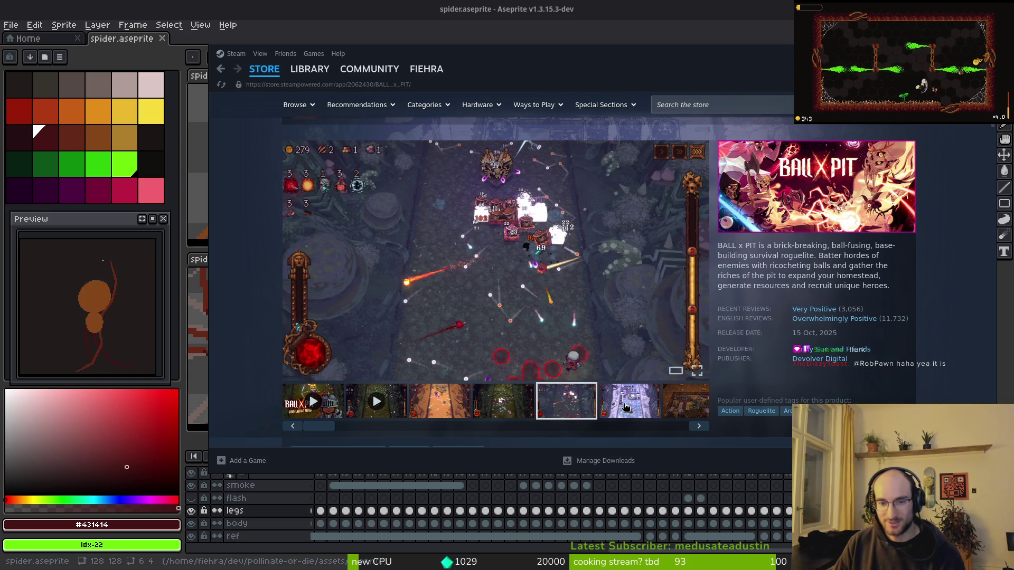
click(628, 406)
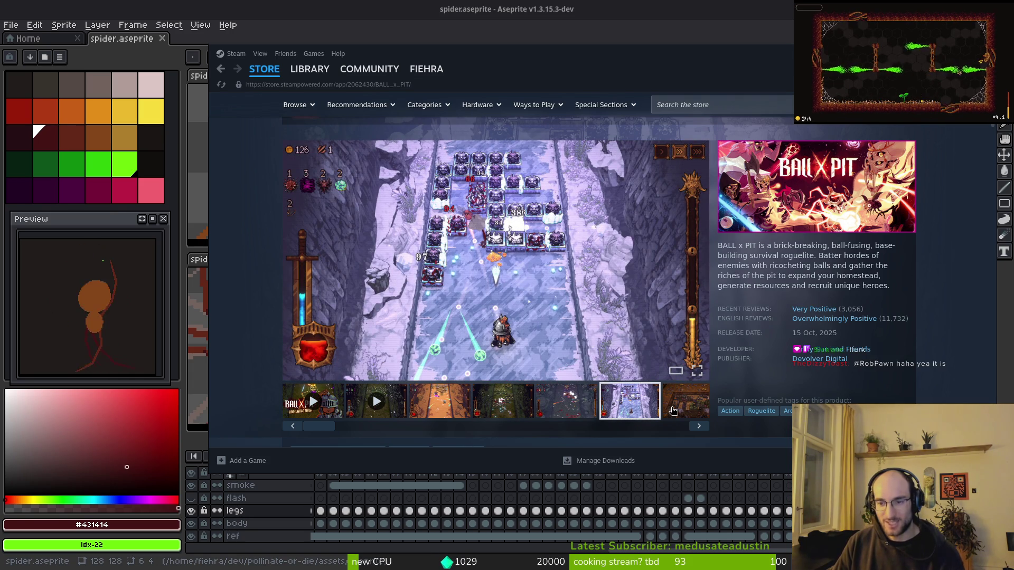
- Highlight the 15 Oct, 2025 release date, view the later icy-level screenshots, and focus the store search
drag(838, 335, 778, 334)
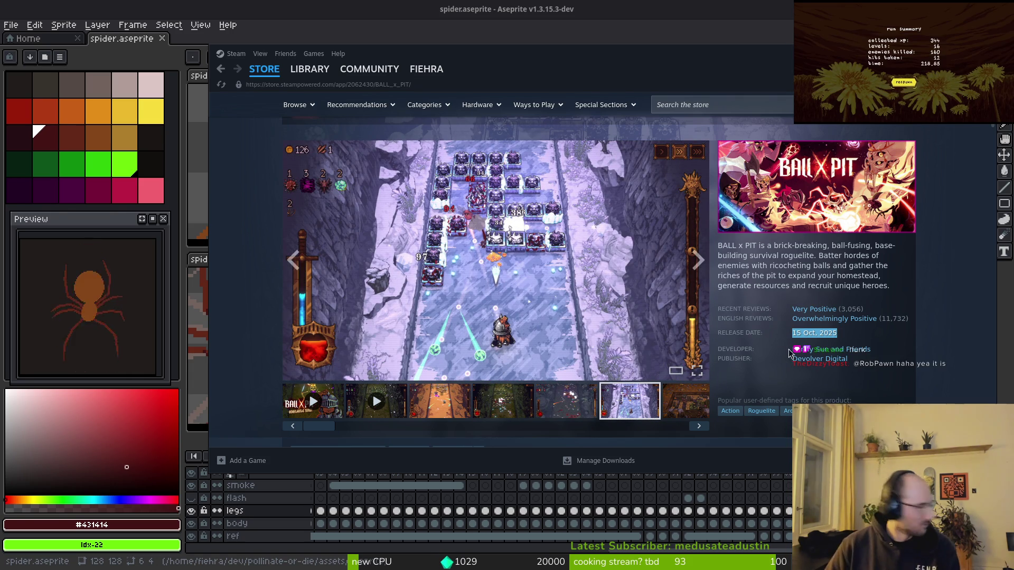
click(698, 425)
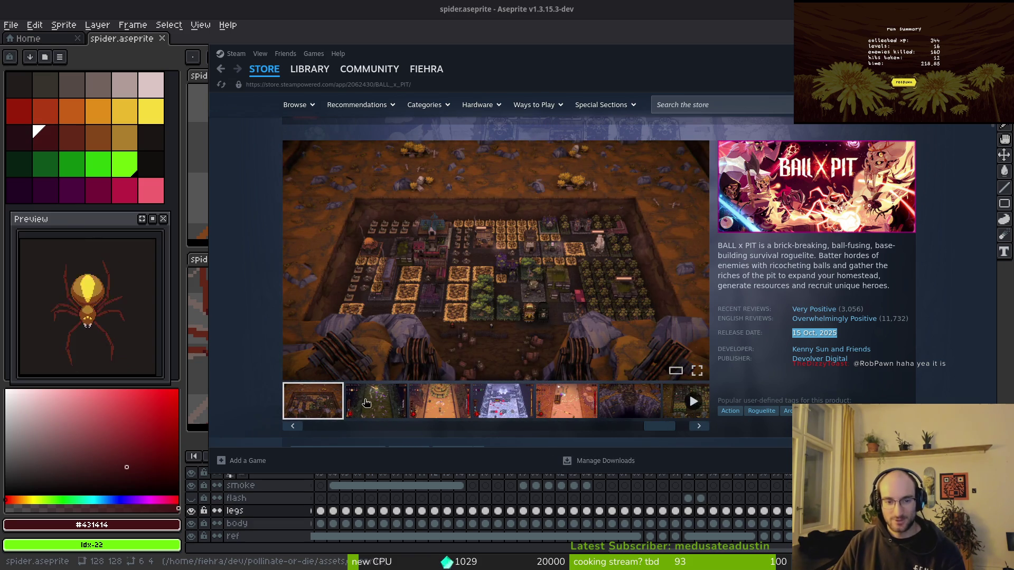
click(390, 402)
click(428, 404)
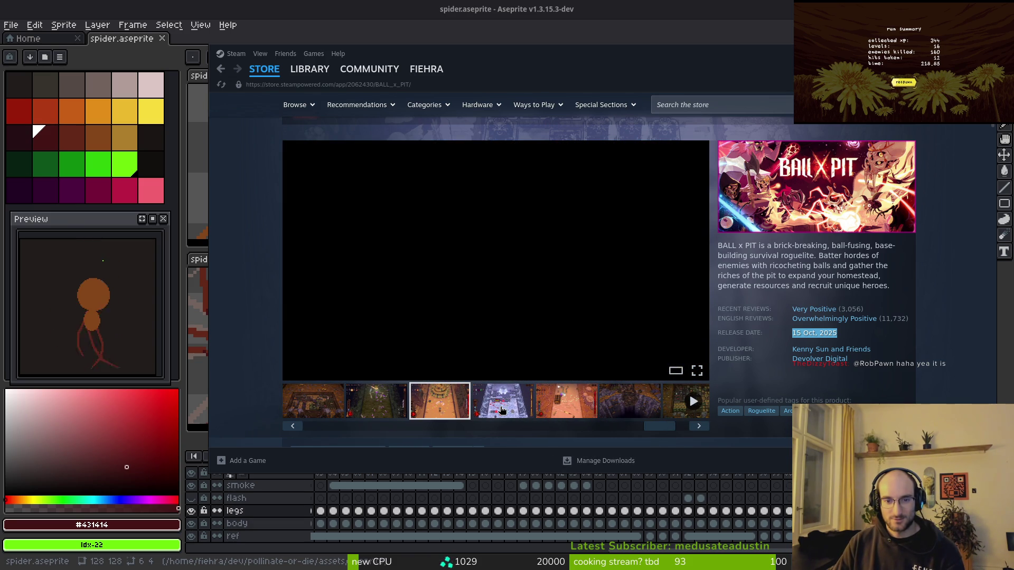
click(502, 411)
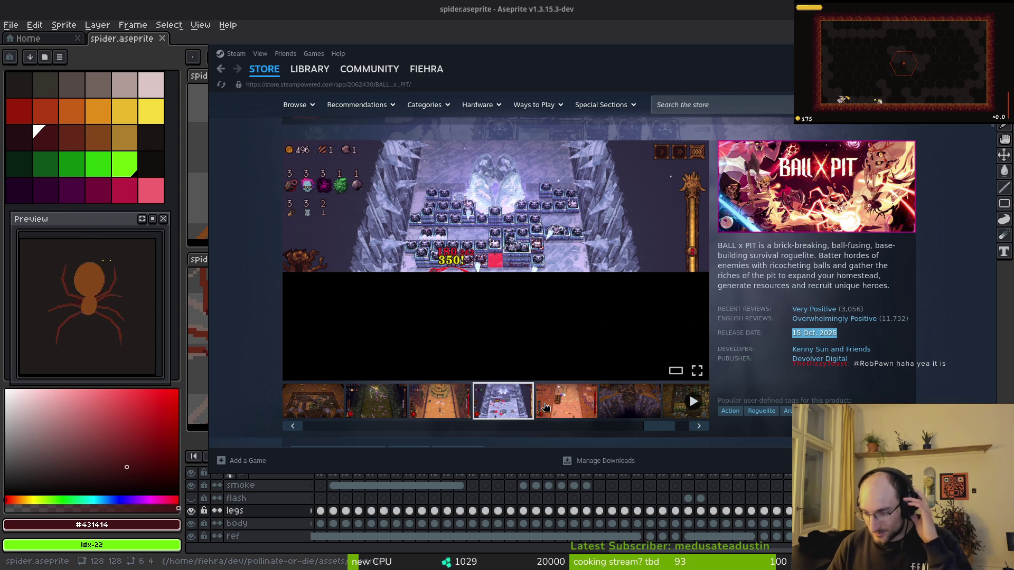
click(719, 103)
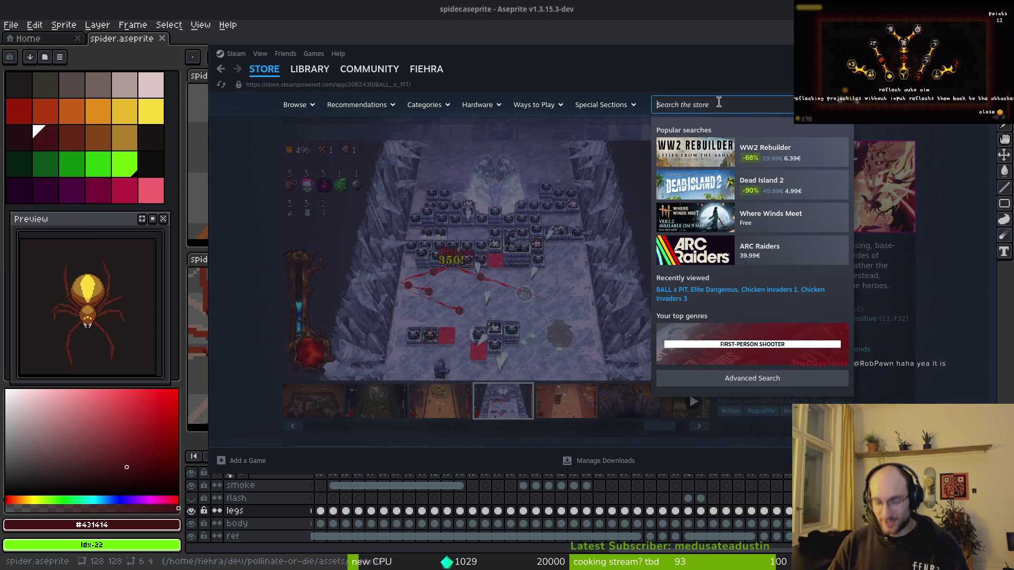
- Open the I Am Bread store page from a 'read' search and view its fridge, space and floor screenshots
text(i am bread)
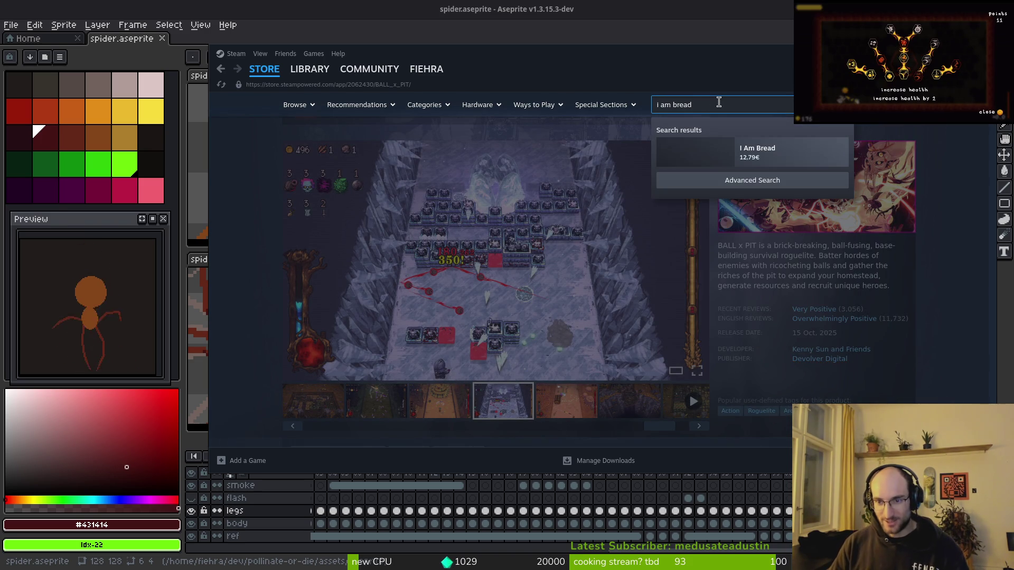
click(806, 164)
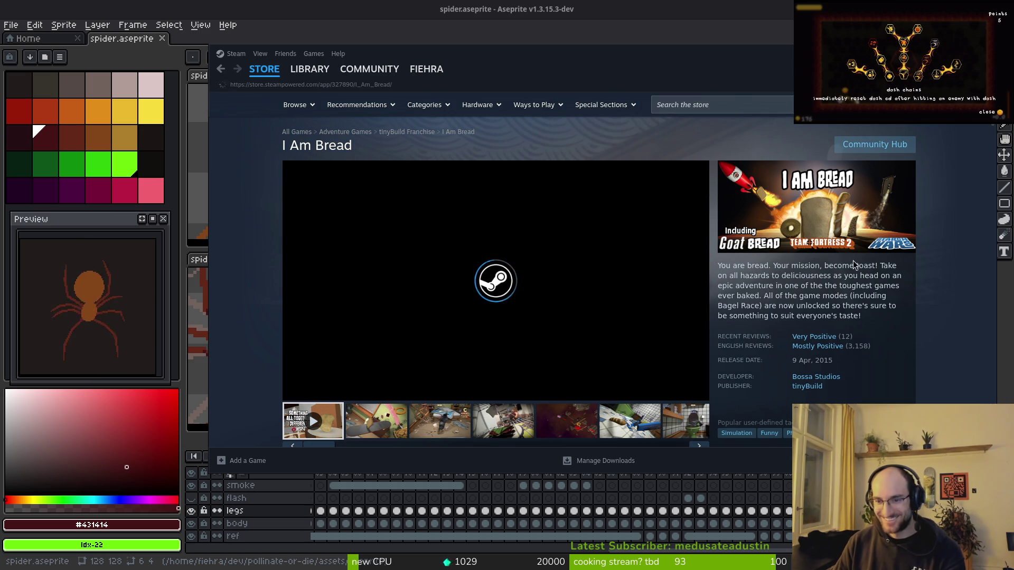
mouse_move(349, 392)
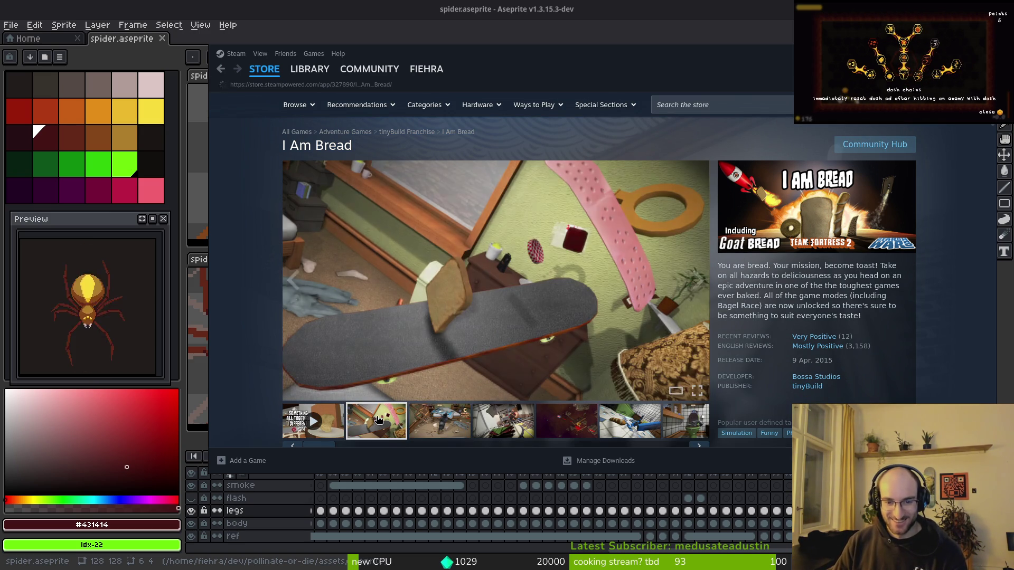
click(462, 430)
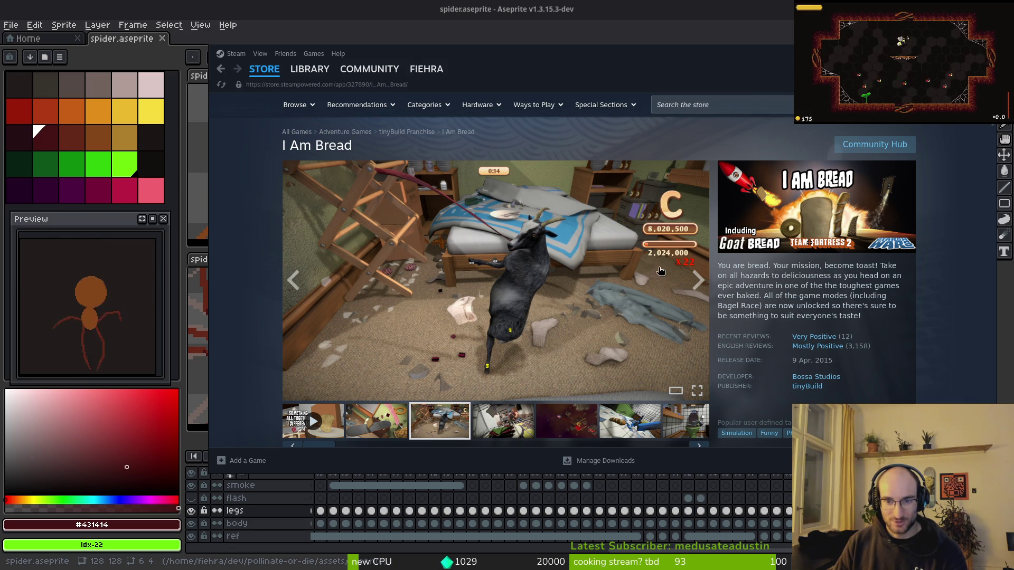
click(504, 422)
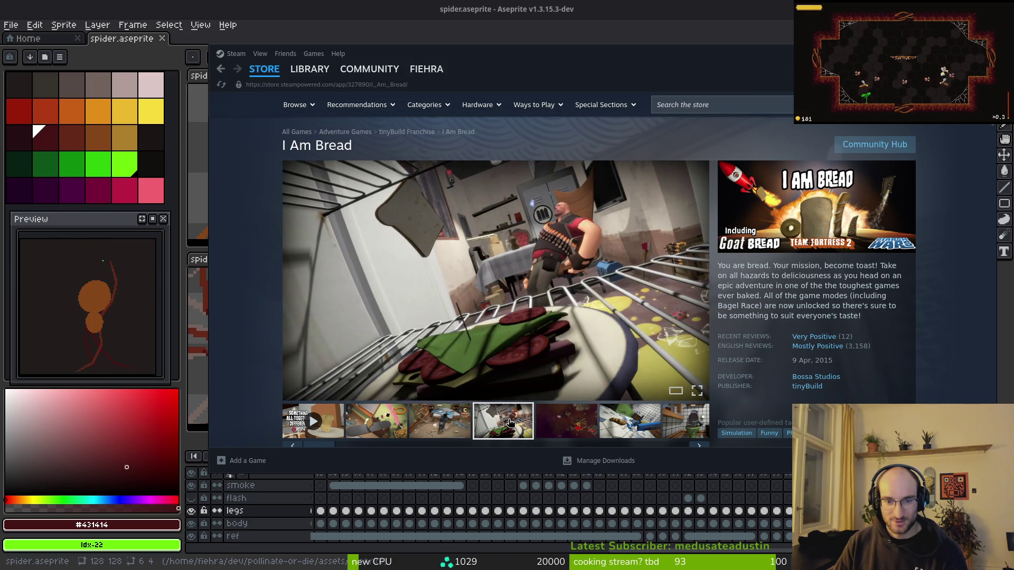
click(577, 424)
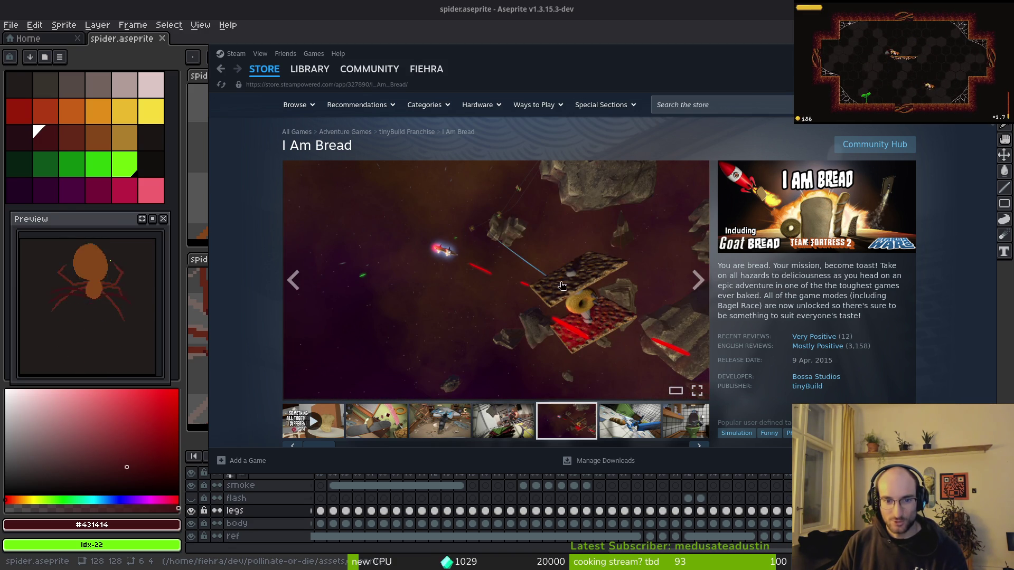
click(636, 421)
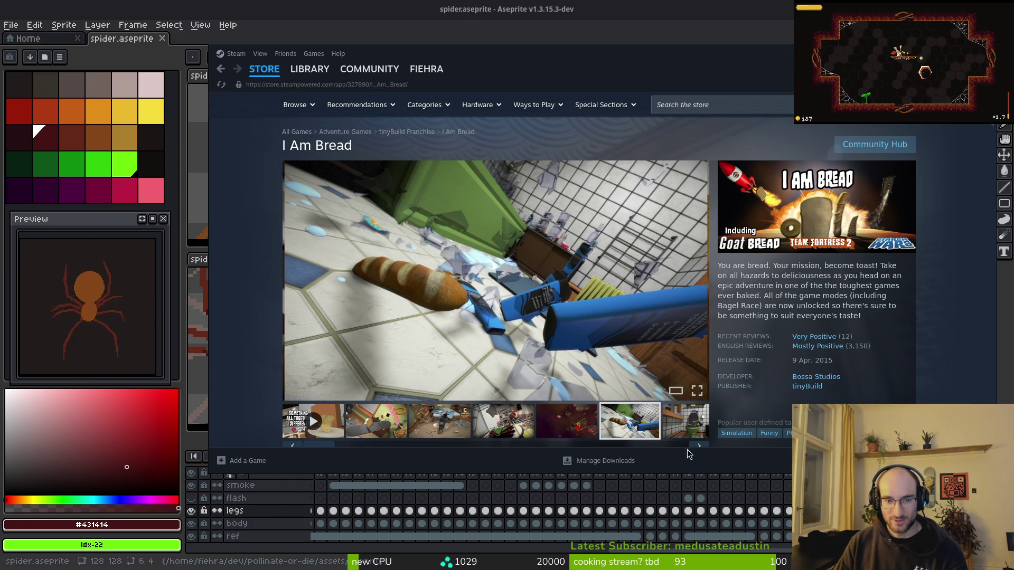
- View more I Am Bread screenshots: picture frame, bread slices, jet, car interior and Loaf Toast
click(700, 449)
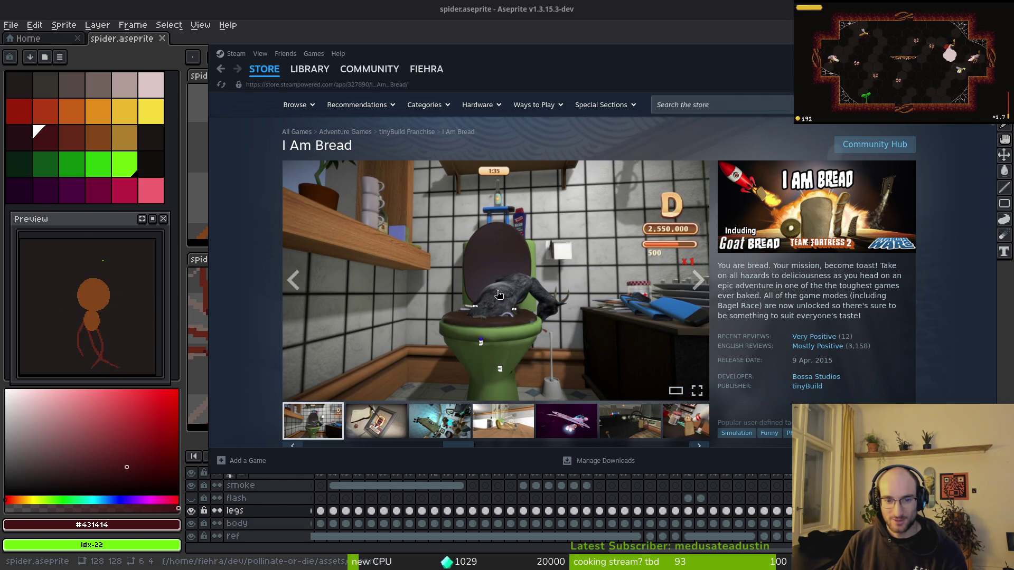
click(383, 421)
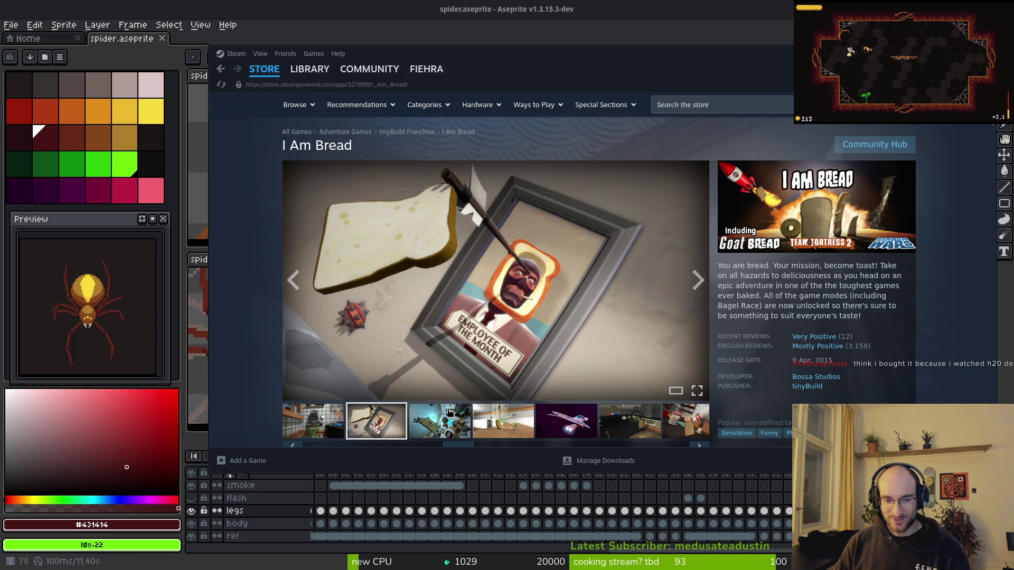
click(482, 432)
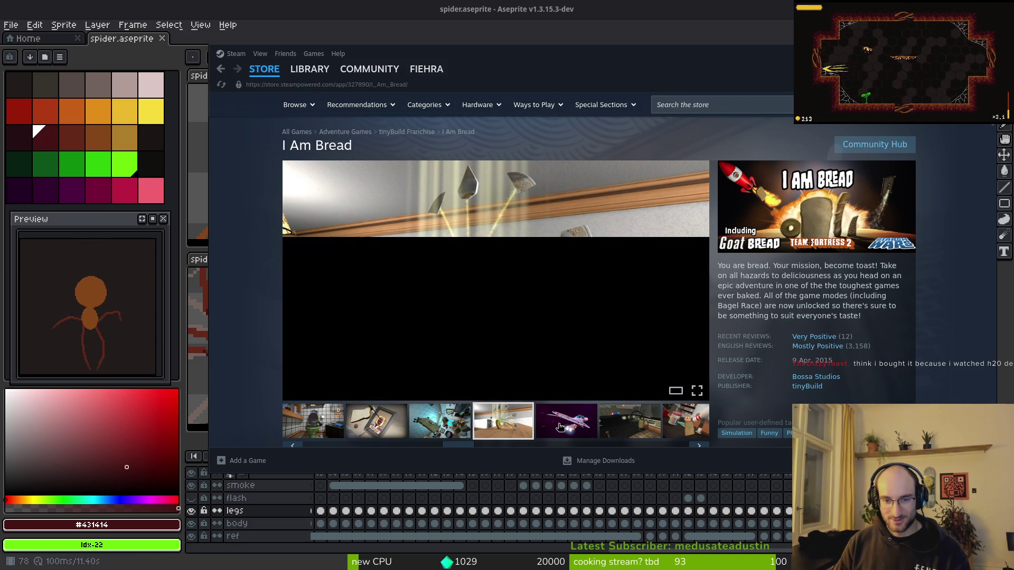
click(561, 427)
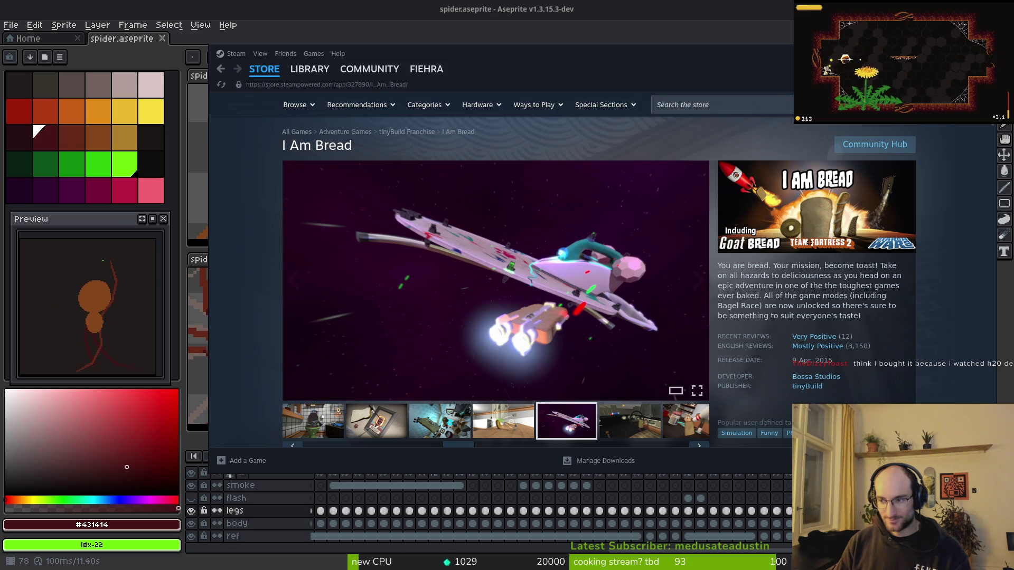
click(696, 446)
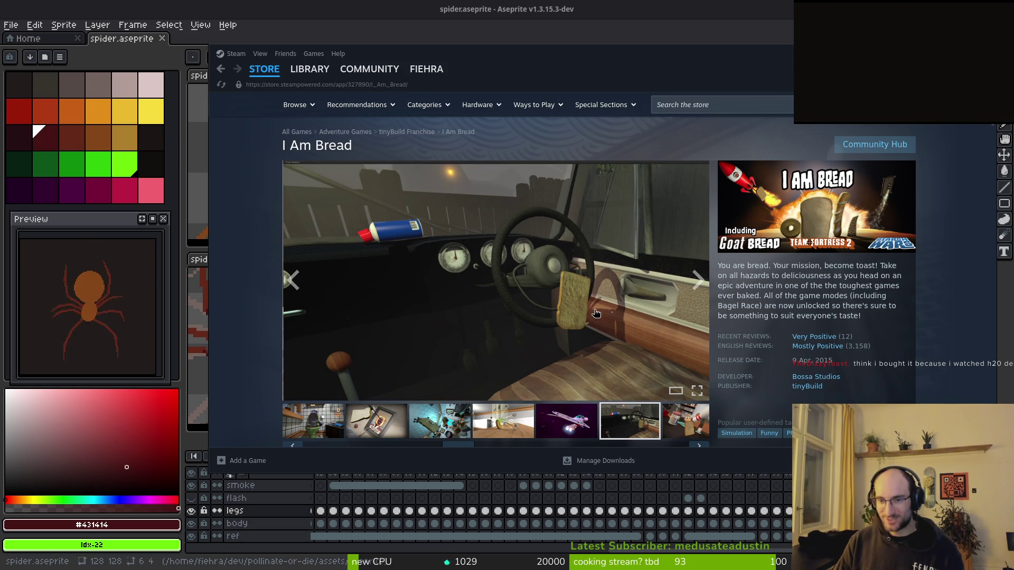
scroll(658, 352, down, 1)
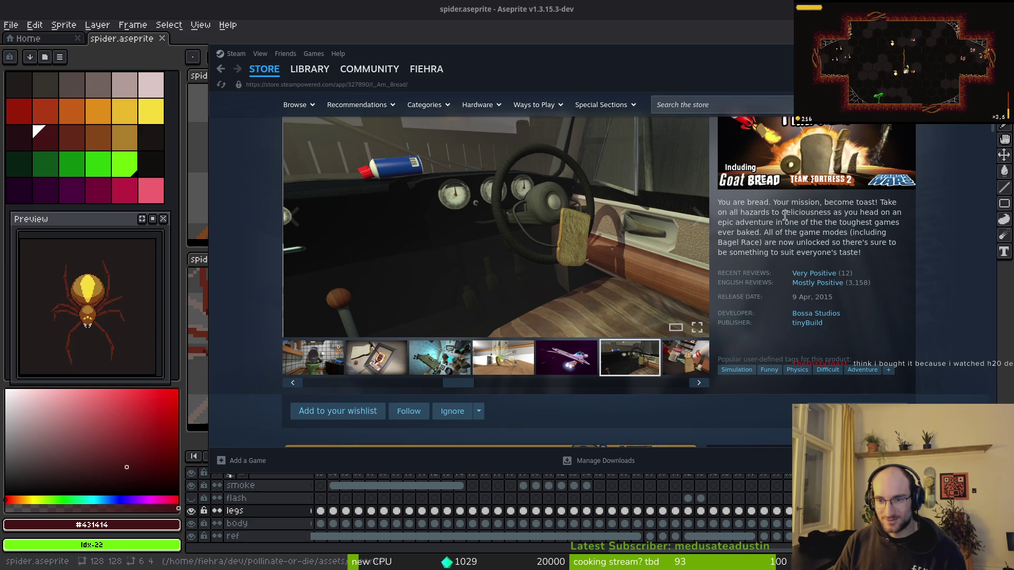
scroll(785, 216, up, 1)
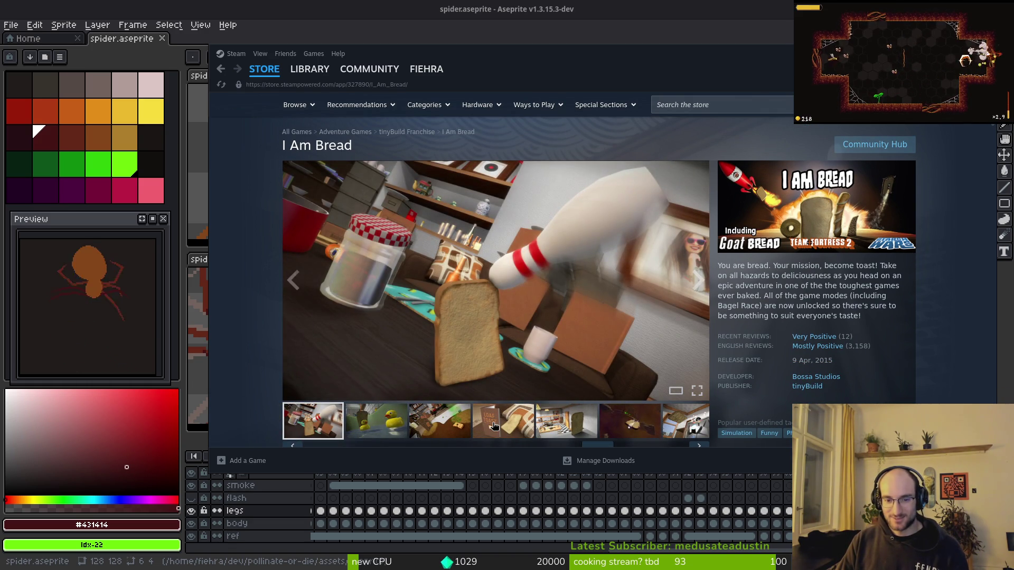
click(482, 429)
- Scroll down the I Am Bread page to read its reviews and game description
scroll(775, 376, down, 1)
scroll(775, 376, down, 2)
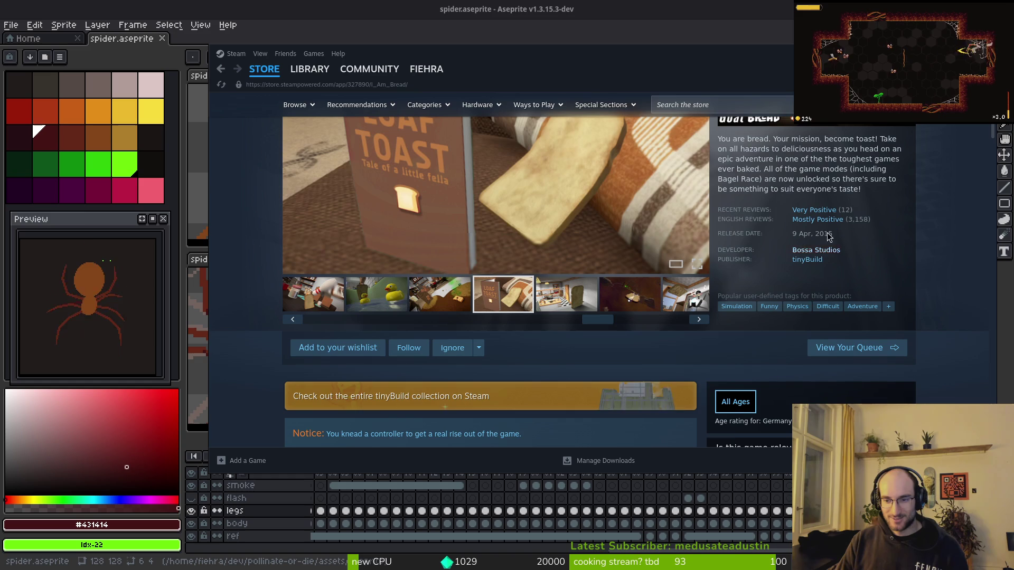
scroll(563, 347, down, 2)
scroll(568, 351, down, 2)
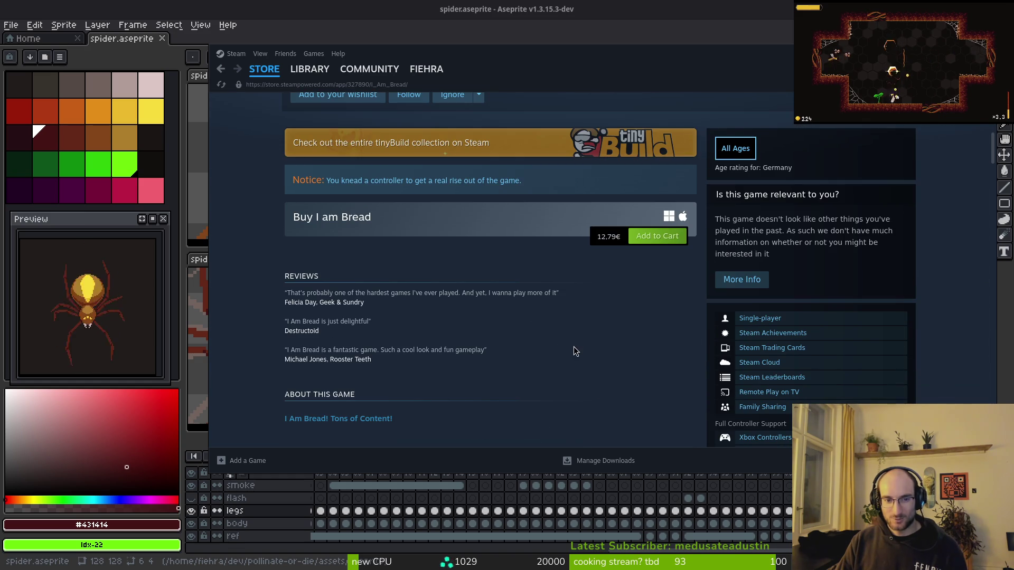
scroll(611, 289, down, 2)
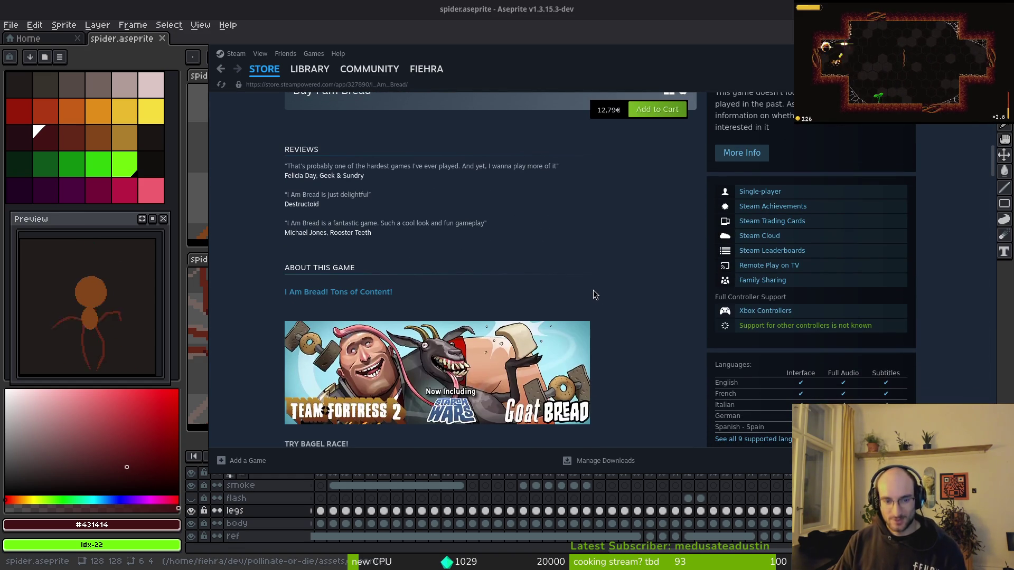
scroll(602, 294, down, 1)
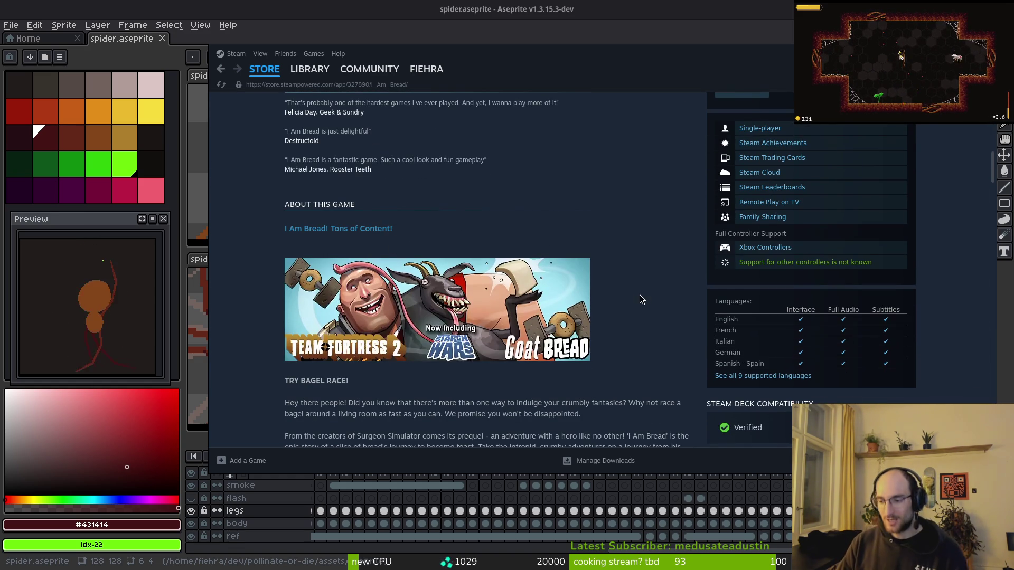
scroll(654, 341, up, 8)
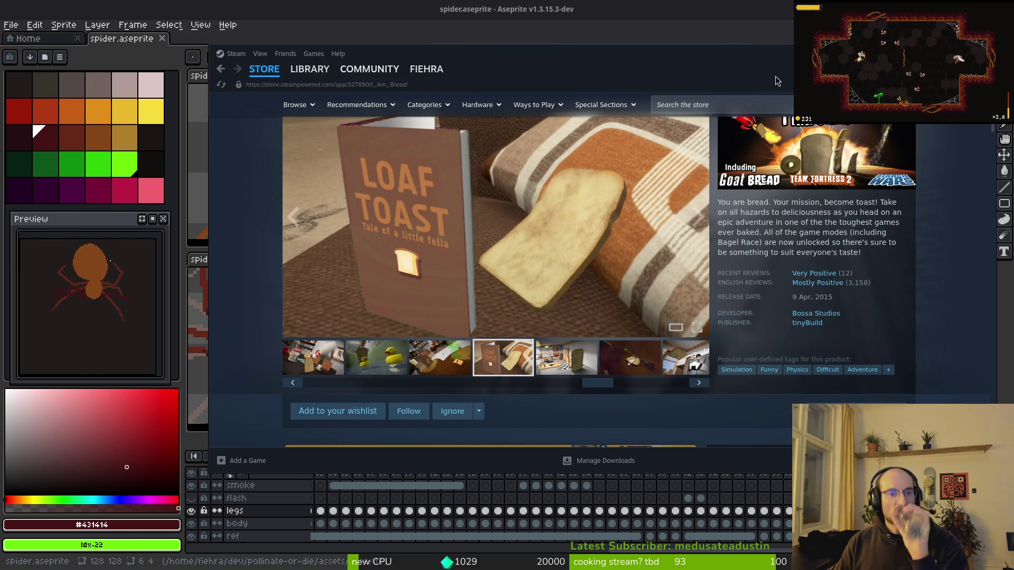
- Back in Aseprite, zoom into the left legs, sample the lighter leg red, and enable onion skin
key(alt+Tab)
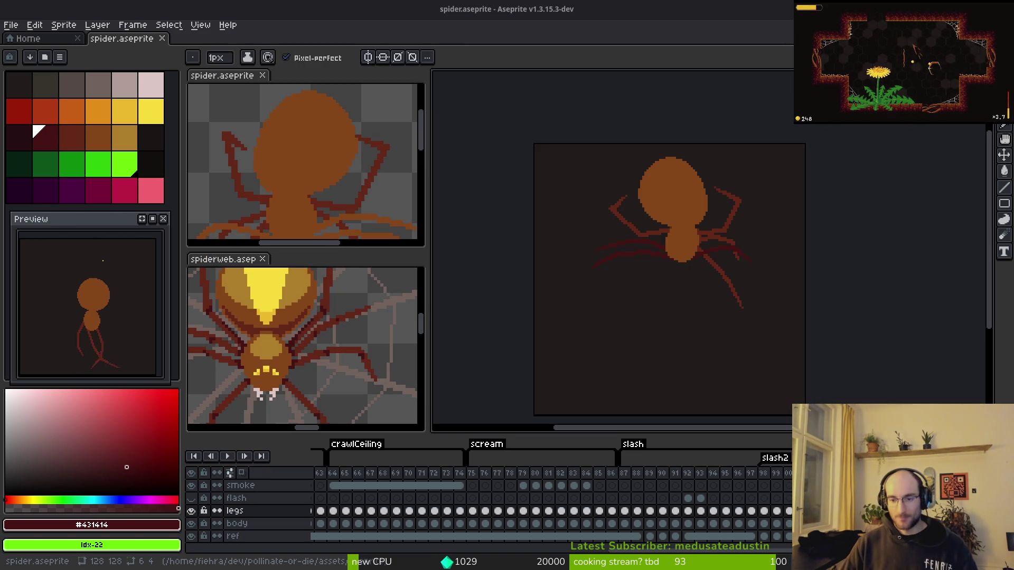
scroll(599, 224, up, 3)
key(l)
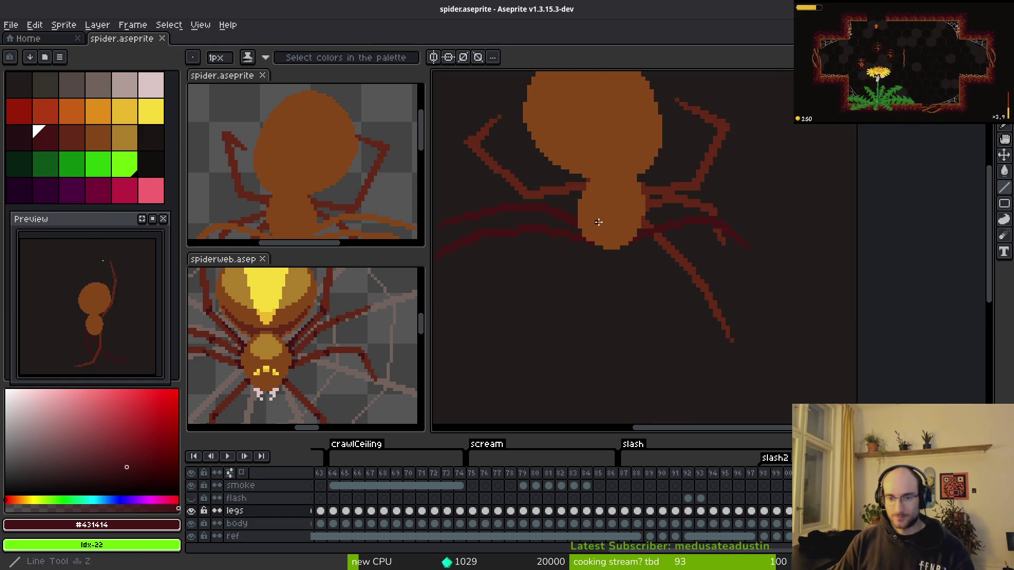
scroll(628, 249, up, 3)
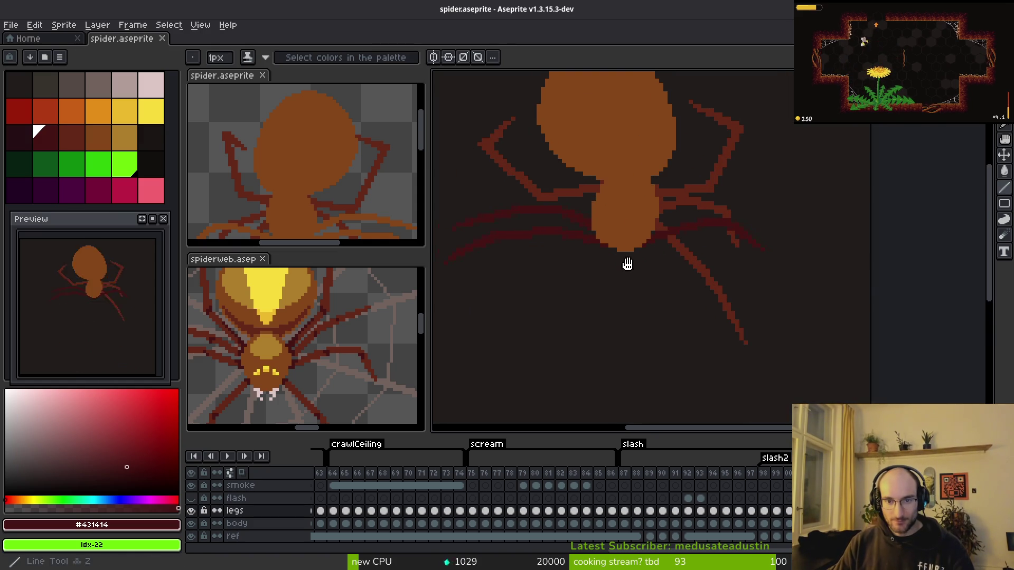
alt+click(628, 175)
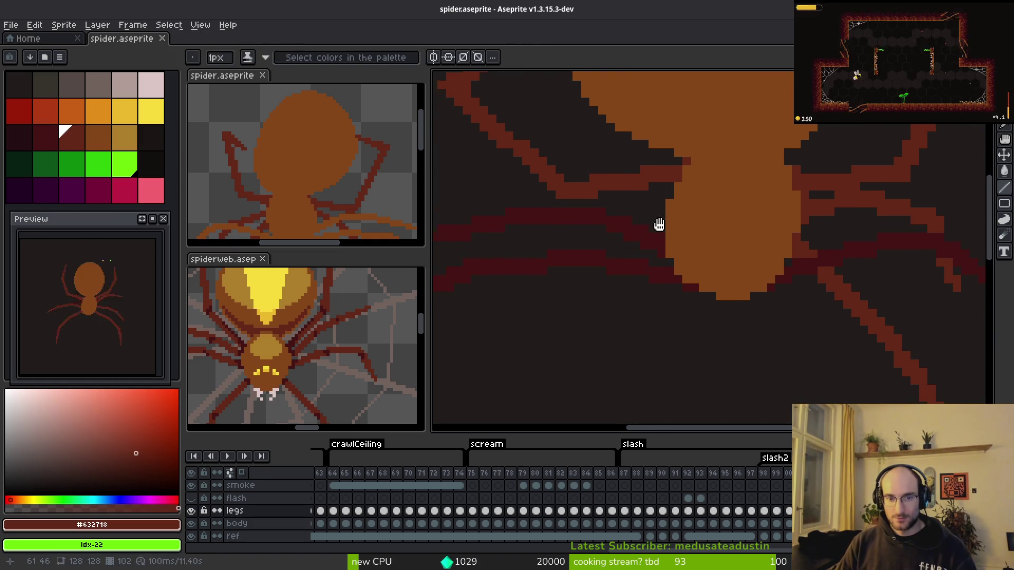
mouse_move(709, 285)
mouse_down()
mouse_move(770, 174)
mouse_move(708, 260)
mouse_move(593, 320)
mouse_up()
click(241, 472)
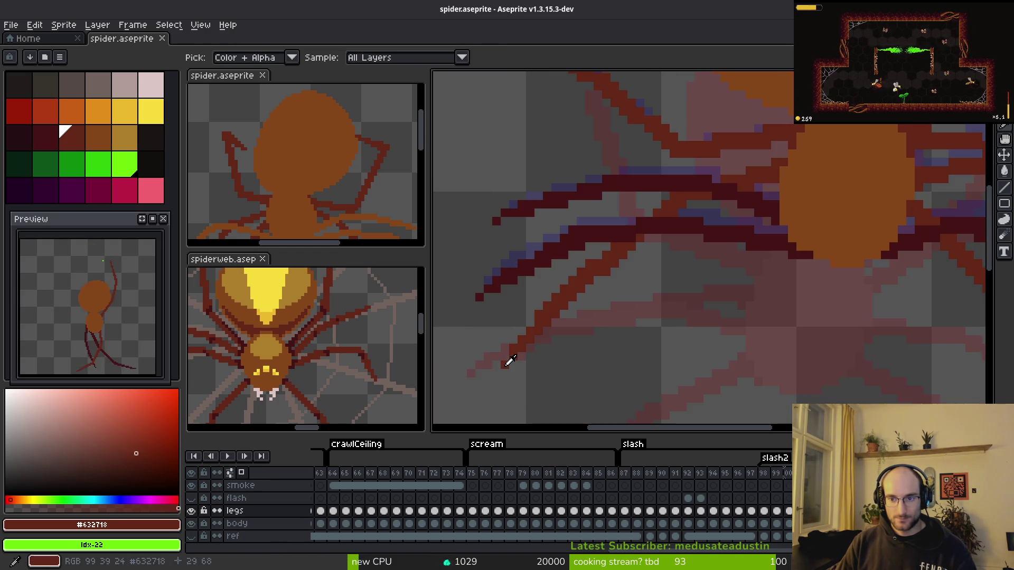
- Draw a leg stroke to the lower left and sample the reds #431414 and #632718
key(b)
click(783, 157)
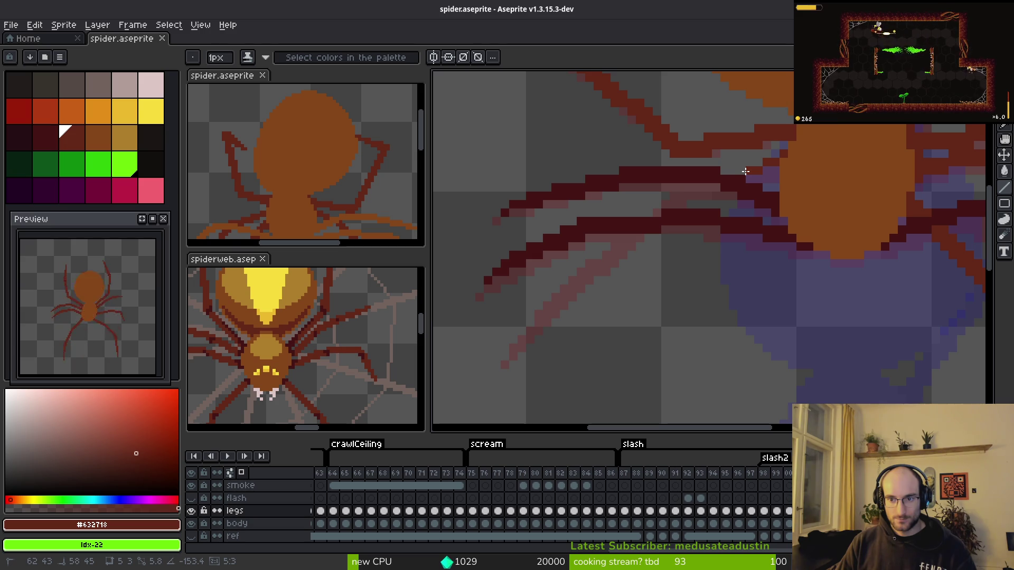
drag(745, 171, 675, 197)
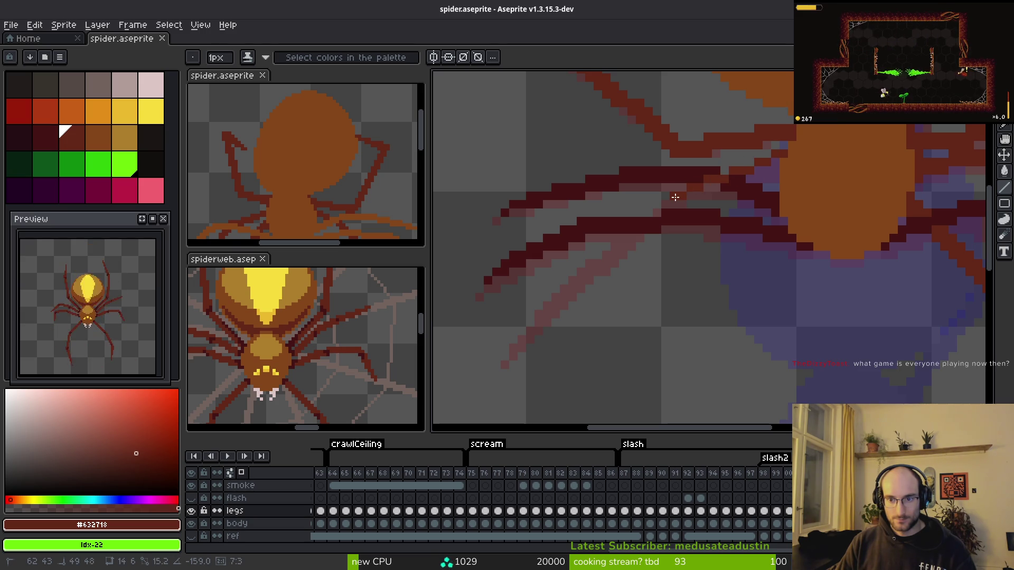
drag(675, 197, 675, 197)
alt+click(720, 166)
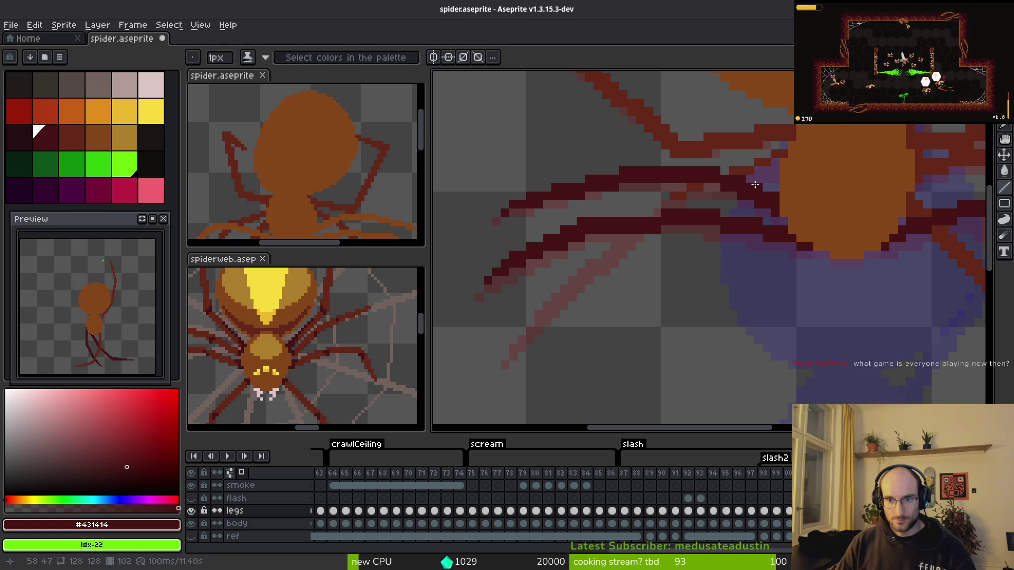
alt+click(751, 167)
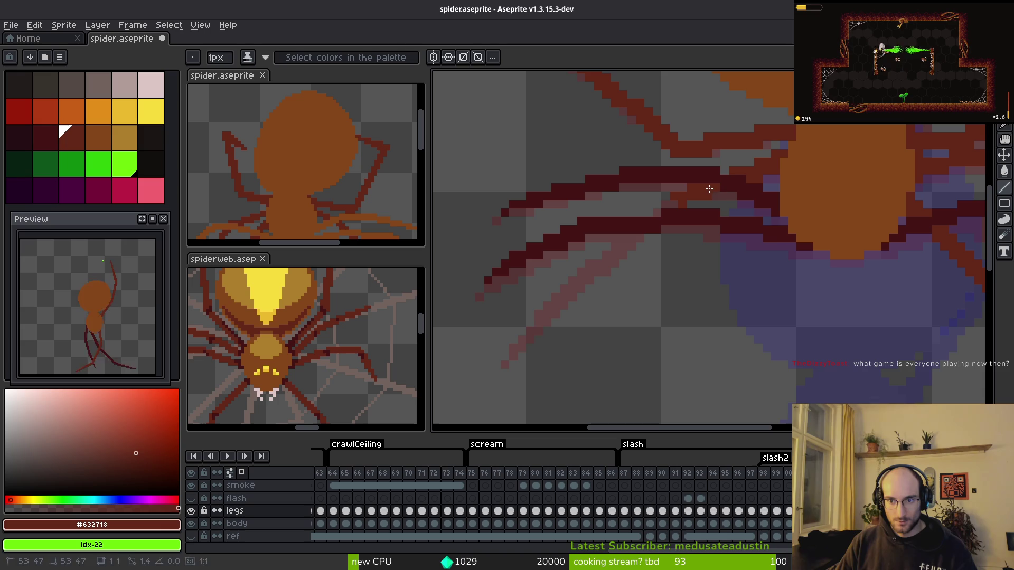
- Redraw the lower-left leg as darker straight segments running up to the body, then touch up pixels
key(i)
key(F3)
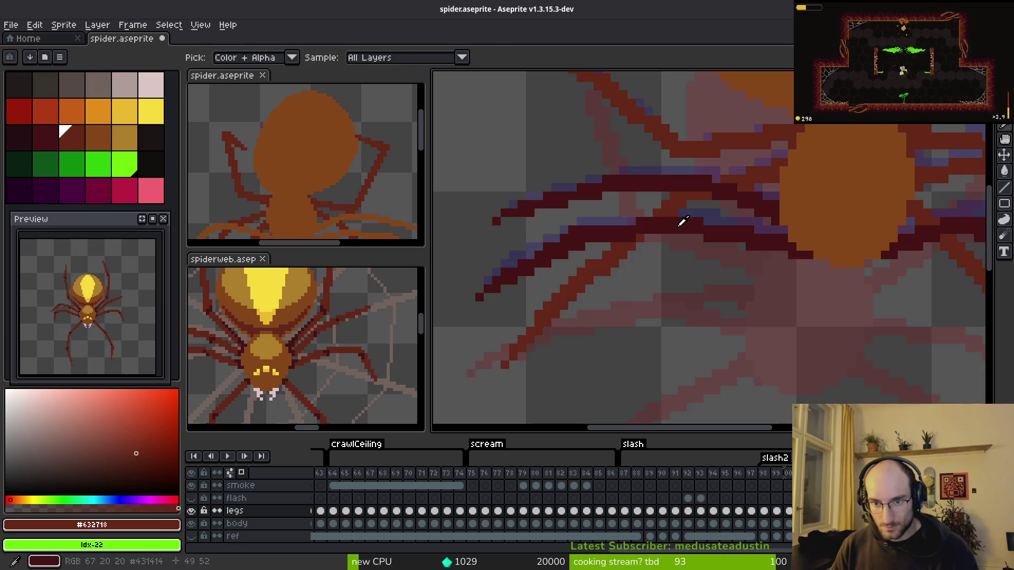
key(b)
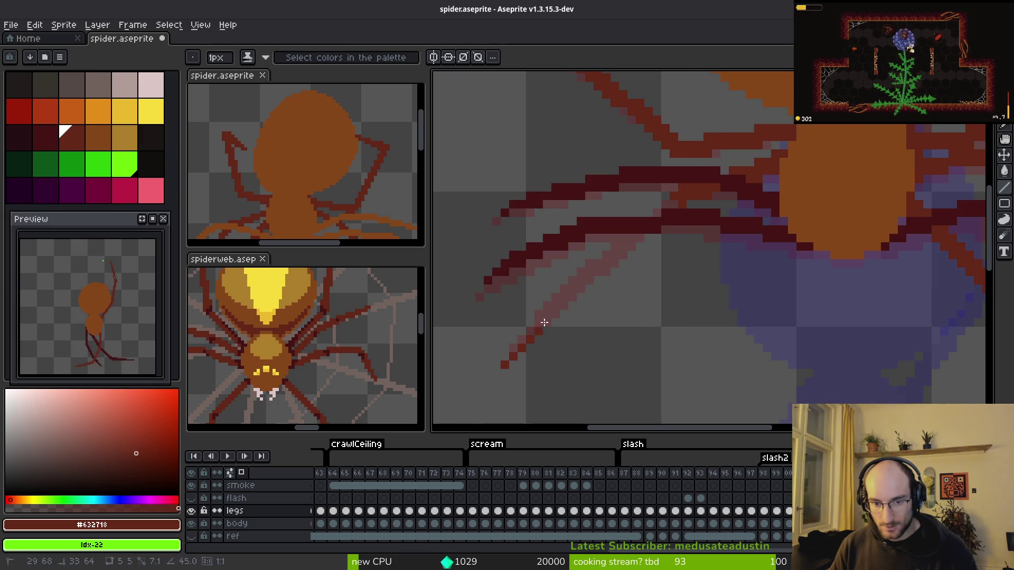
shift+click(552, 302)
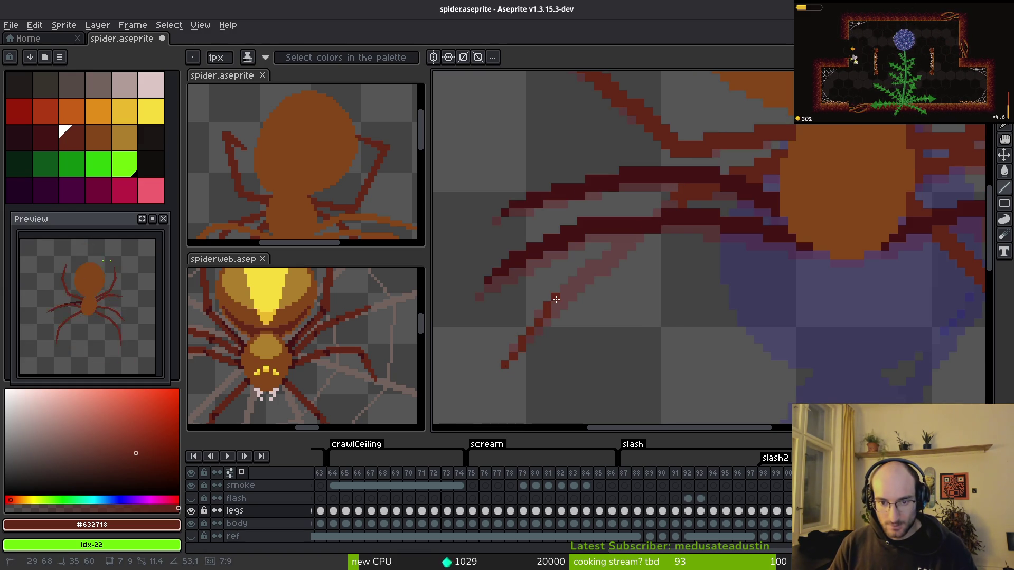
shift+click(615, 247)
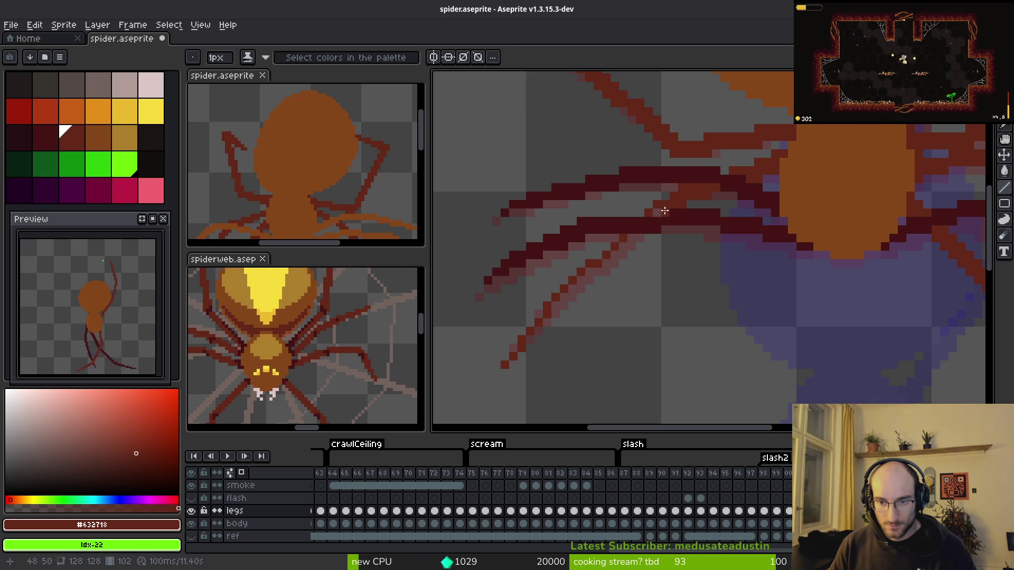
shift+click(592, 273)
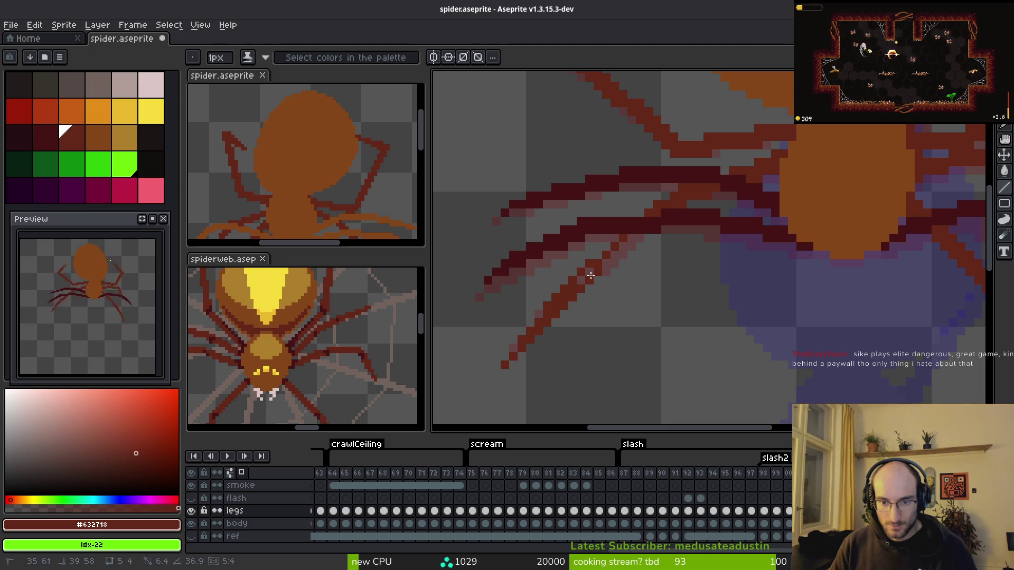
shift+click(631, 252)
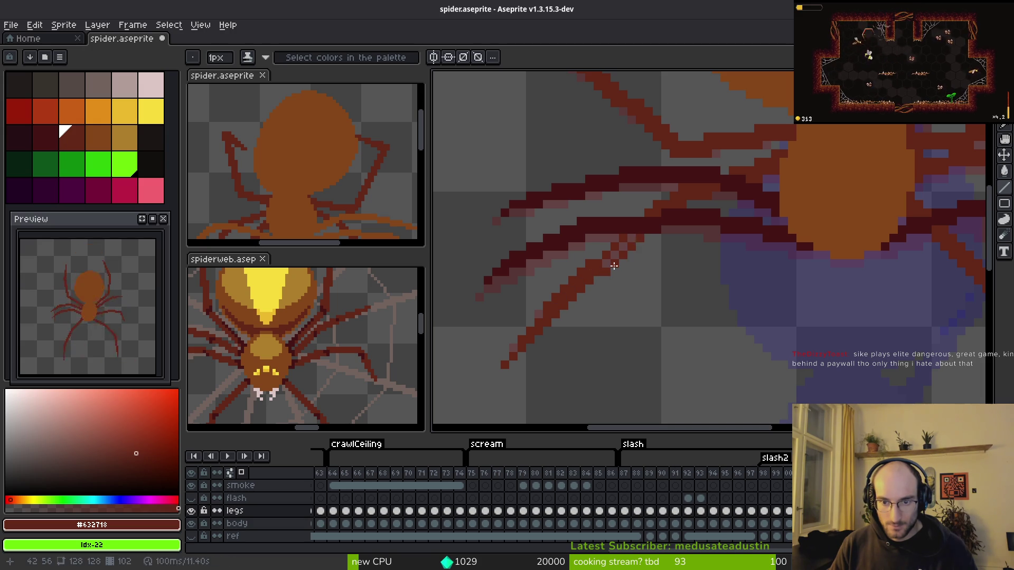
shift+click(600, 257)
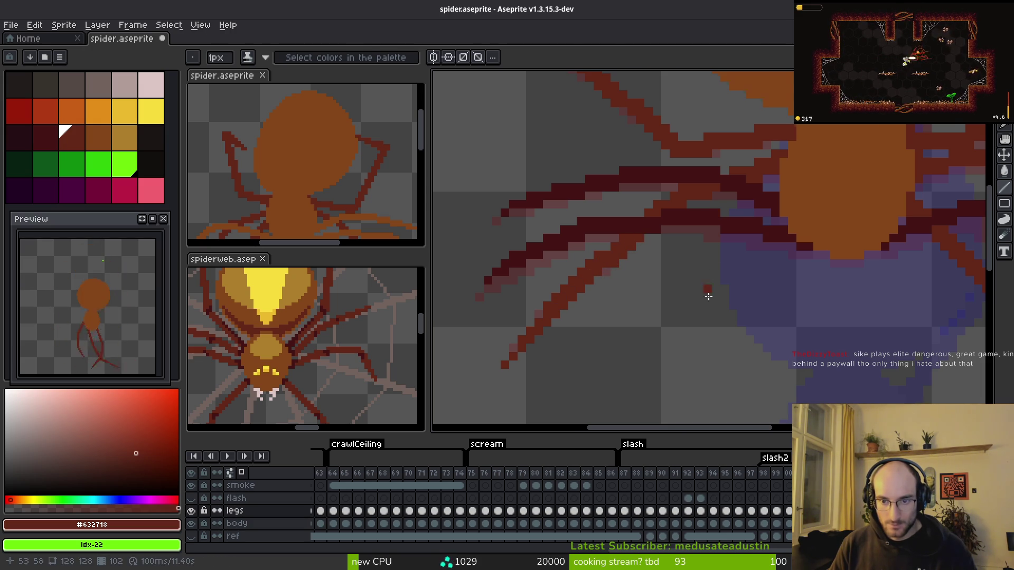
scroll(708, 297, down, 5)
key(i)
key(b)
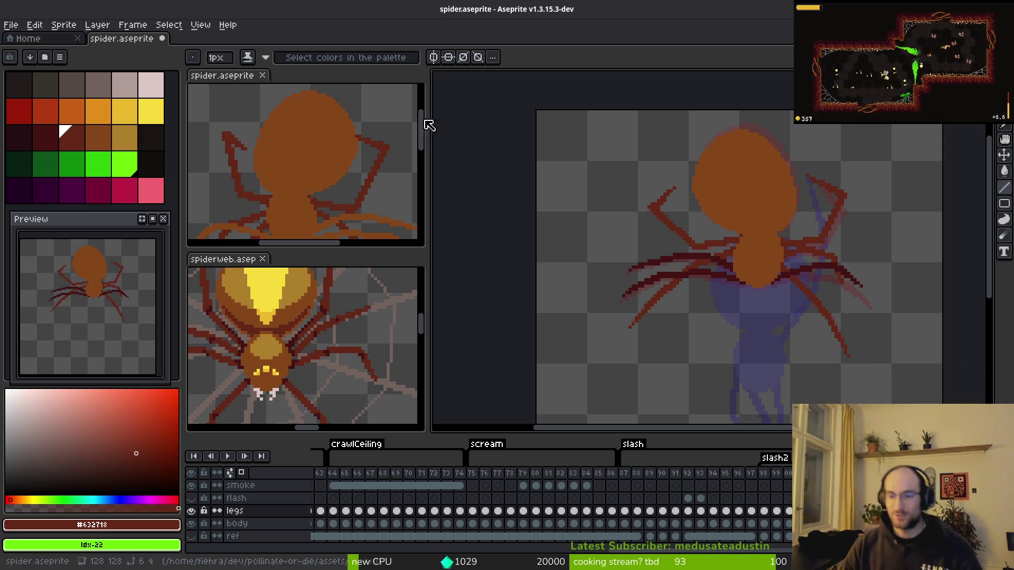
- Pan to review the spider's dark red legs and save spider.aseprite
mouse_move(754, 292)
mouse_down()
mouse_move(684, 260)
mouse_move(719, 238)
mouse_up()
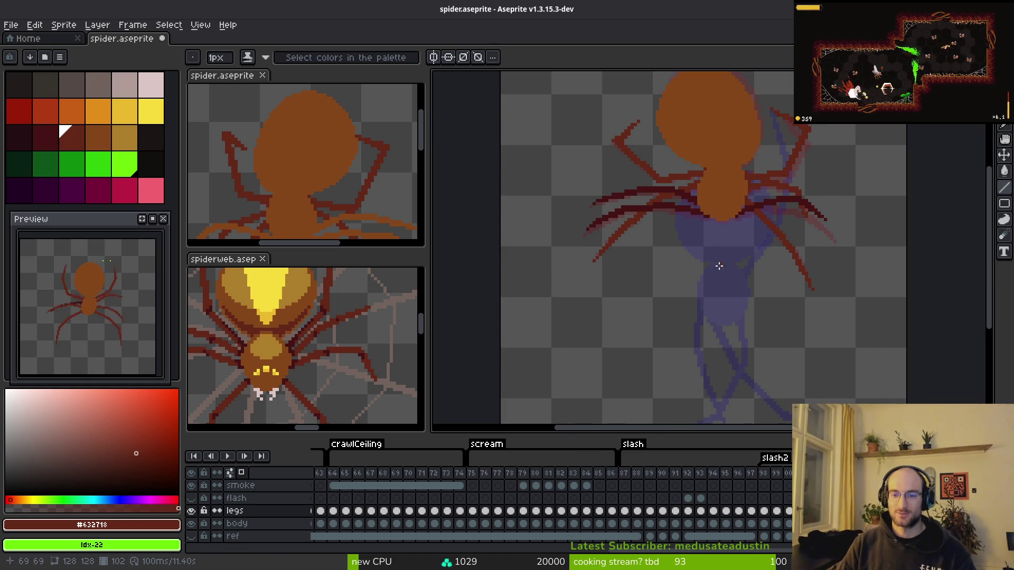
key(ctrl+s)
mouse_move(719, 269)
mouse_down()
mouse_move(708, 283)
mouse_move(728, 274)
mouse_up()
key(l)
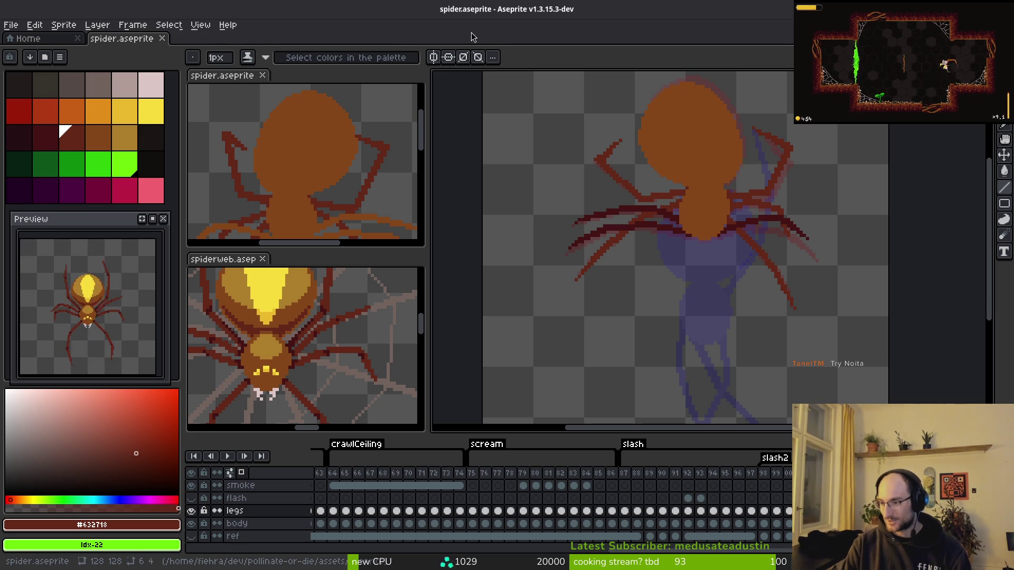
- Switch to Brave and search for 'noita' in a new tab
key(alt+Tab)
key(ctrl+t)
text(noita)
key(Return)
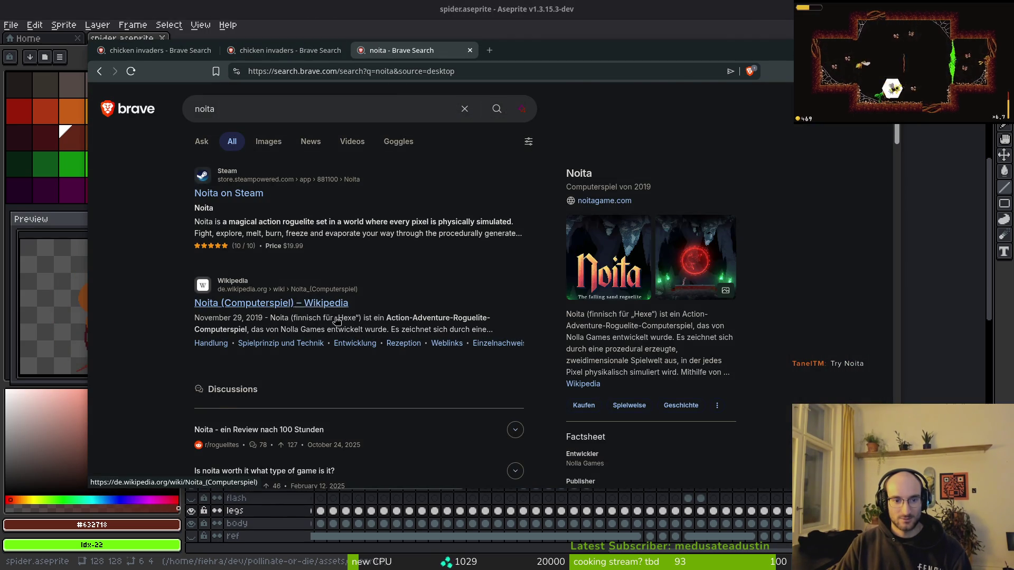
scroll(404, 305, down, 5)
scroll(404, 305, up, 5)
scroll(406, 350, down, 4)
scroll(327, 249, up, 4)
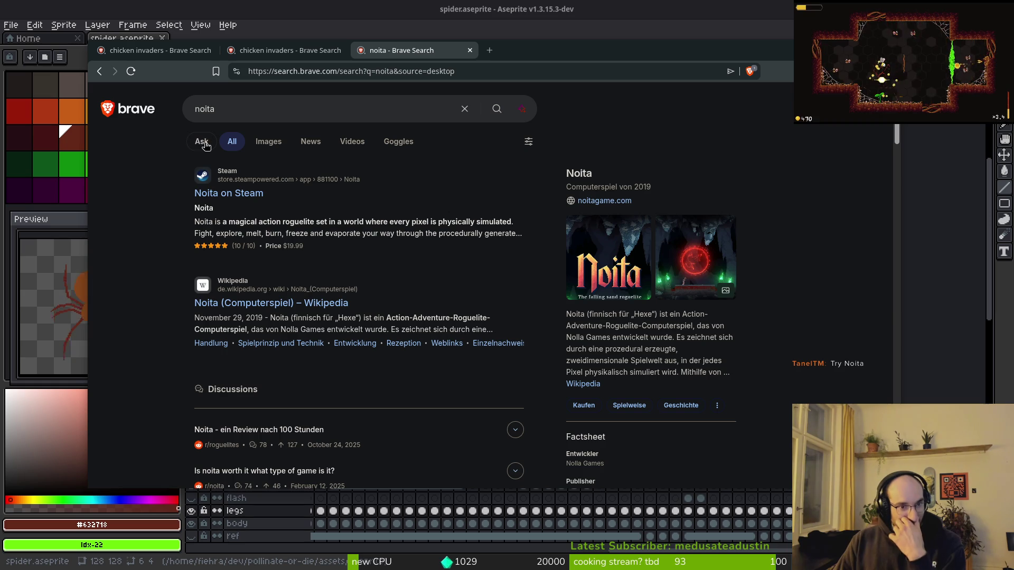
- Refine the search to 'noita game' and open the official noitagame.com site to see its store links
click(295, 115)
text(game)
key(Return)
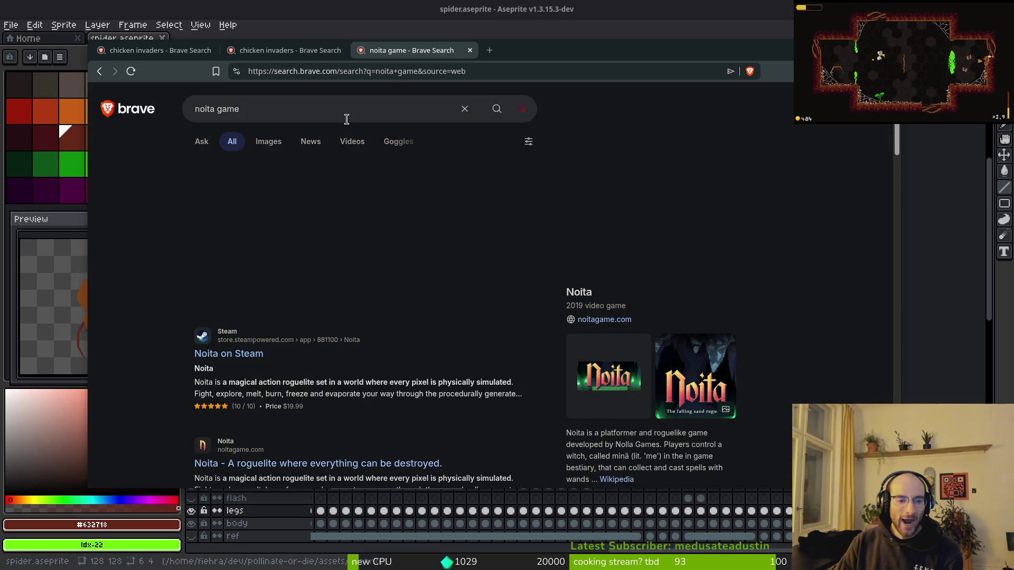
scroll(411, 270, down, 2)
scroll(411, 270, down, 1)
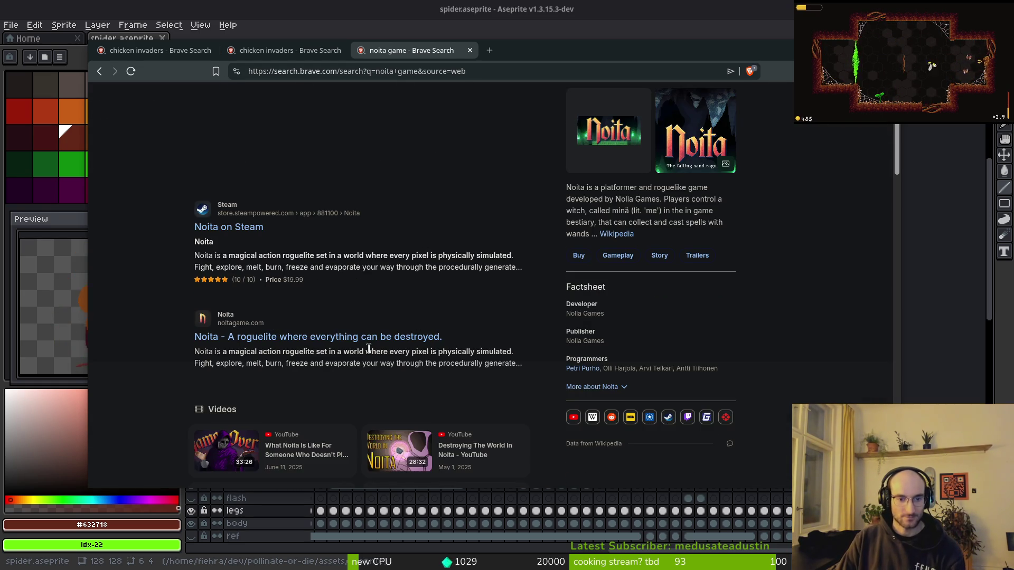
scroll(370, 316, down, 2)
scroll(391, 331, up, 3)
click(393, 400)
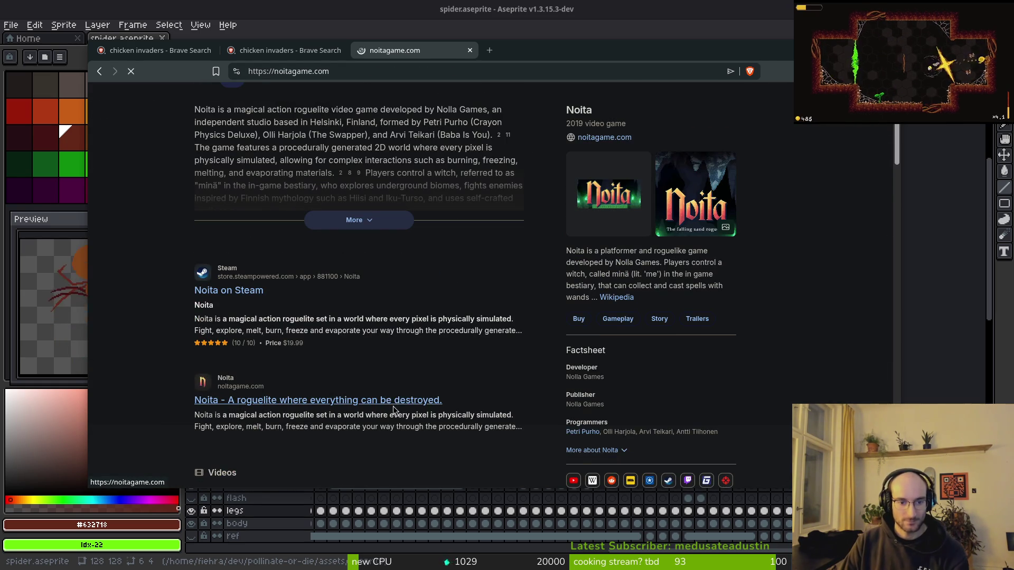
scroll(227, 317, down, 4)
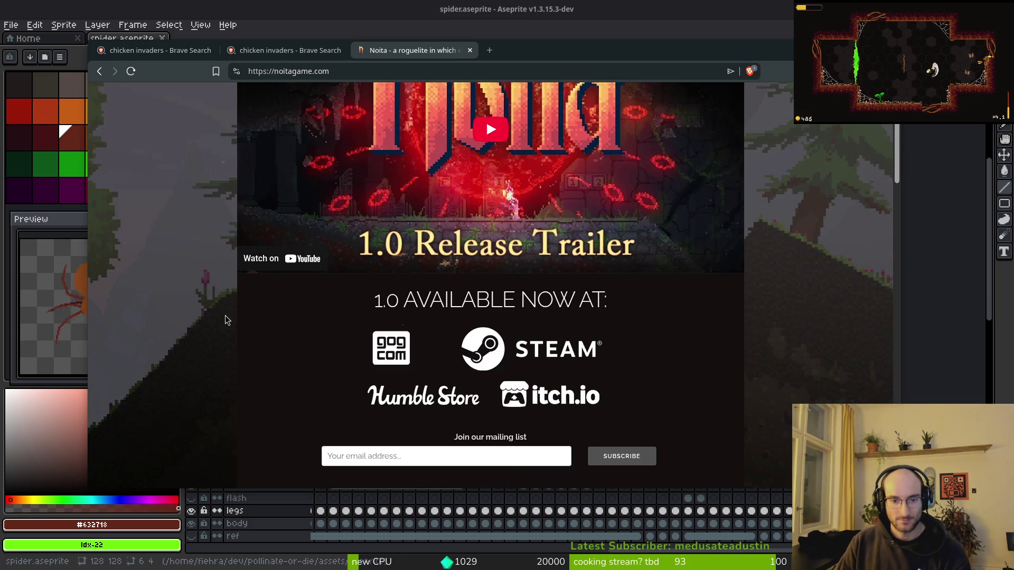
scroll(227, 311, down, 3)
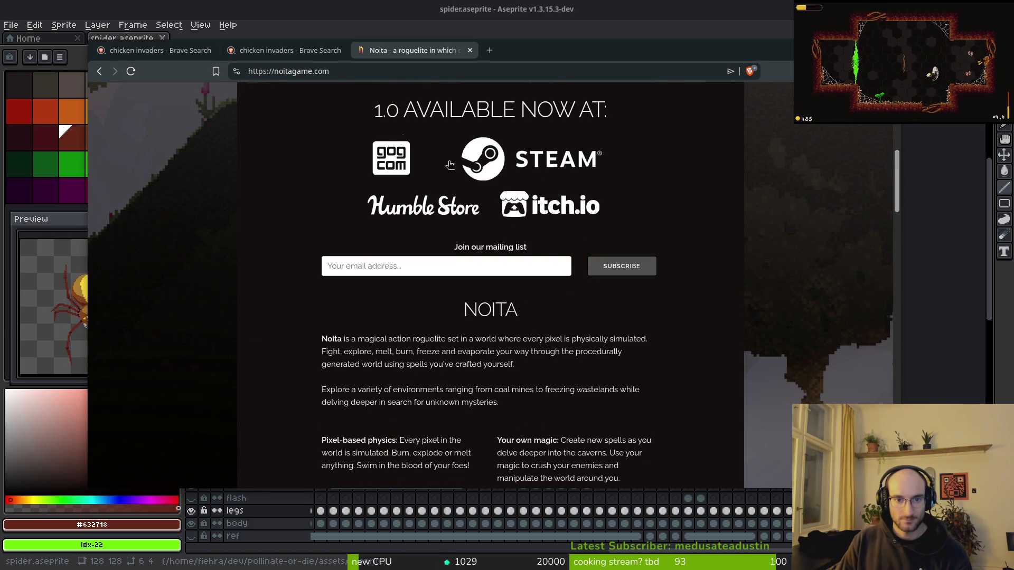
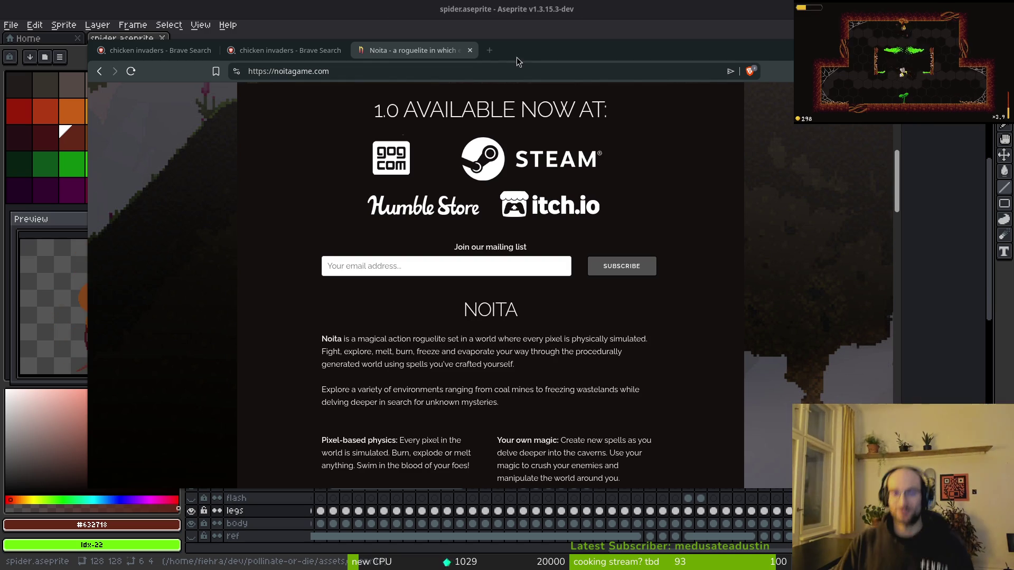
- Search Brave for 'escape from duckov' and open the game's Steam store page
click(489, 55)
text(escap)
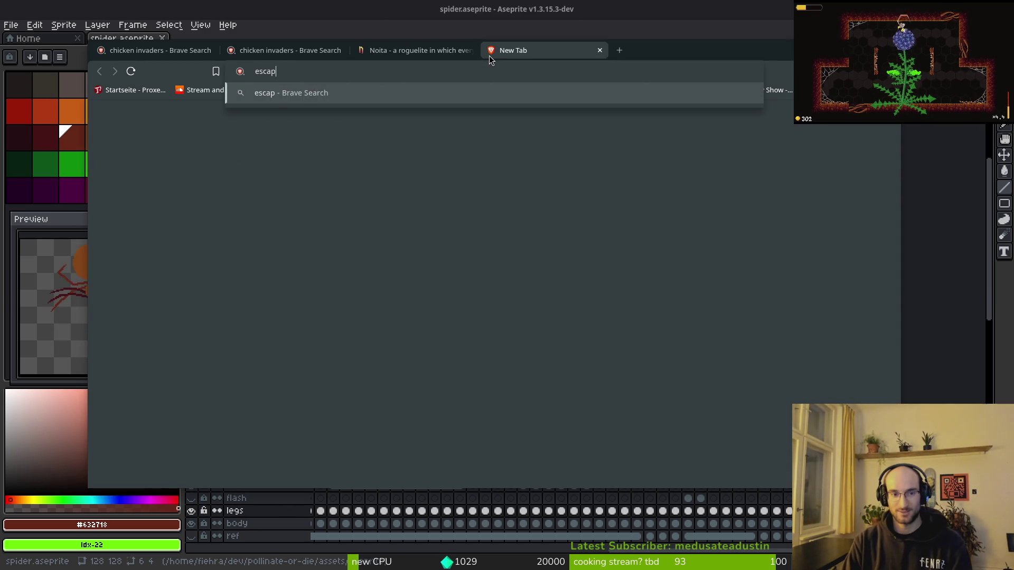
text(e from duckov)
key(Return)
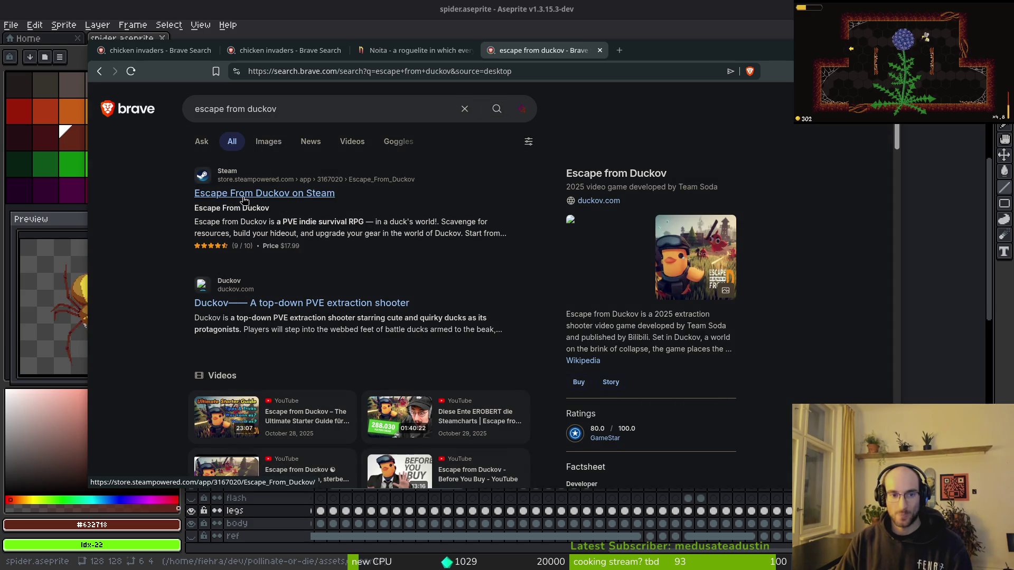
click(264, 169)
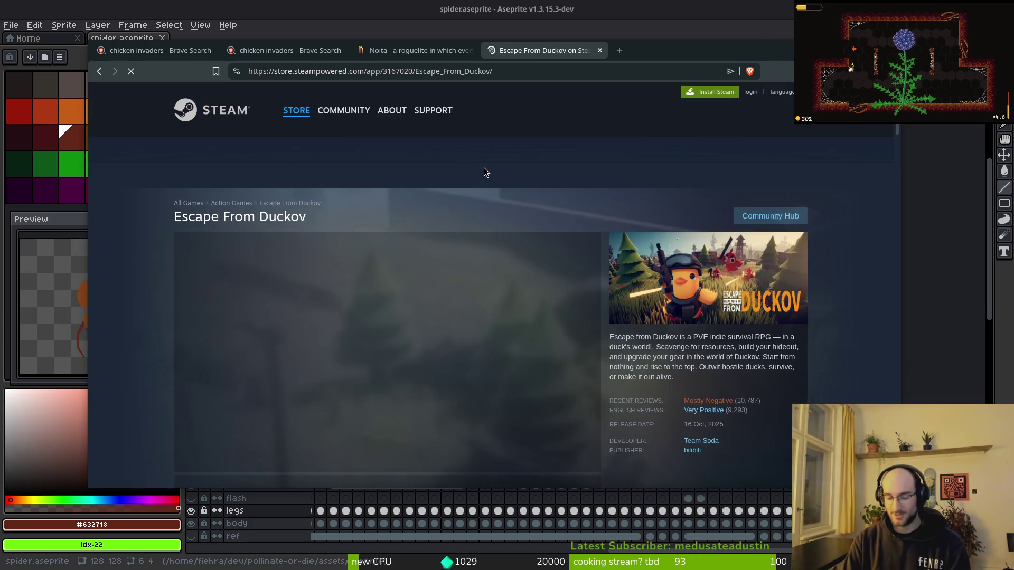
- Search 'ps5 escape from duckov' and 'escape from duckov review bomb' in new tabs, opening the Reddit thread
key(ctrl+t)
text(ps5 esca)
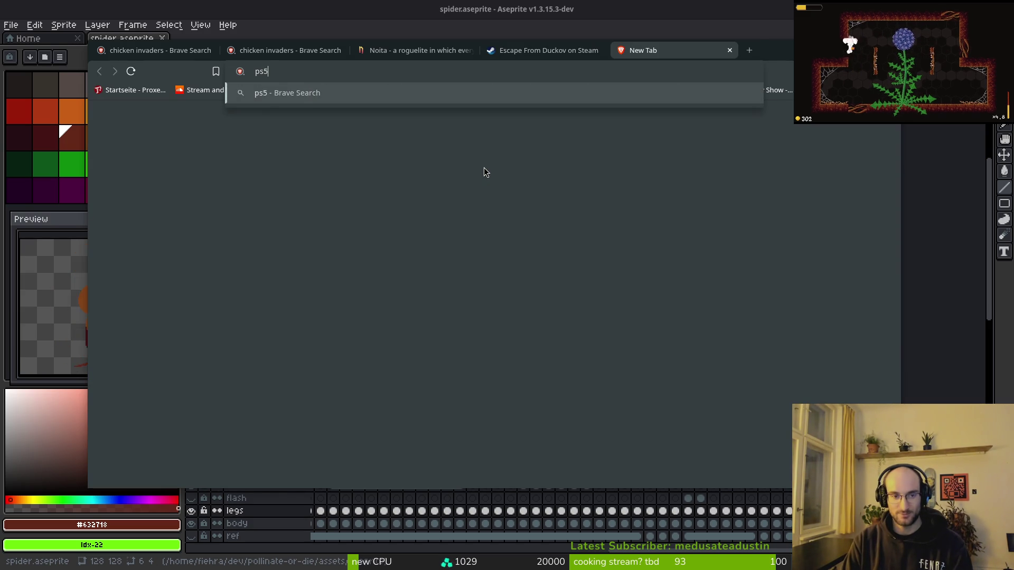
text(pe from duckov)
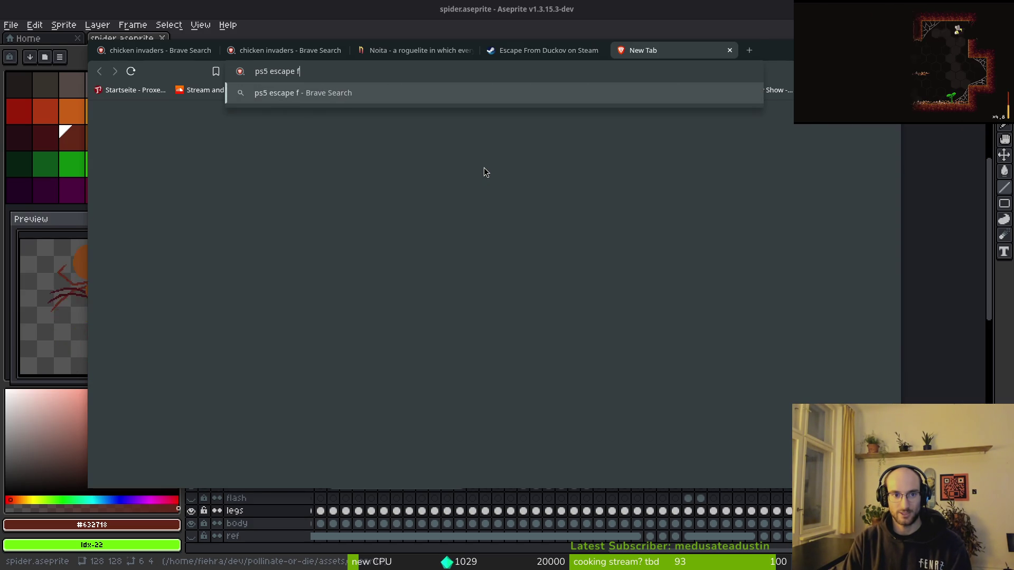
key(Return)
key(ctrl+t)
text(escape from duckov review bomb)
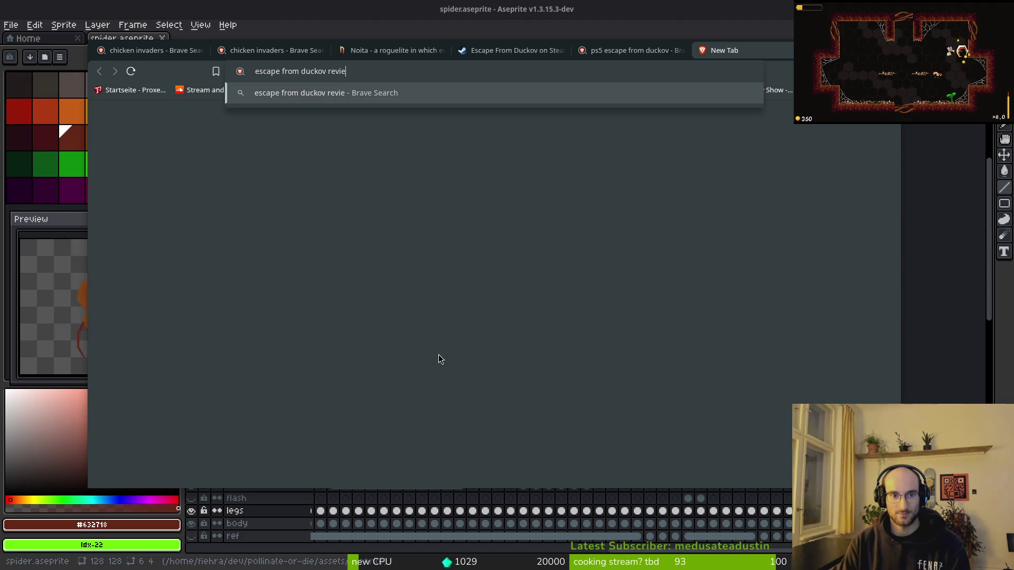
key(Return)
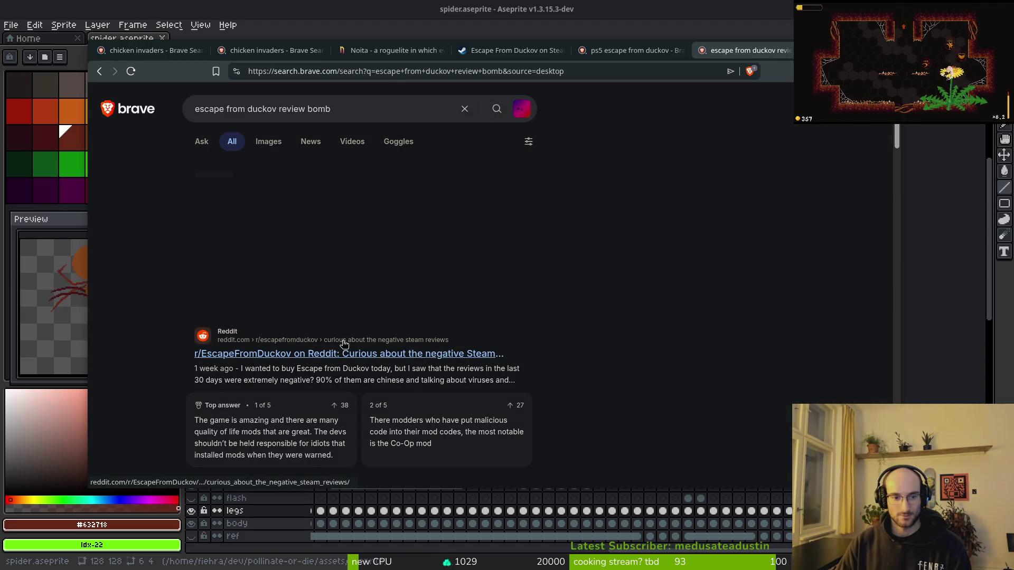
click(363, 354)
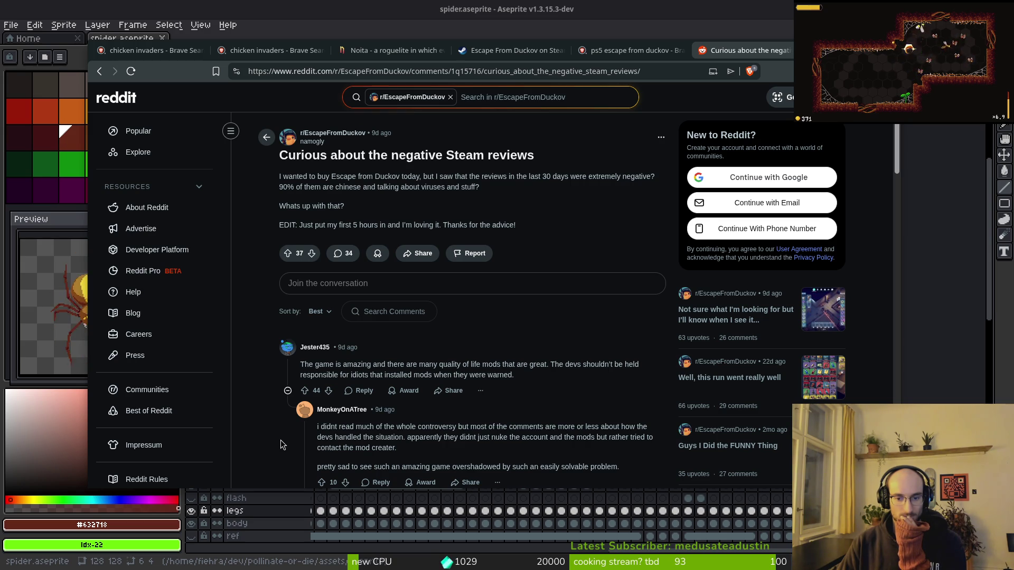
- Expand '4 more replies' under the OP's comment and highlight the 'all mods are Chinese' reply
scroll(283, 445, down, 2)
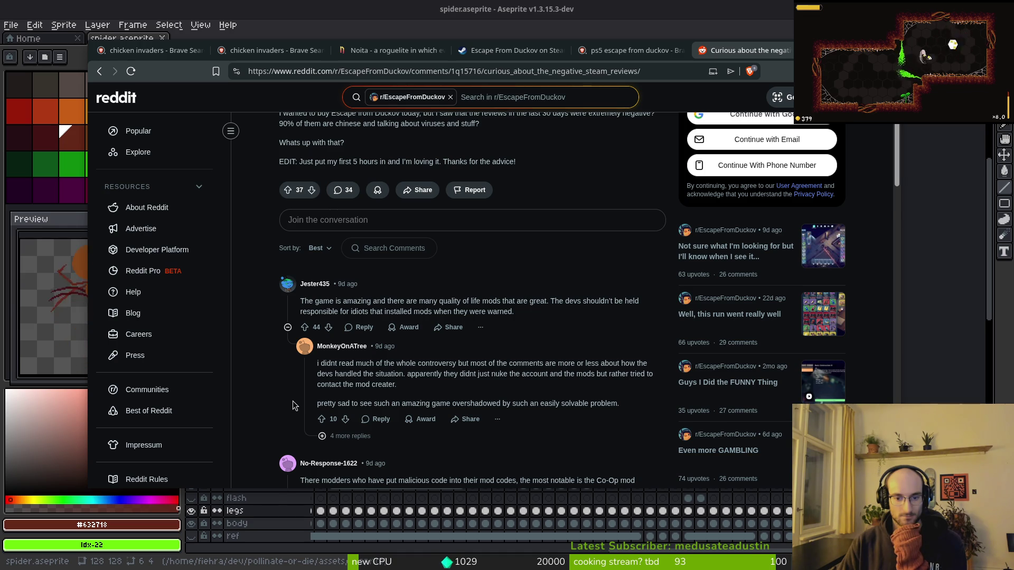
scroll(292, 401, down, 4)
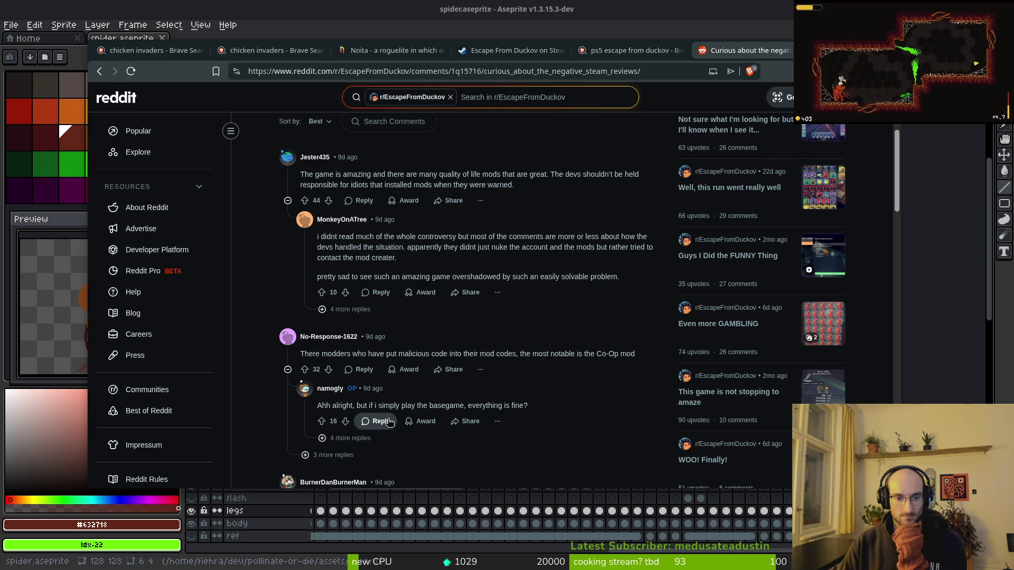
scroll(380, 417, down, 2)
click(346, 376)
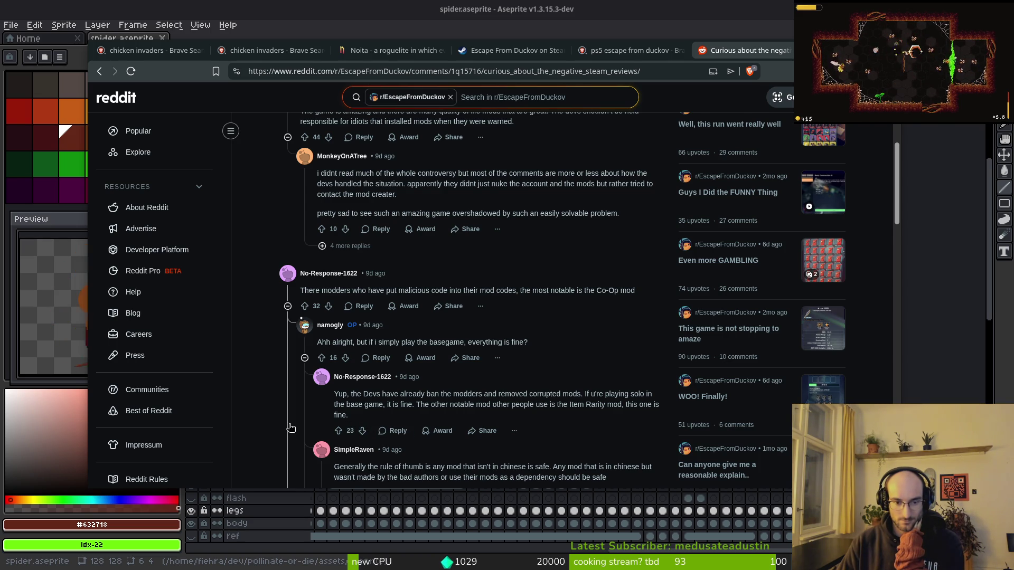
scroll(288, 430, down, 1)
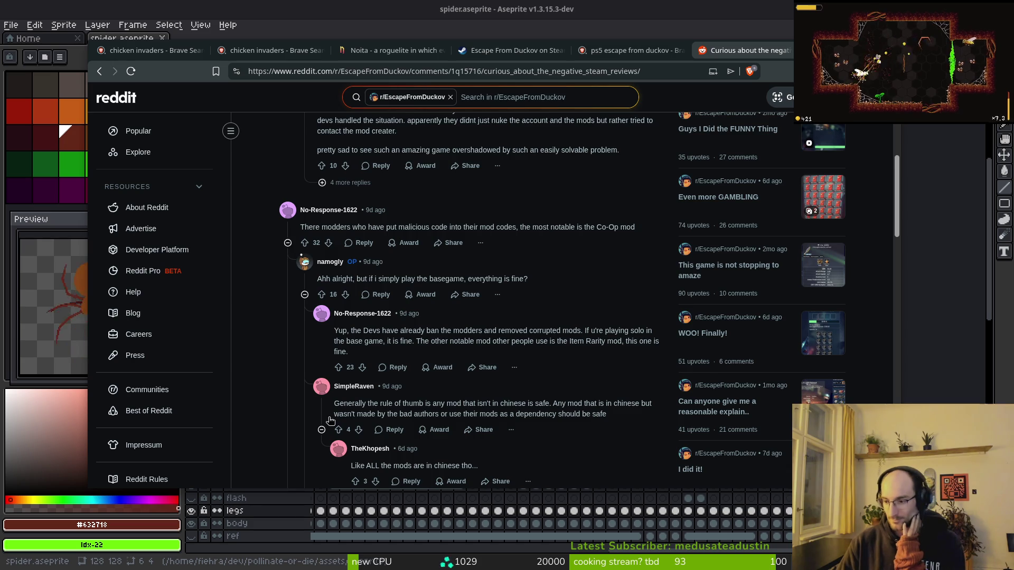
scroll(330, 419, down, 1)
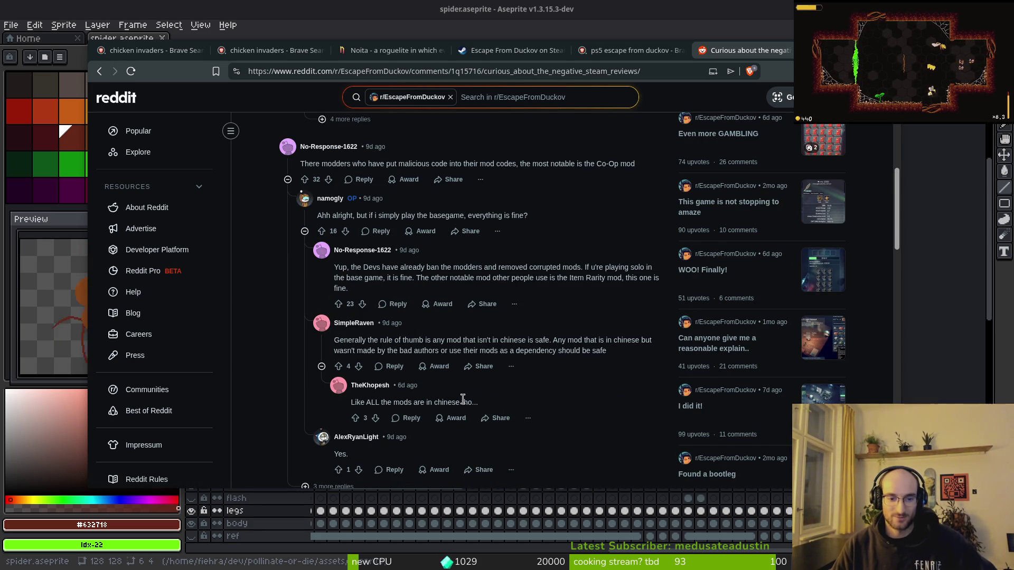
drag(354, 401, 458, 402)
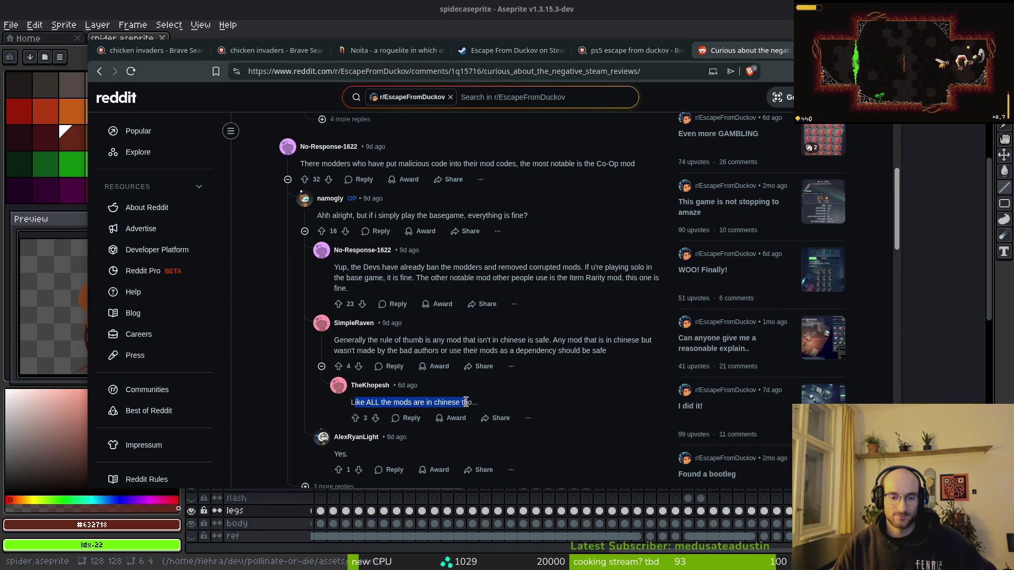
scroll(467, 404, down, 4)
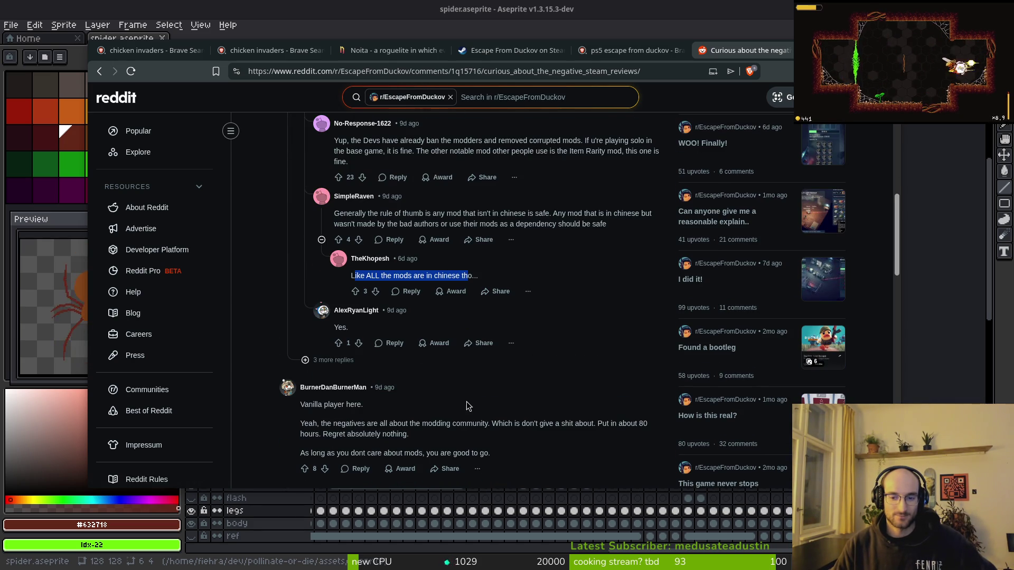
click(286, 433)
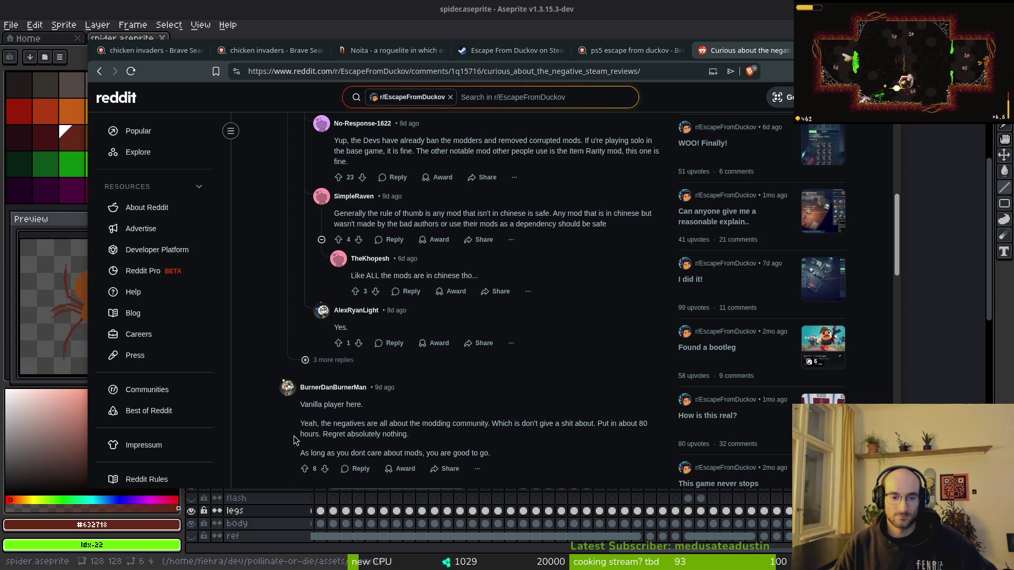
scroll(293, 442, down, 4)
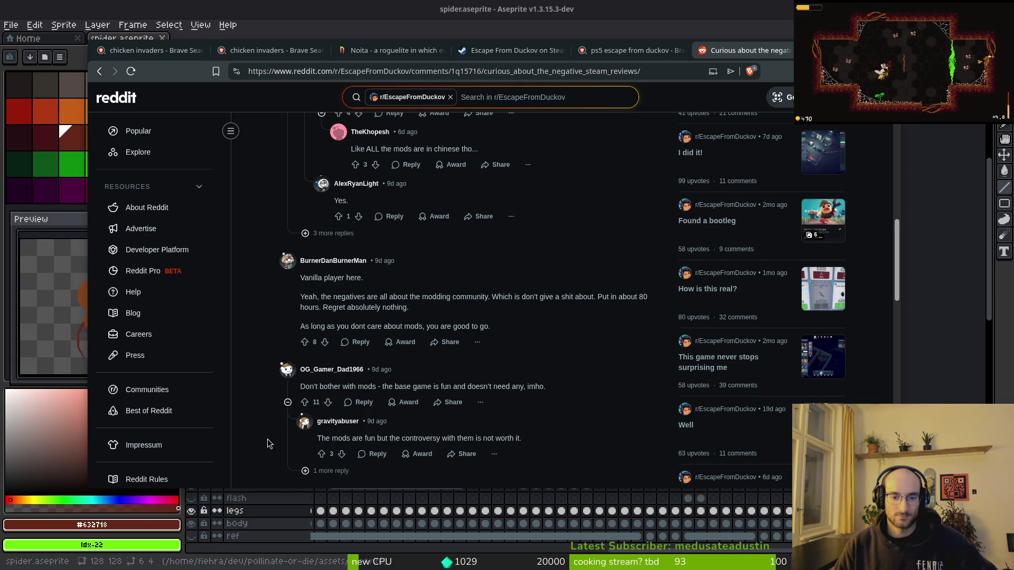
scroll(269, 442, down, 4)
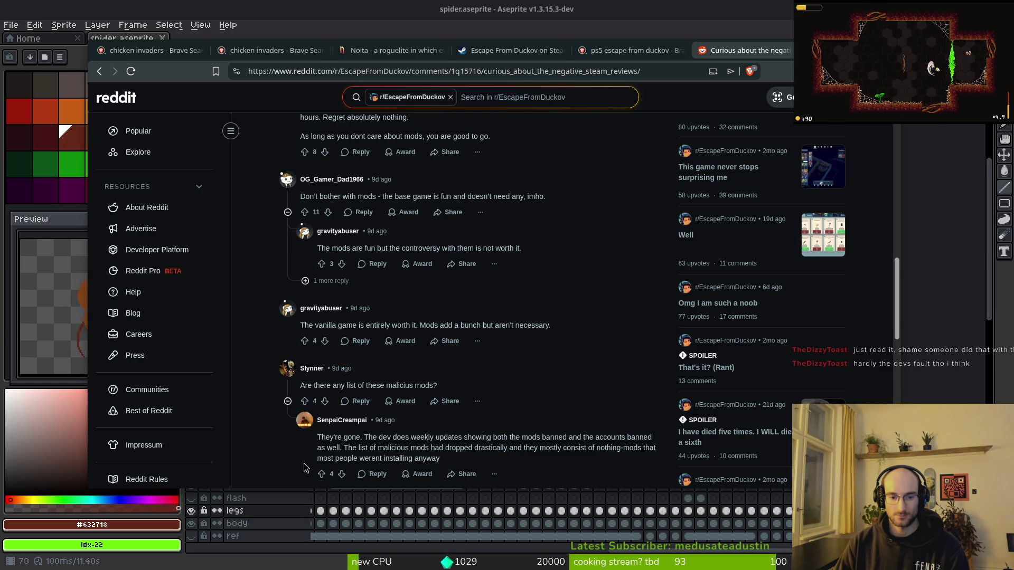
scroll(295, 448, down, 3)
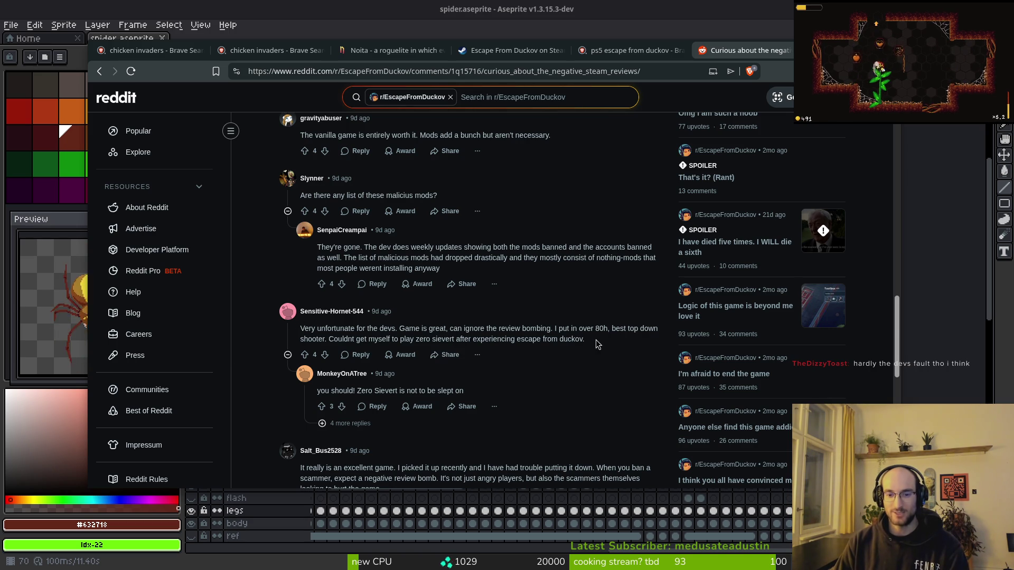
drag(597, 343, 307, 329)
click(460, 331)
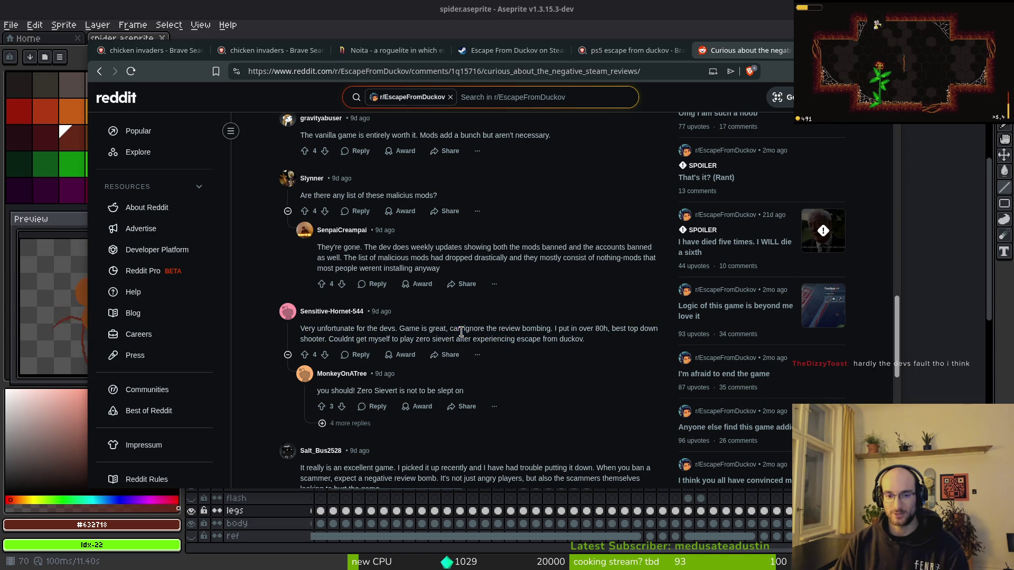
drag(585, 340, 295, 330)
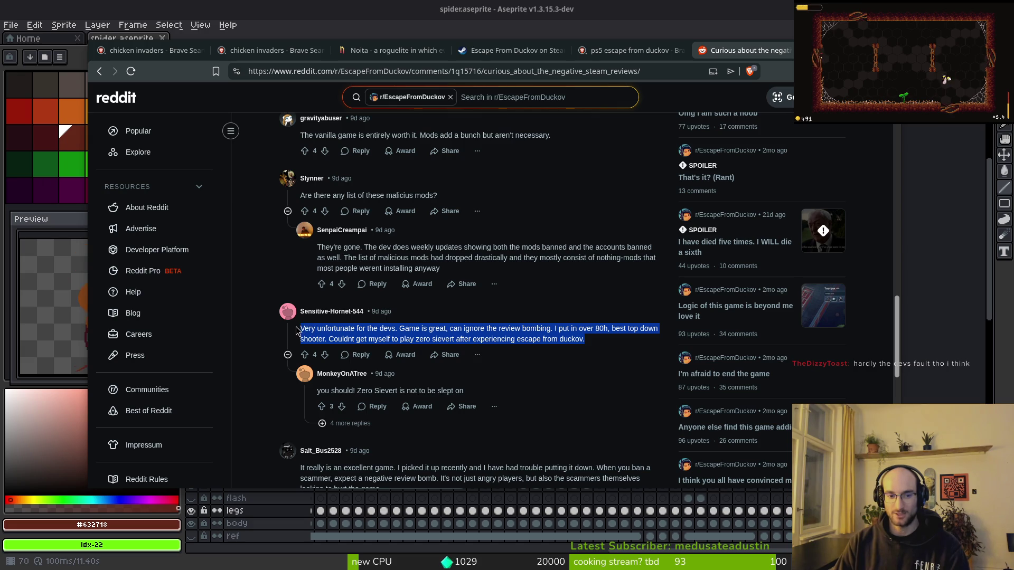
click(381, 333)
mouse_move(591, 341)
mouse_down()
mouse_move(298, 329)
mouse_move(293, 320)
mouse_up()
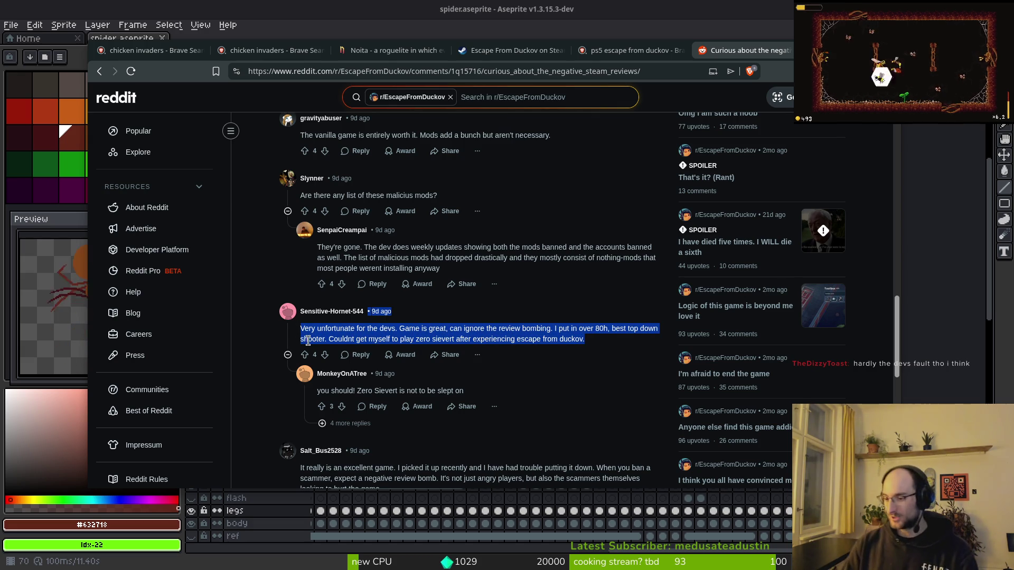
click(598, 341)
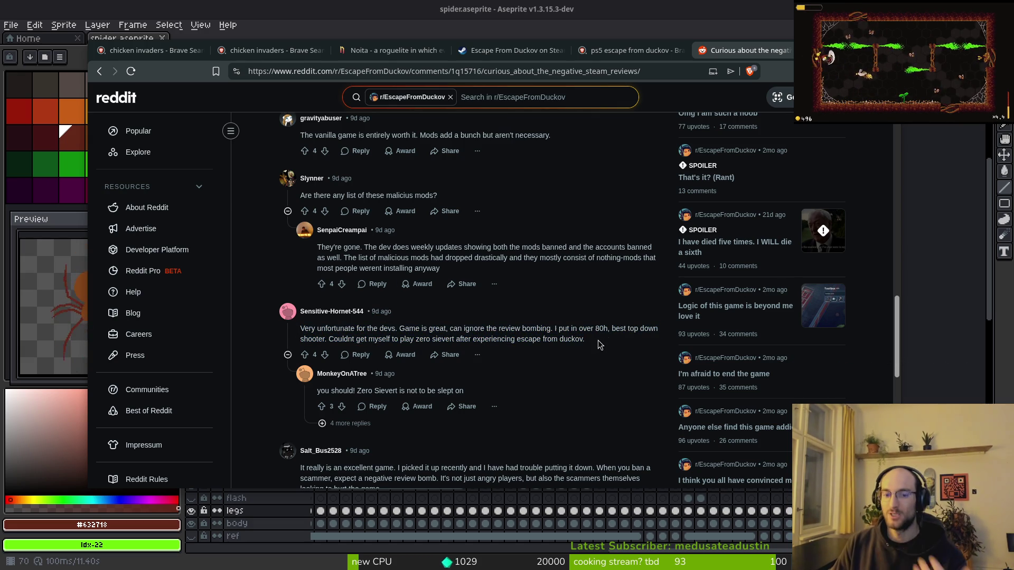
scroll(528, 364, up, 10)
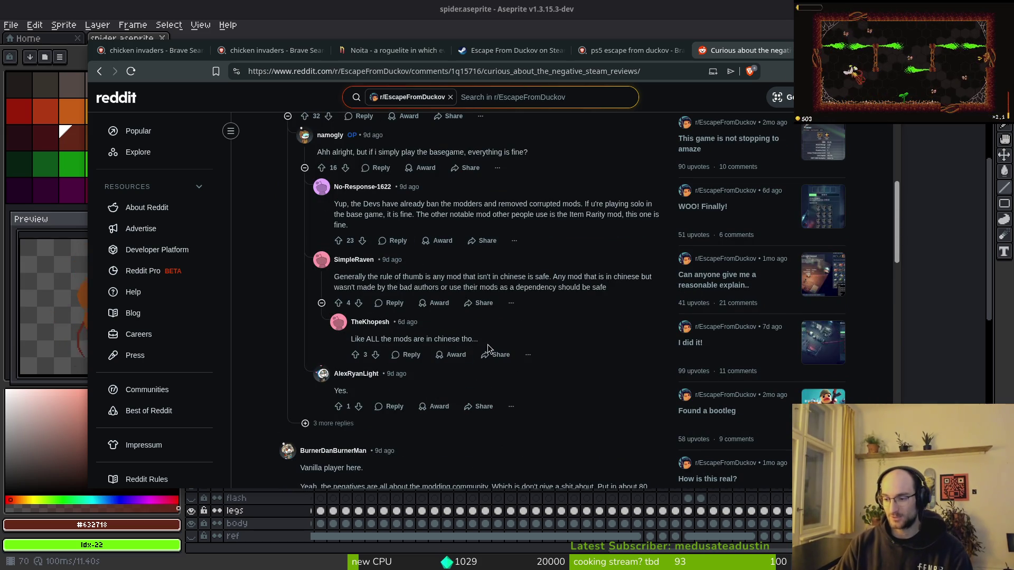
scroll(488, 348, up, 10)
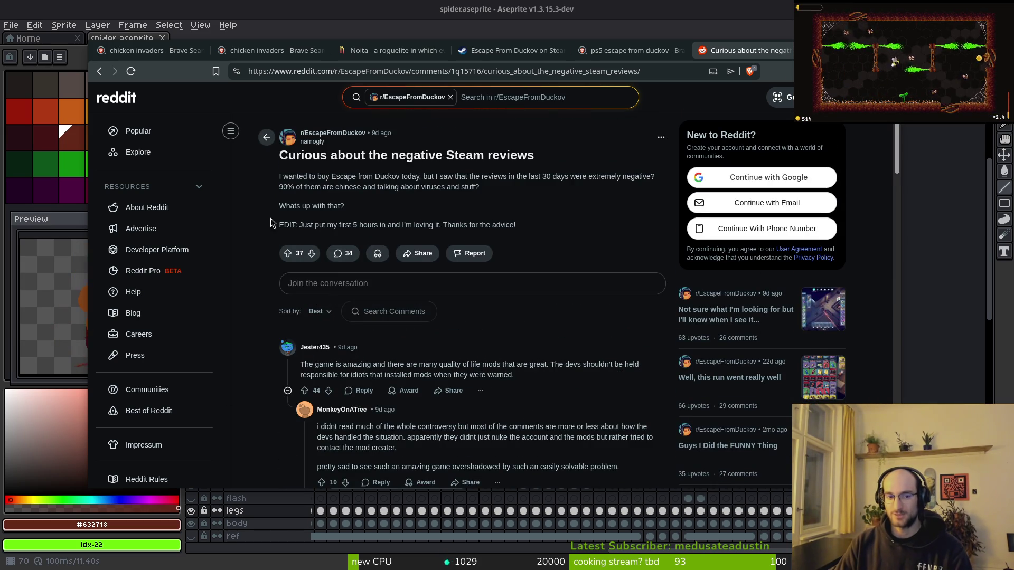
key(ctrl+shift+Tab)
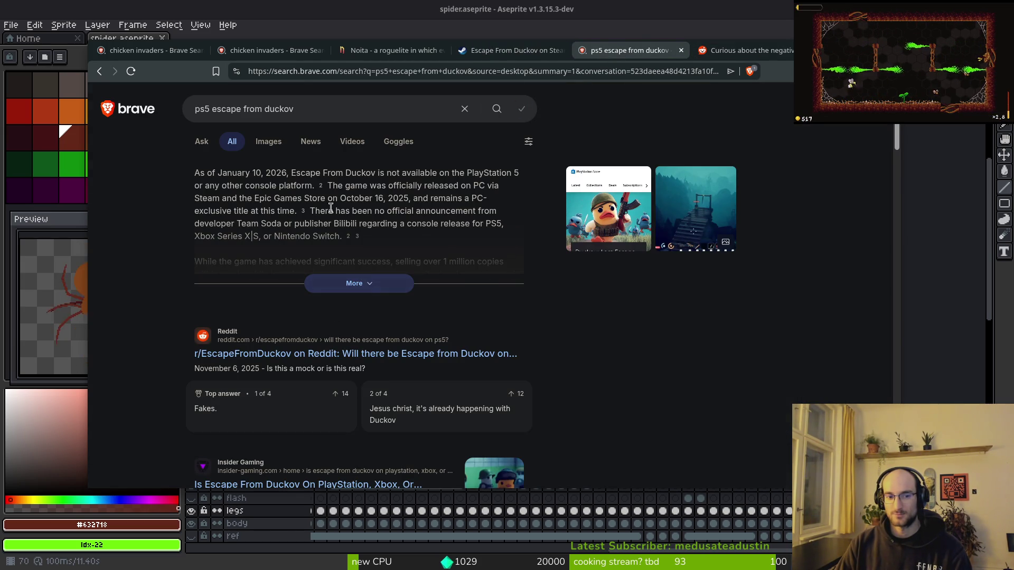
click(750, 51)
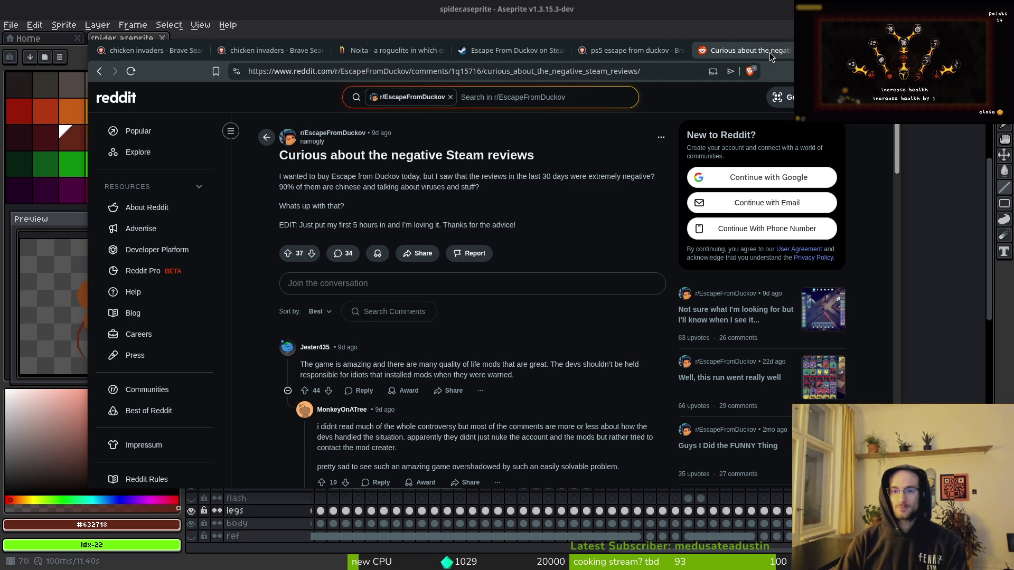
middle_click(752, 53)
- Show the Steam page's 'Very Positive' English reviews tooltip: 94% of 9,293 reviews positive
click(553, 53)
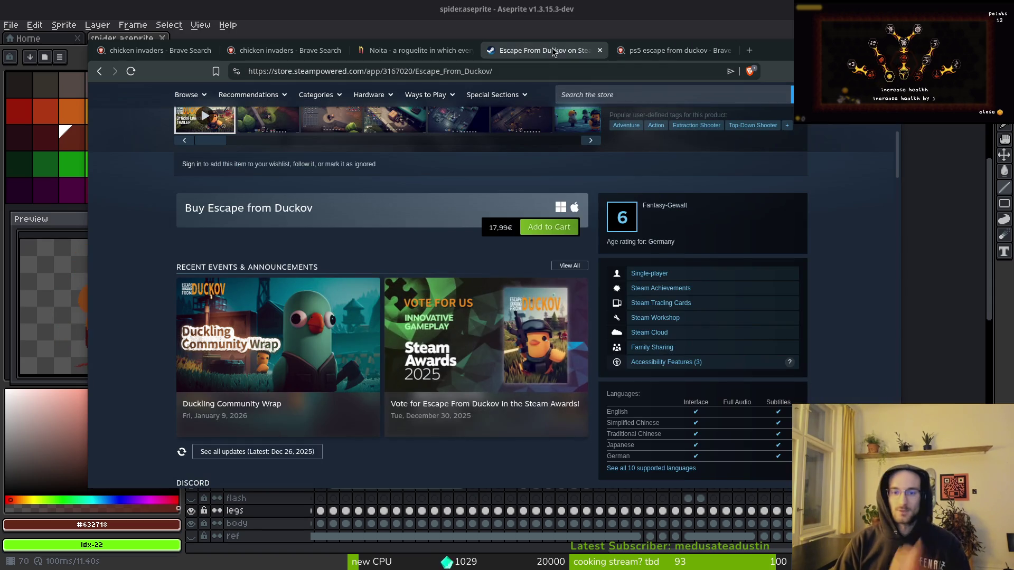
scroll(697, 210, up, 4)
scroll(737, 245, up, 4)
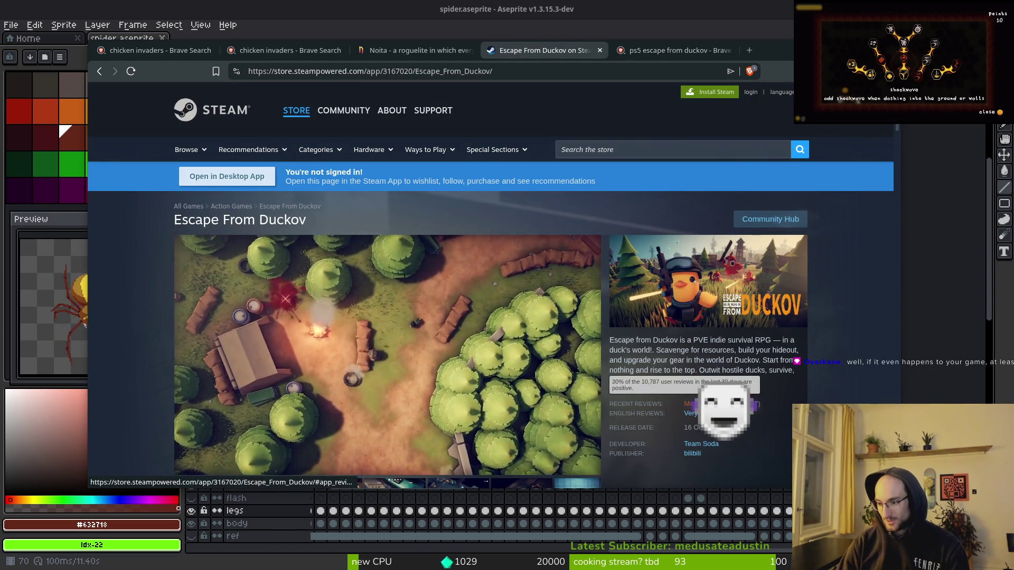
mouse_move(724, 405)
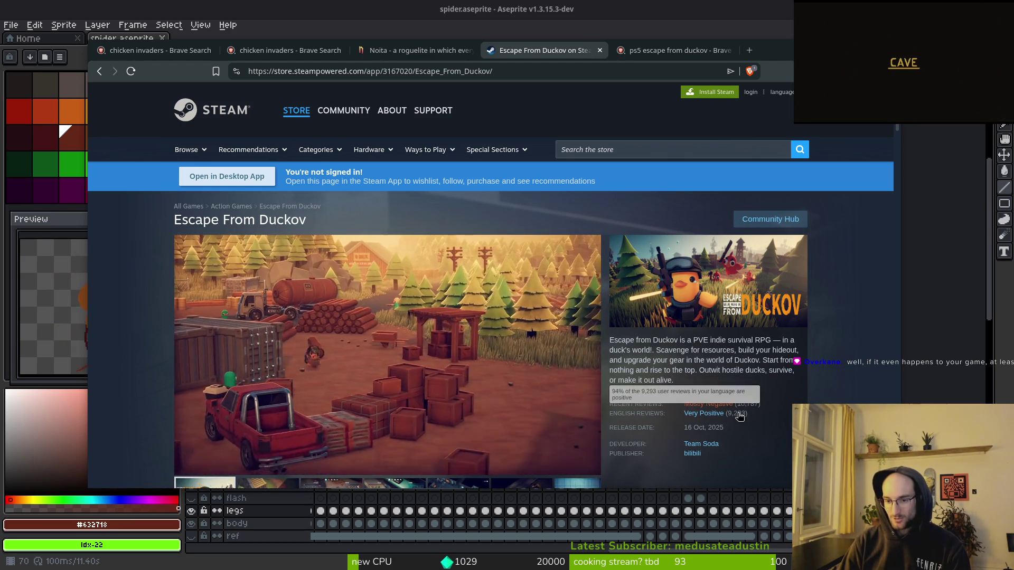
scroll(768, 435, down, 1)
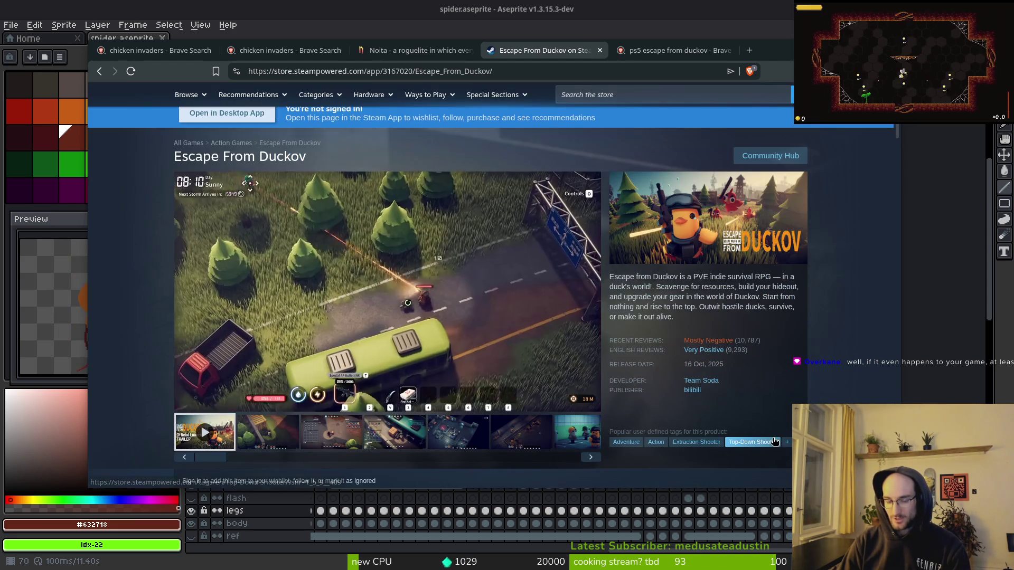
mouse_move(785, 356)
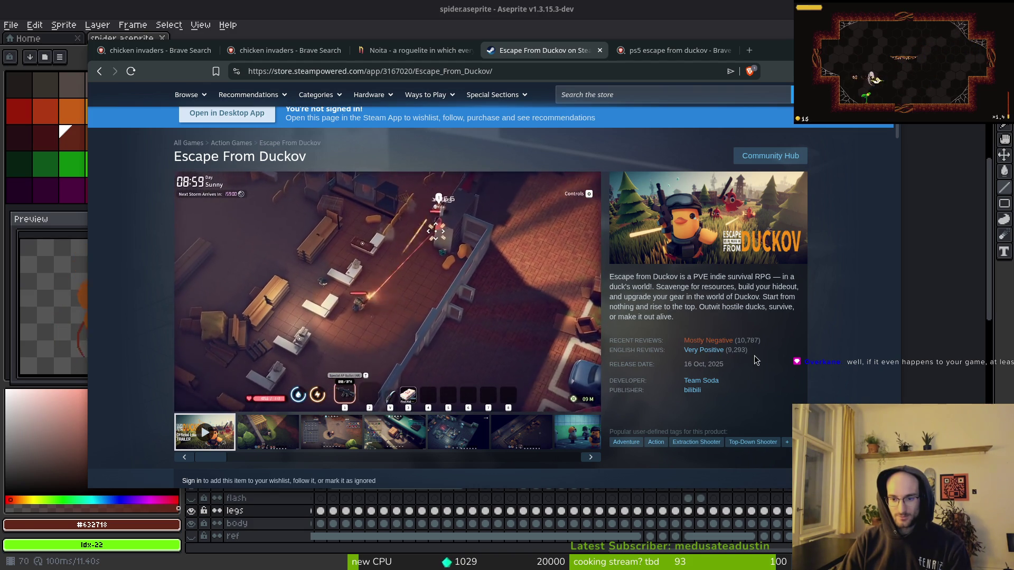
mouse_move(726, 352)
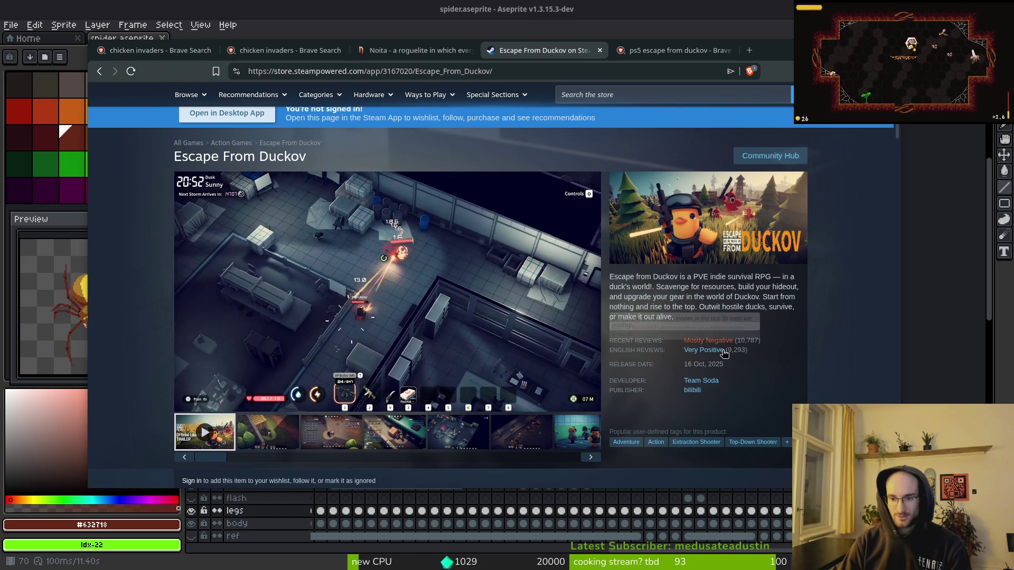
scroll(731, 353, down, 3)
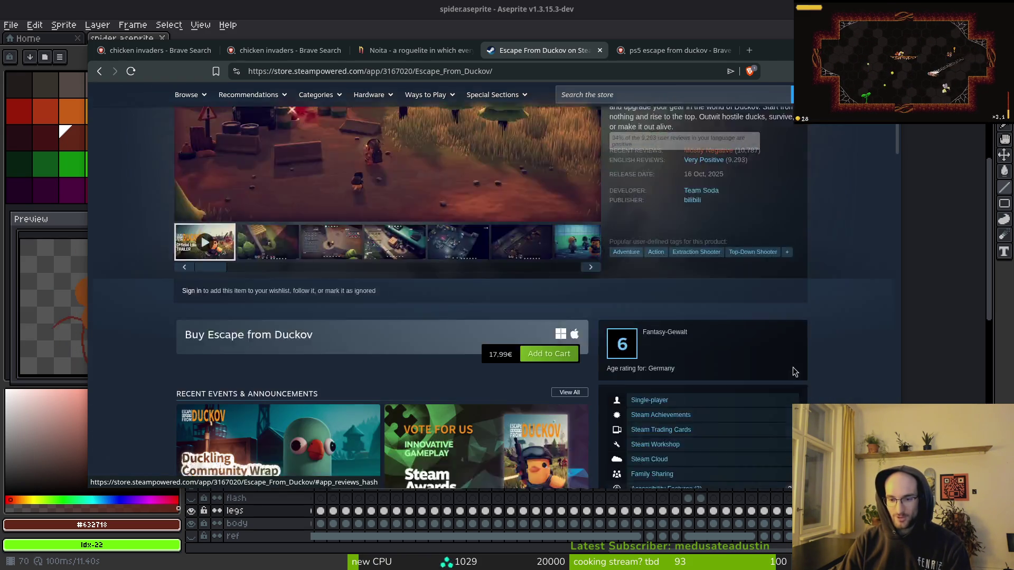
scroll(696, 299, up, 5)
- Try address suggestions for 'stea' and 'game' in a new tab, then close that tab
key(ctrl+t)
text(stea)
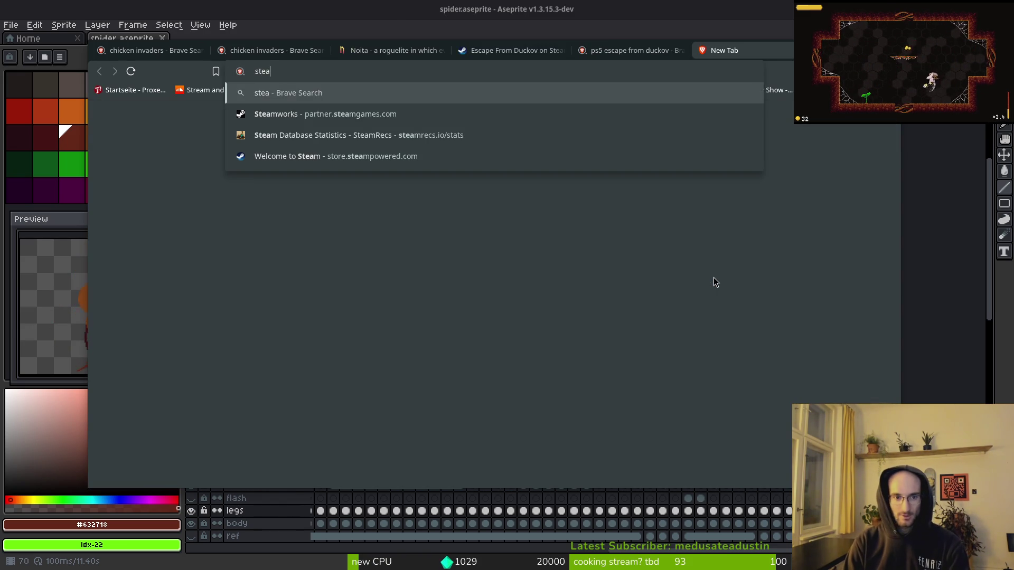
key(Down)
key(Down)
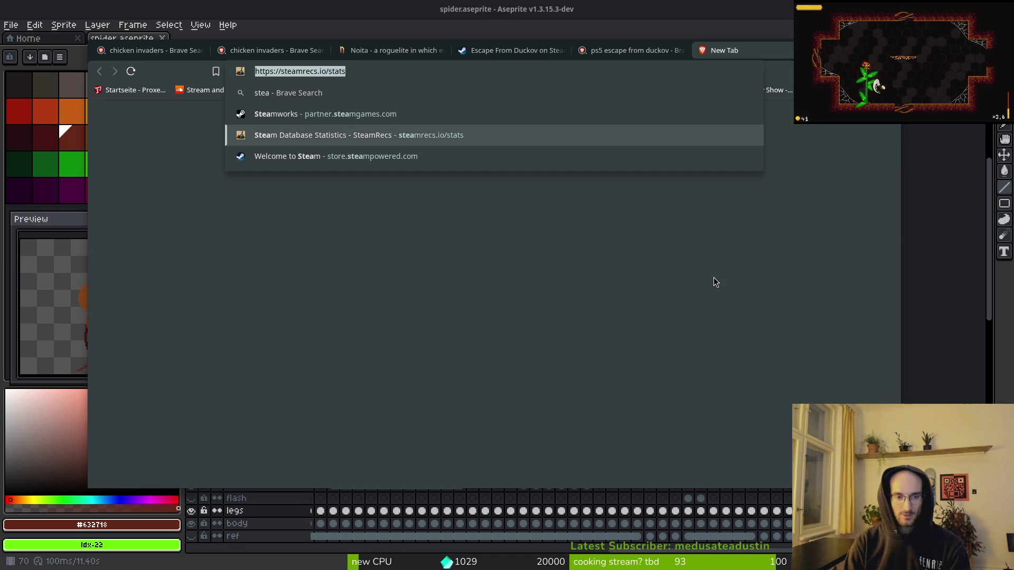
text(c)
key(BackSpace)
text(game)
key(Down)
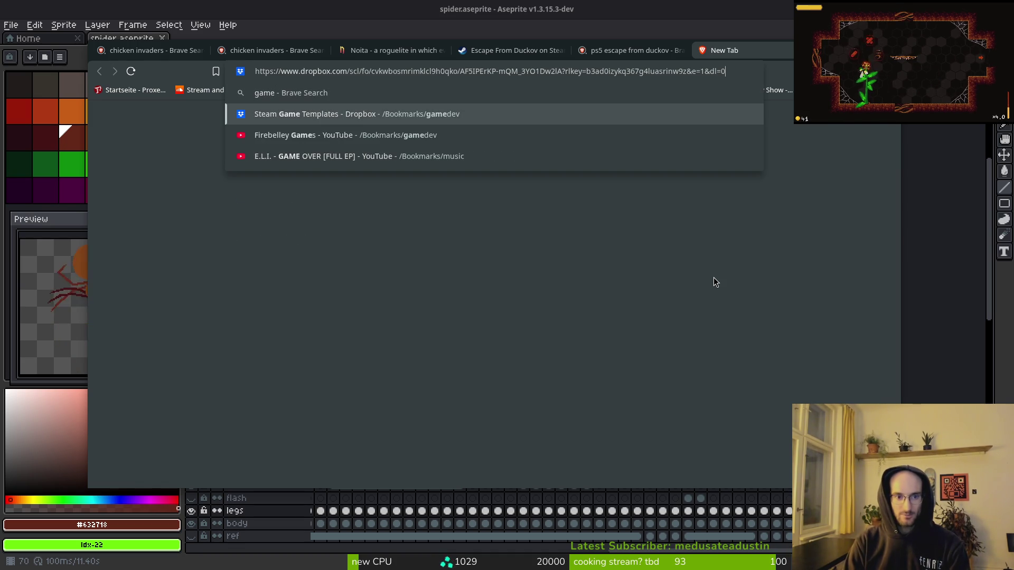
key(BackSpace)
key(BackSpace)
key(BackSpace)
key(ctrl+a)
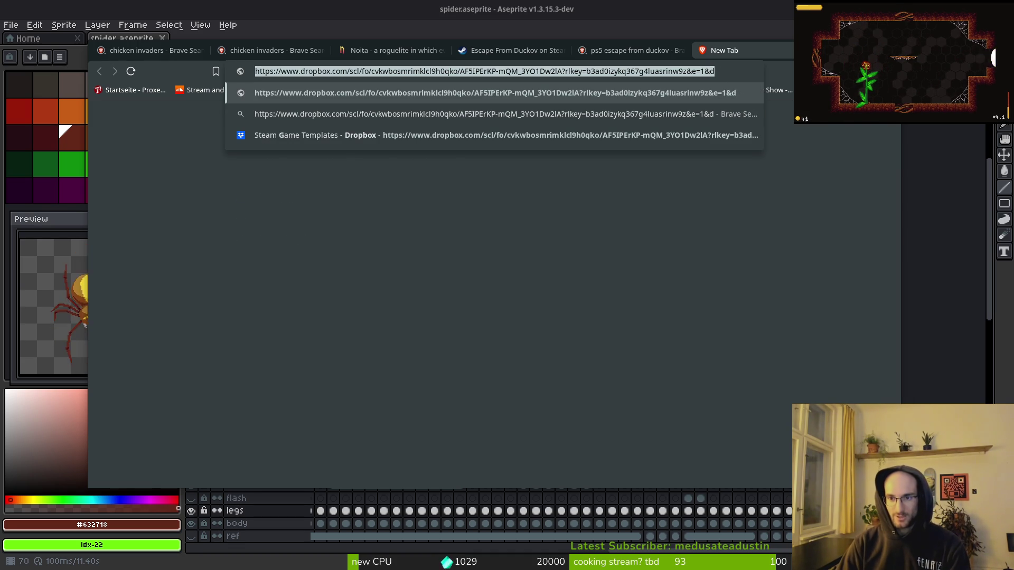
key(ctrl+w)
- Open Gamalytic's 'Infographic: Steam video game market report' from the gamedev bookmarks folder
key(ctrl+t)
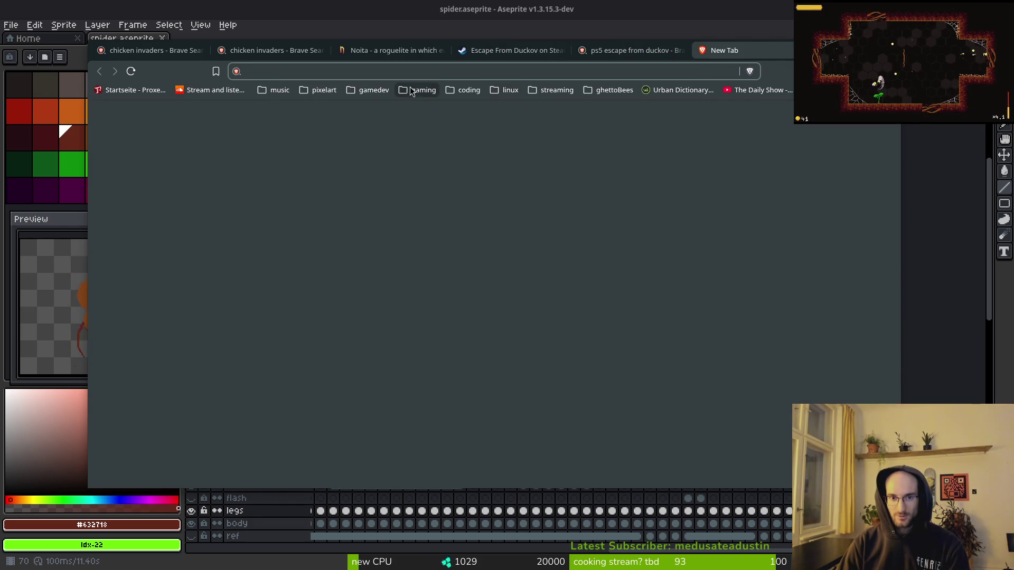
click(371, 90)
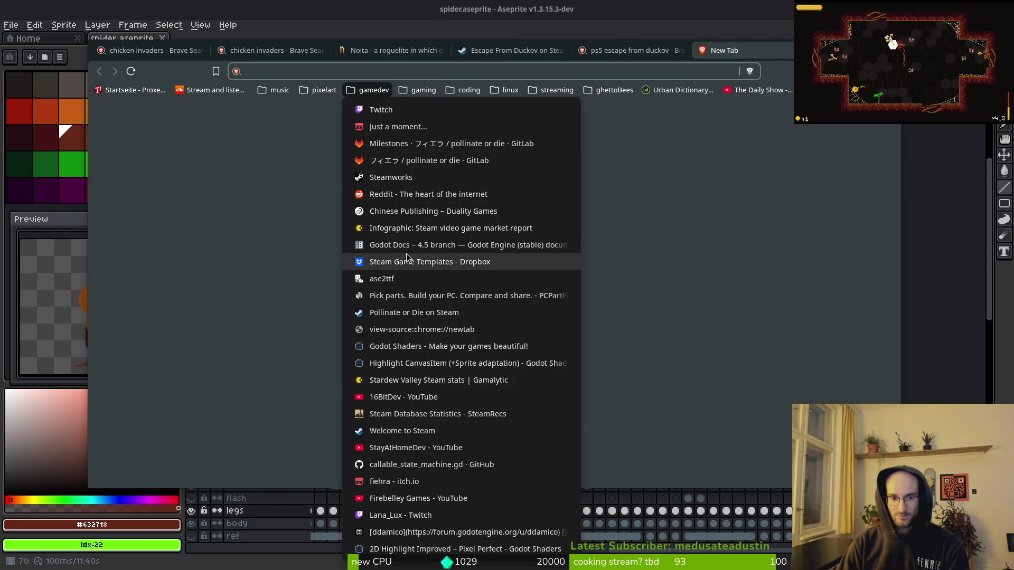
click(417, 228)
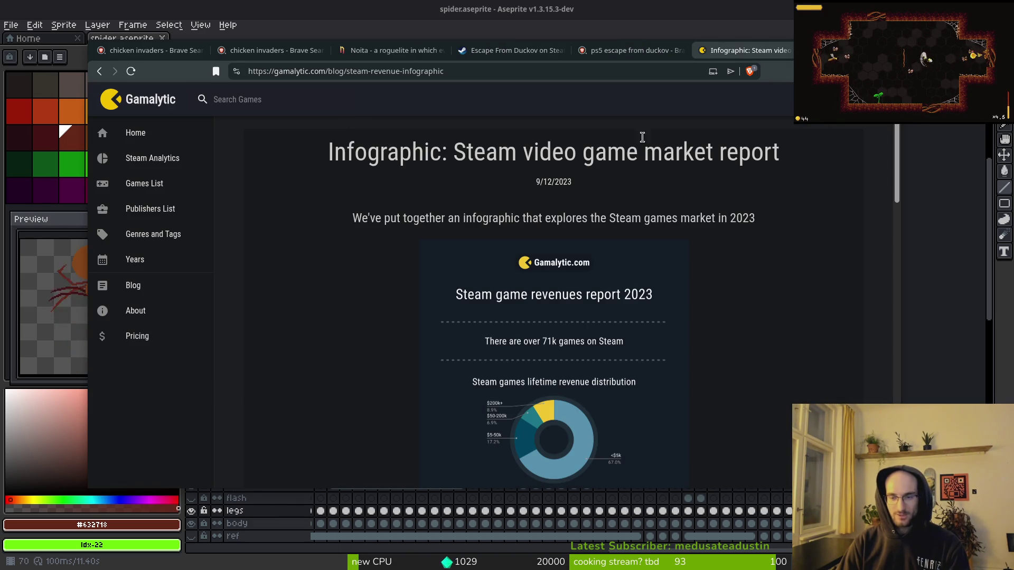
- Search Gamalytic for Escape From Duckov to open its stats page (4.5m copies, $55m revenue)
key(ctrl+l)
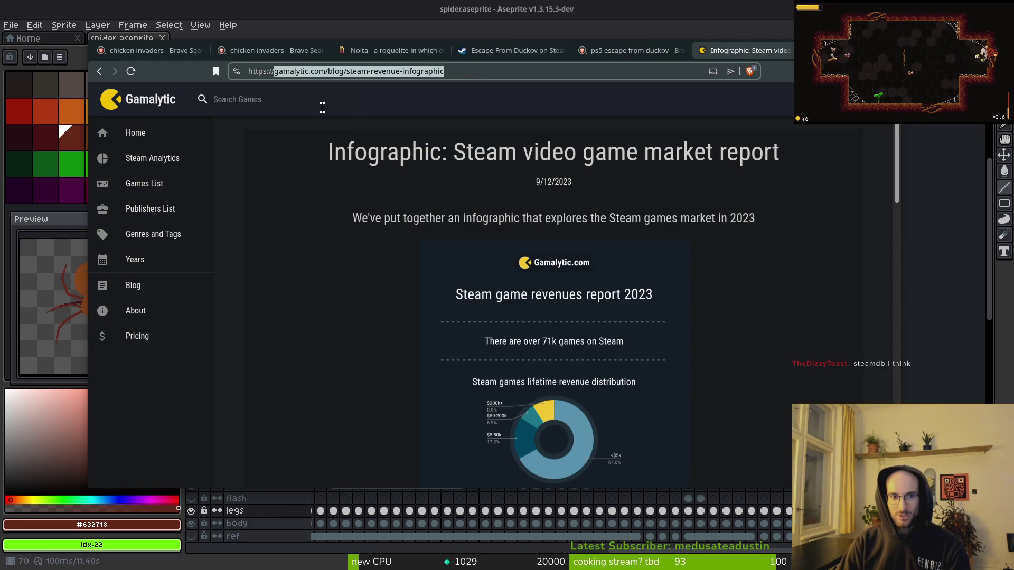
click(299, 104)
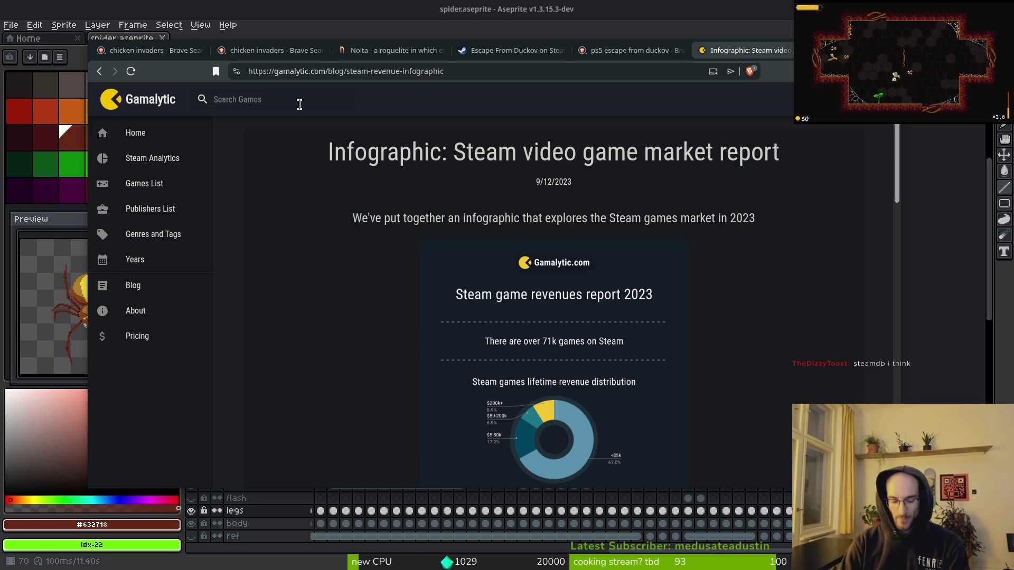
text(escape from duckov)
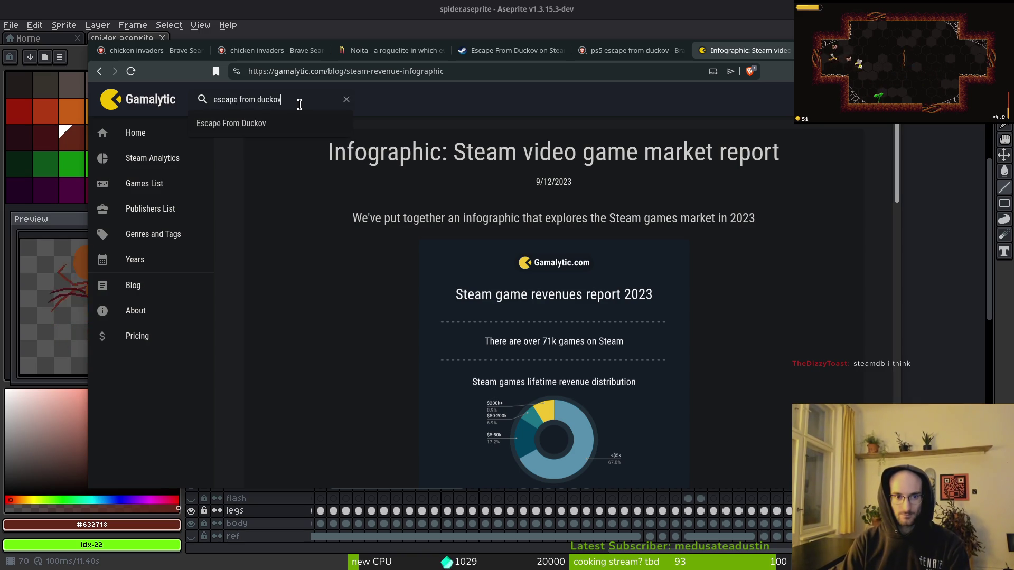
key(Return)
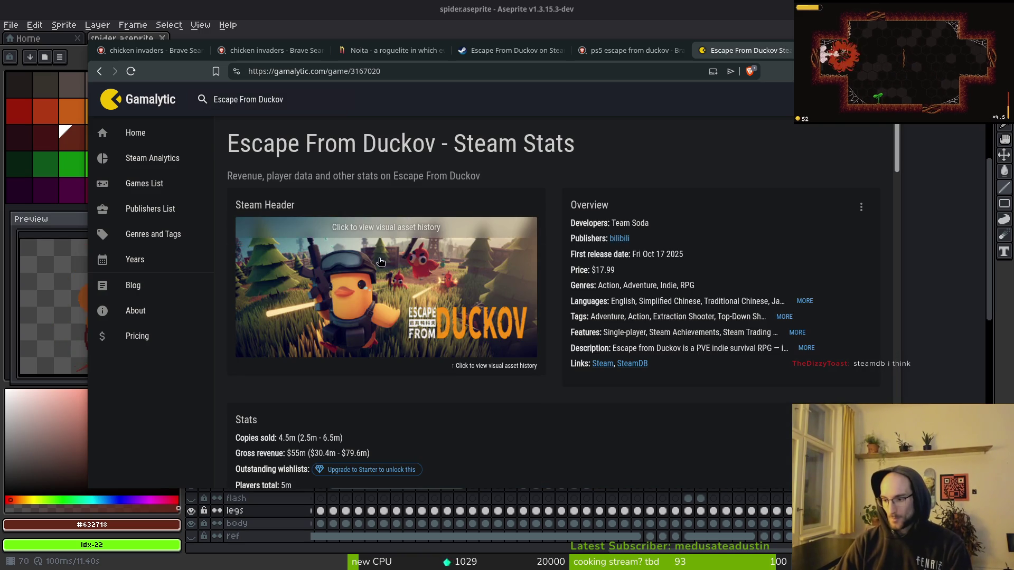
- Search the web for 'steamdb' in a new tab
key(ctrl+t)
text(steamdb)
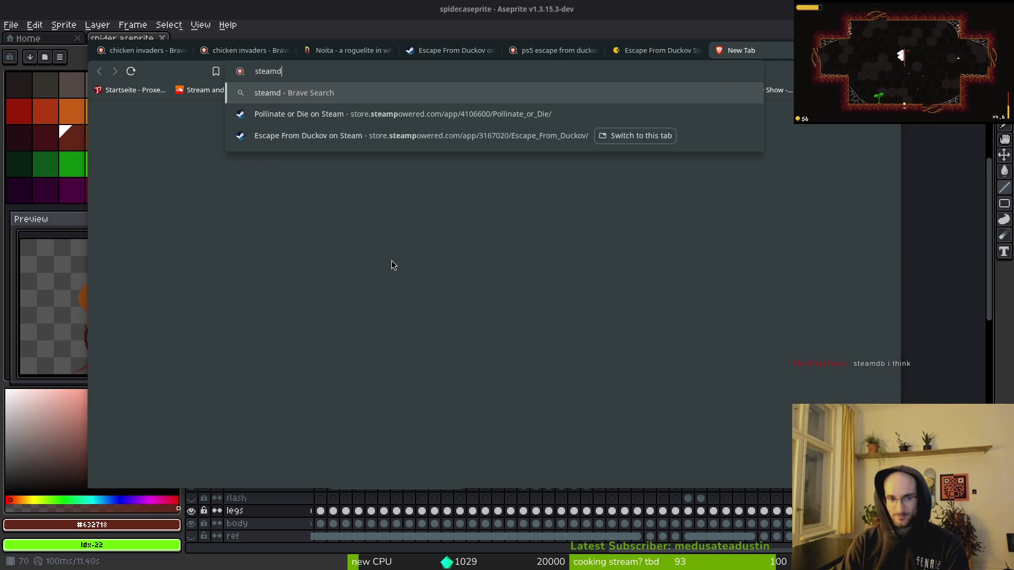
key(Return)
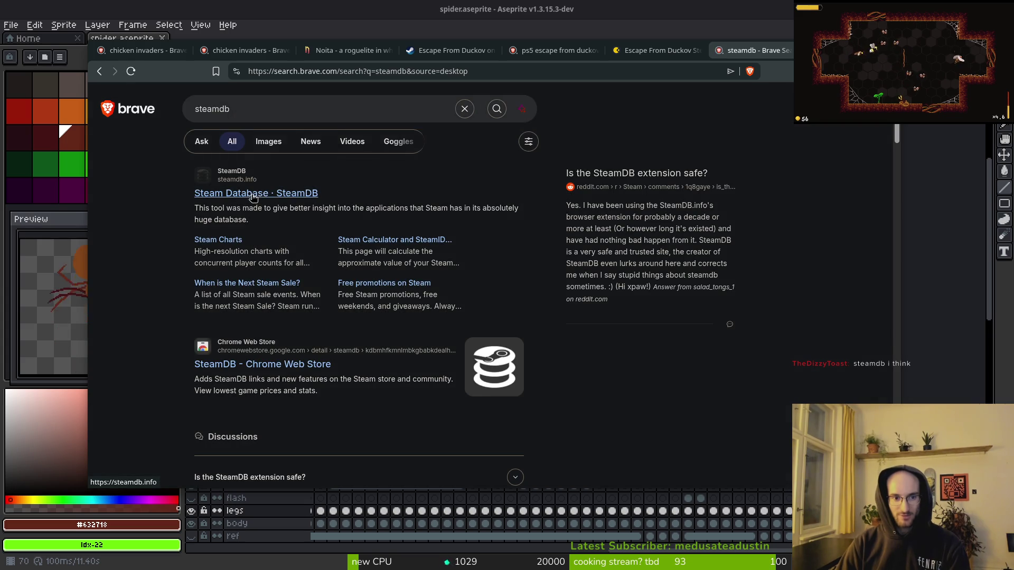
- Open SteamDB, glance at Current Steam Sales, and return to its home page game search
click(524, 189)
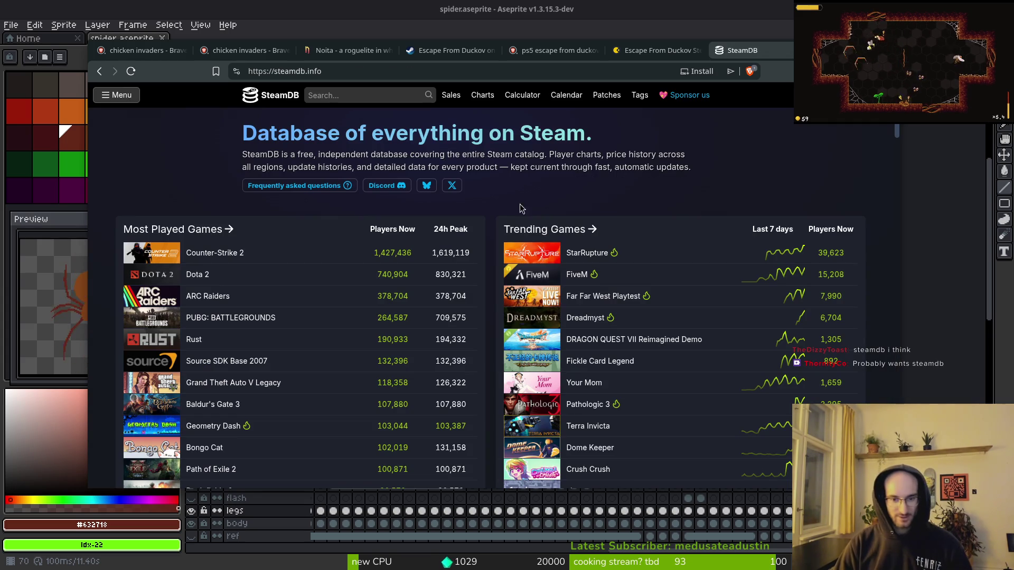
click(339, 98)
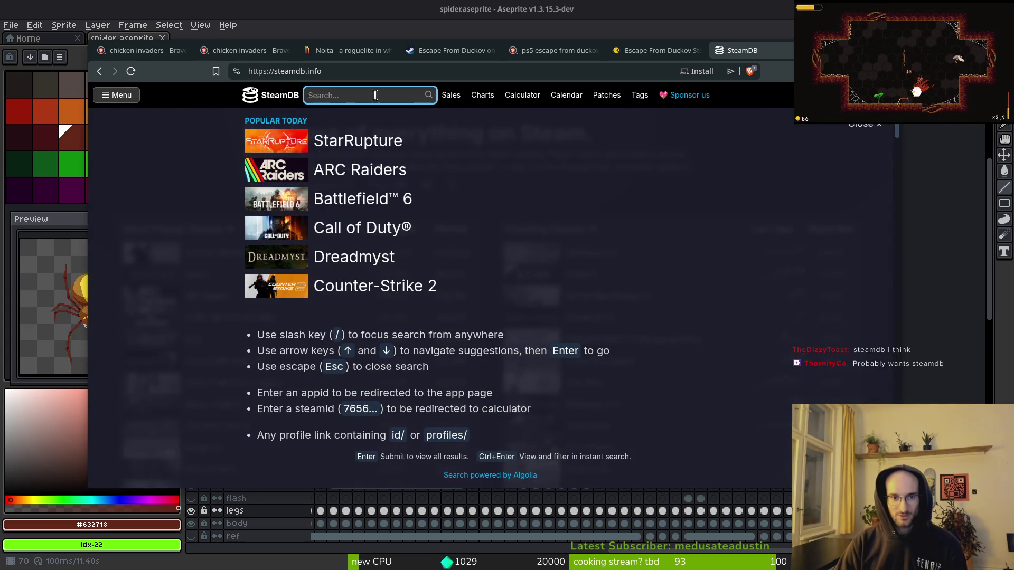
click(452, 95)
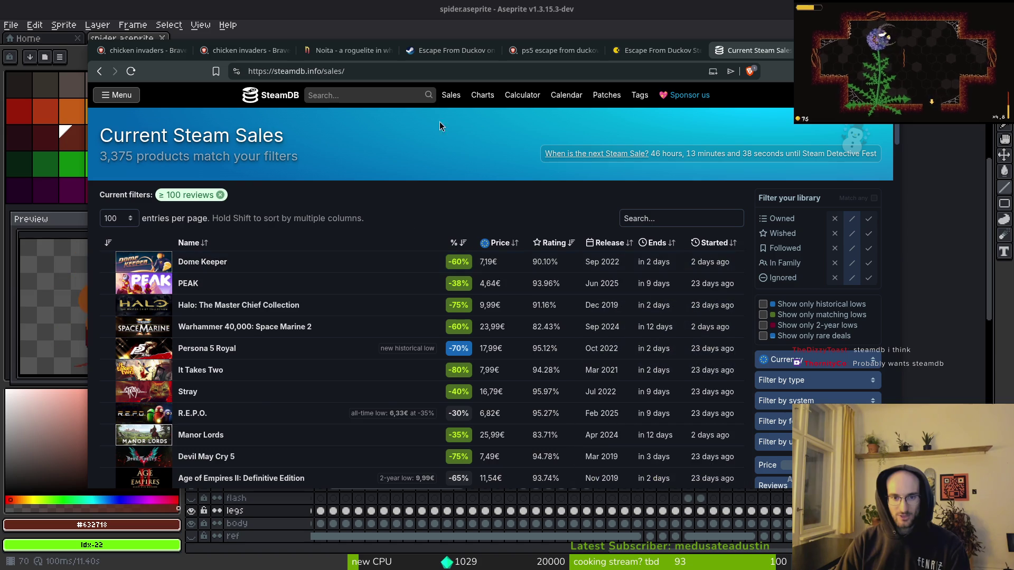
key(alt+Left)
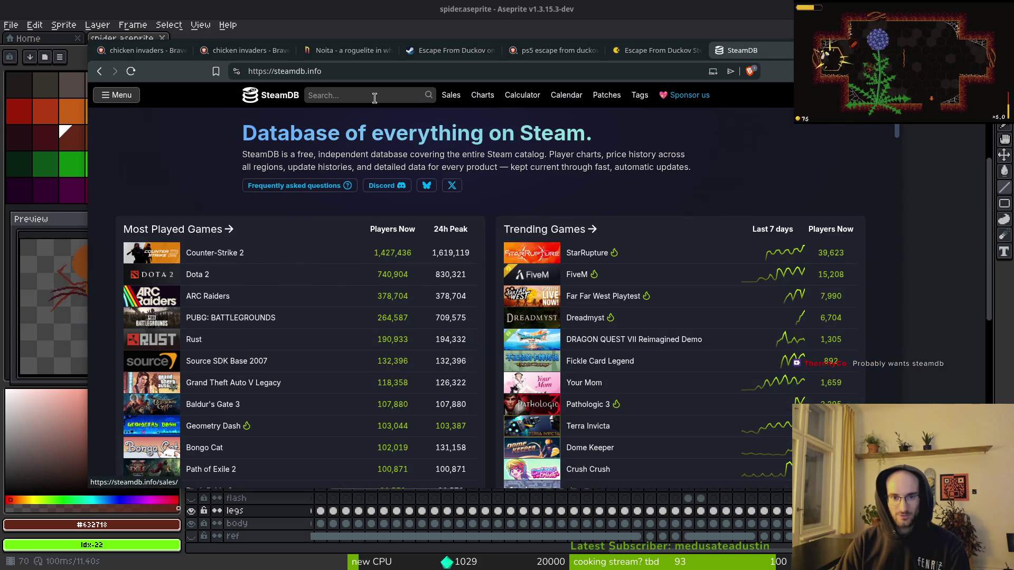
click(375, 98)
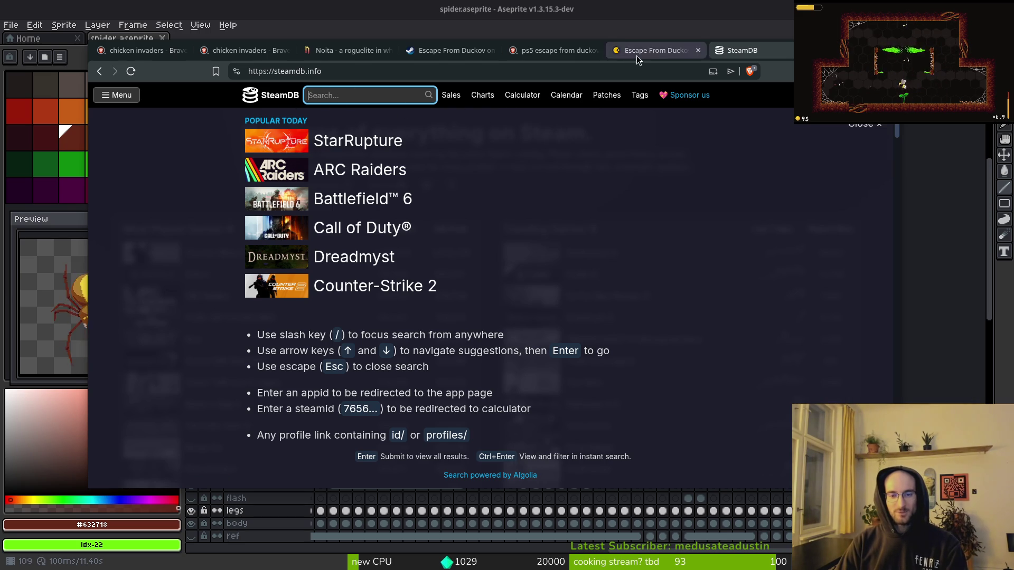
click(664, 55)
- Highlight Escape From Duckov's copies sold and revenue figures in Gamalytic's Stats section
scroll(362, 181, down, 5)
scroll(363, 181, up, 3)
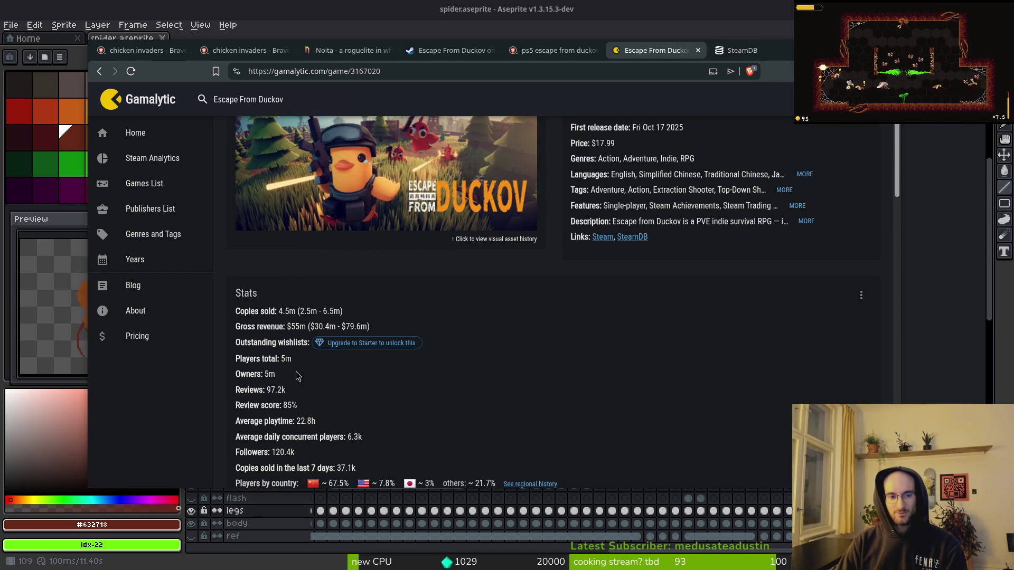
mouse_move(235, 311)
mouse_down()
mouse_move(429, 338)
mouse_move(456, 425)
mouse_up()
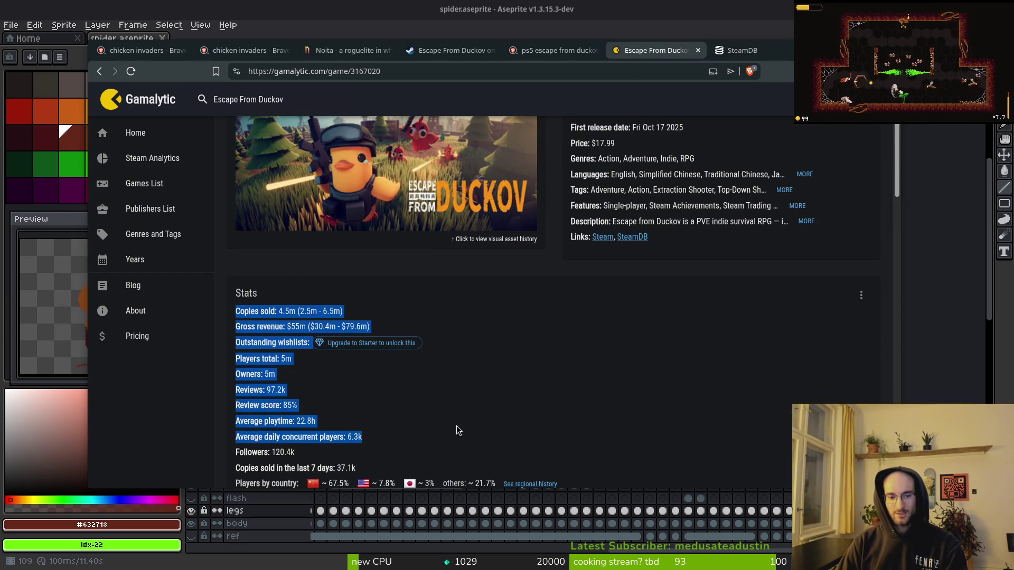
scroll(426, 388, down, 2)
click(260, 275)
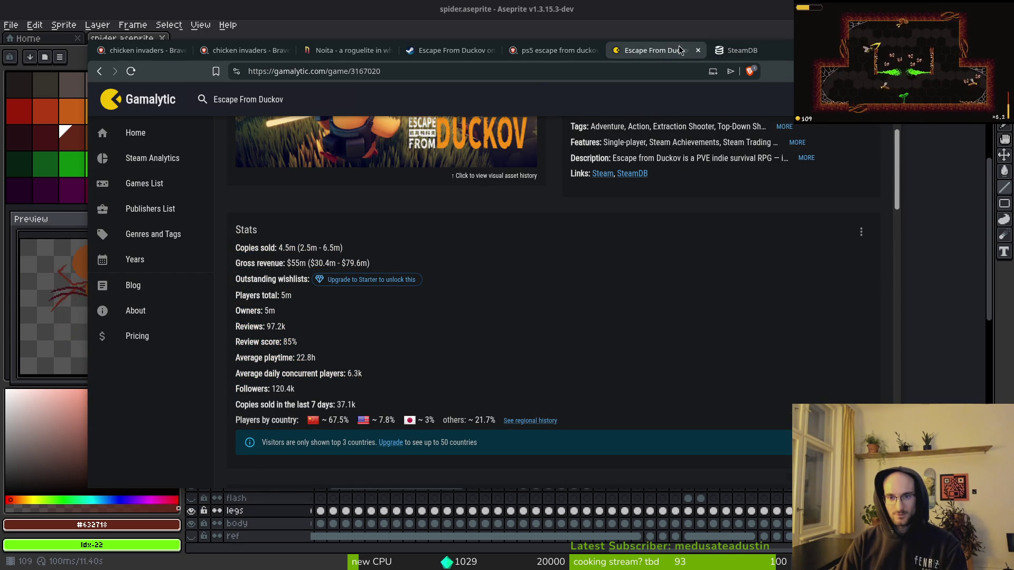
drag(372, 256, 232, 226)
click(252, 276)
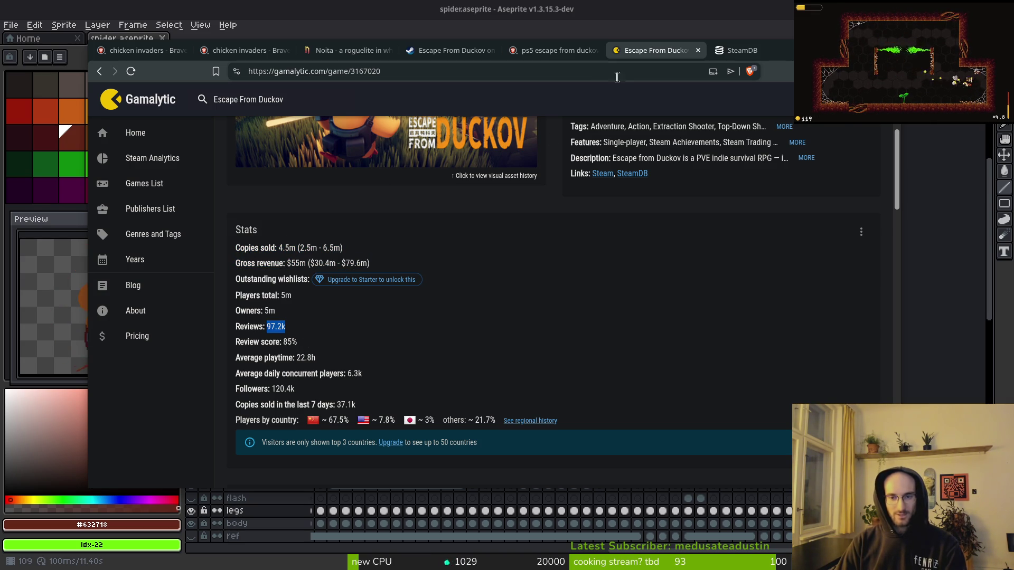
- Check the language options on the Escape From Duckov Steam store page
click(448, 52)
mouse_move(724, 420)
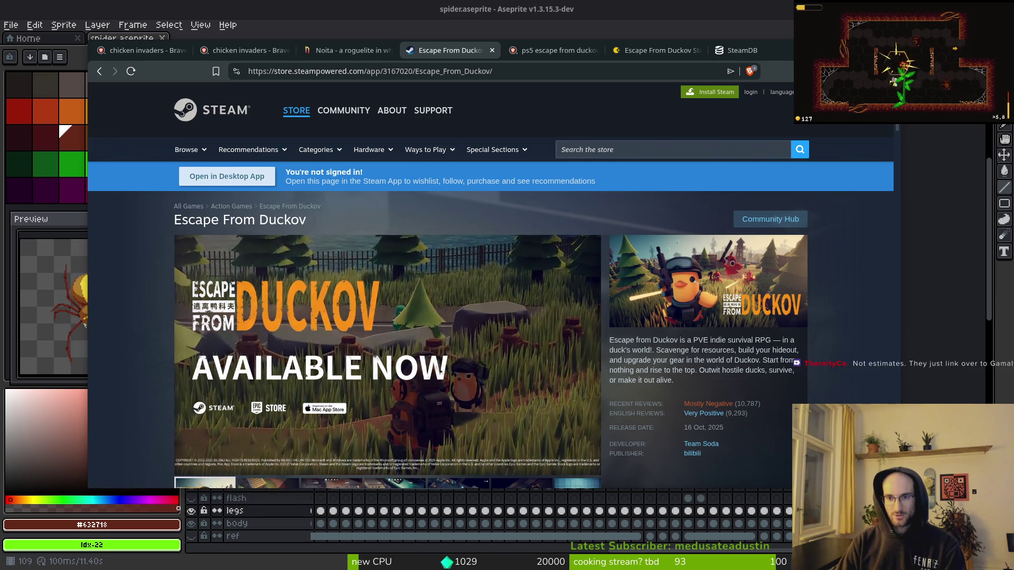
click(781, 92)
click(873, 163)
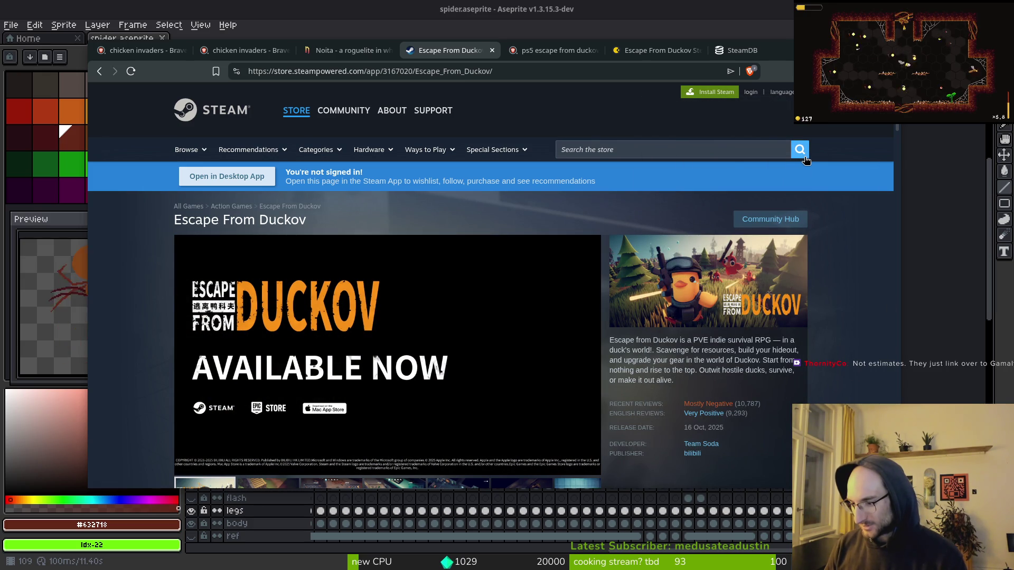
- Highlight the 67.5% players-by-country figure on Gamalytic, then return to Aseprite
click(663, 56)
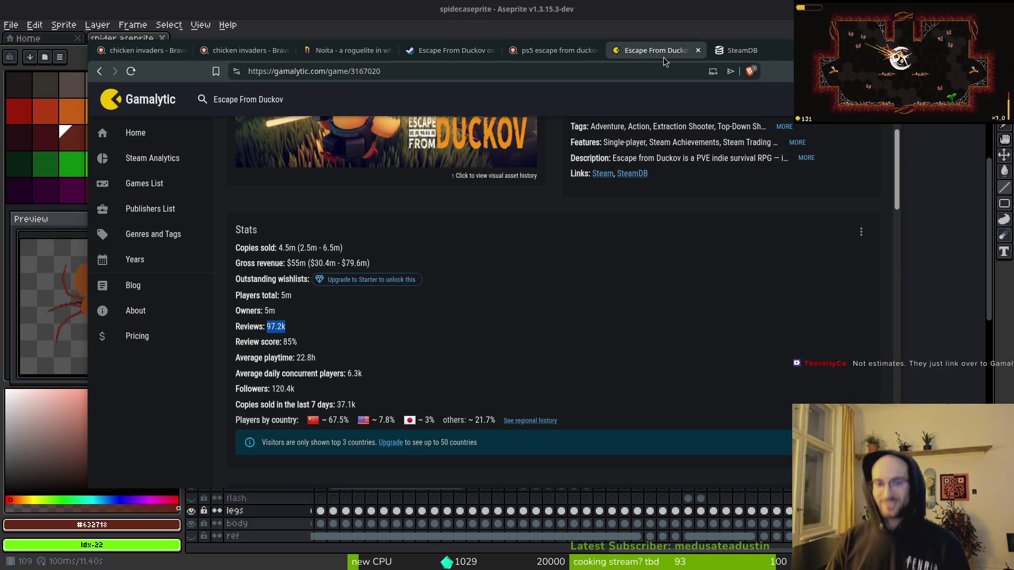
scroll(563, 324, down, 4)
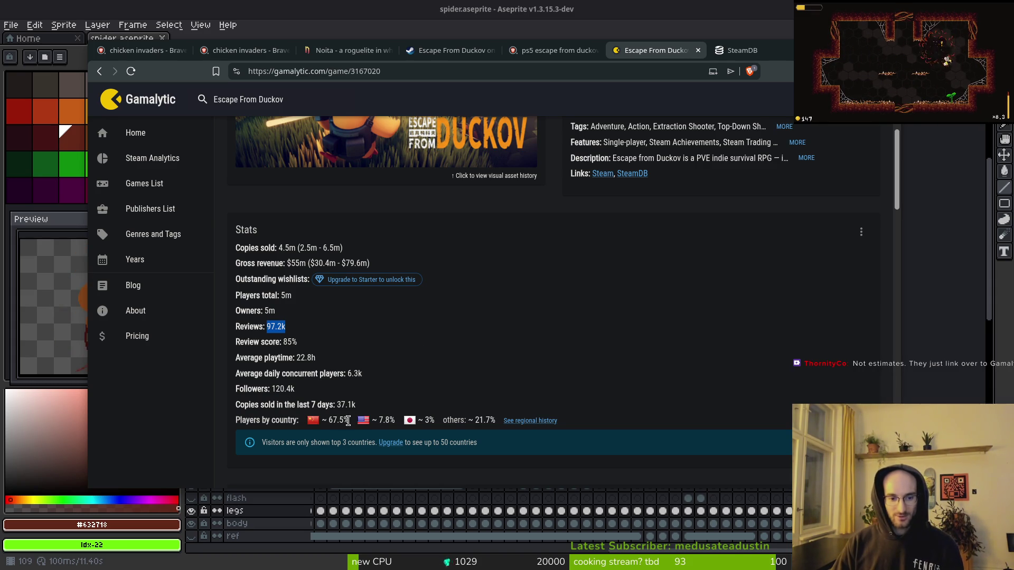
drag(348, 420, 324, 421)
scroll(412, 344, up, 3)
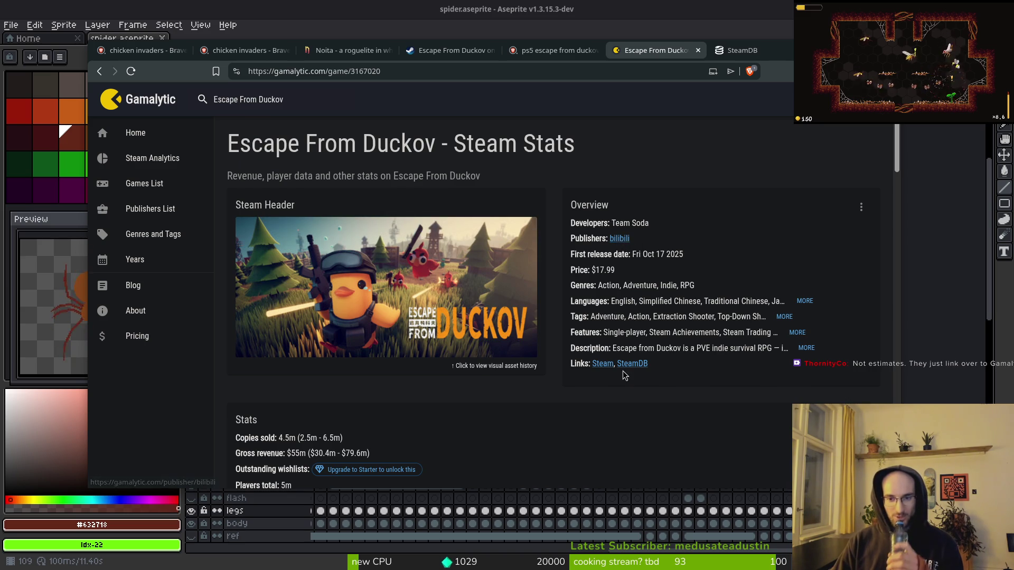
scroll(612, 383, down, 2)
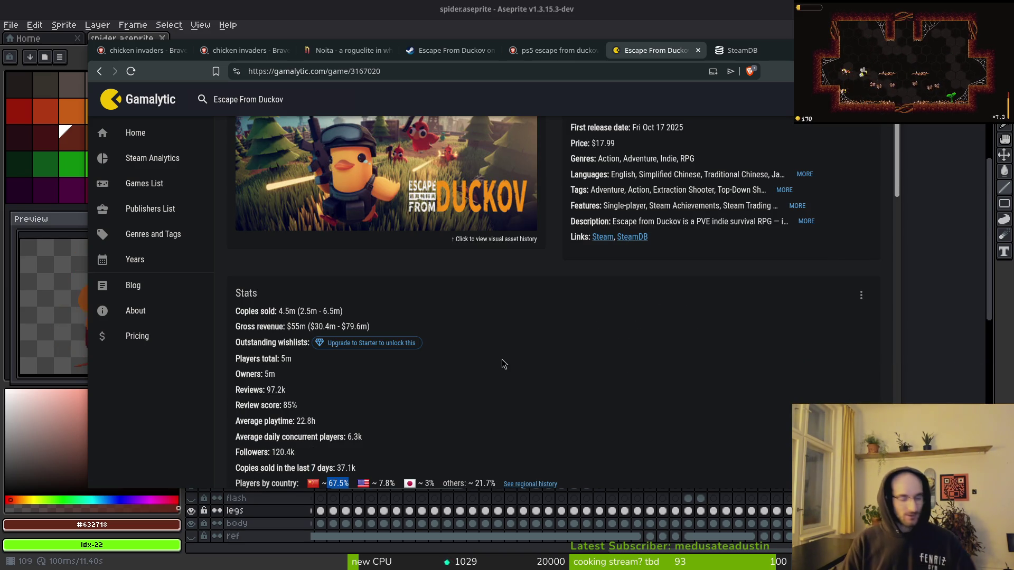
key(alt+Tab)
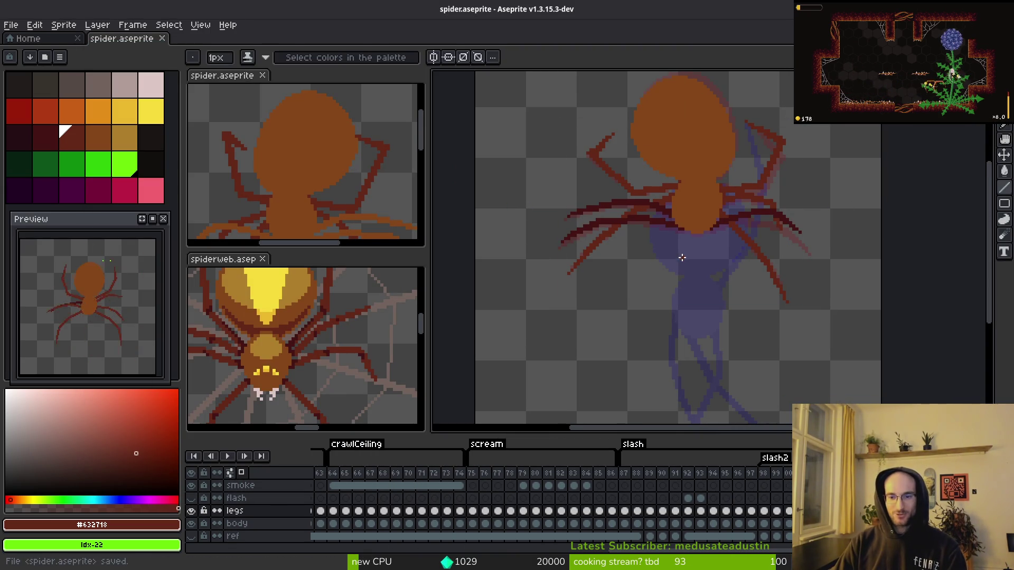
- Run pollinateOrDie from Godot, continue from the menu, walk the bee both ways, then return to Aseprite
key(i)
key(alt+Tab)
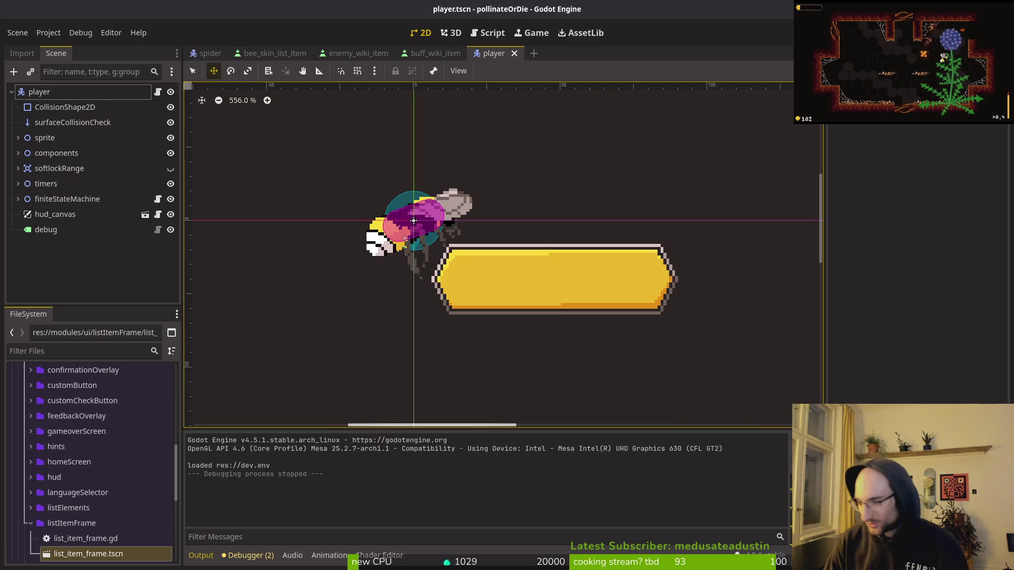
key(F5)
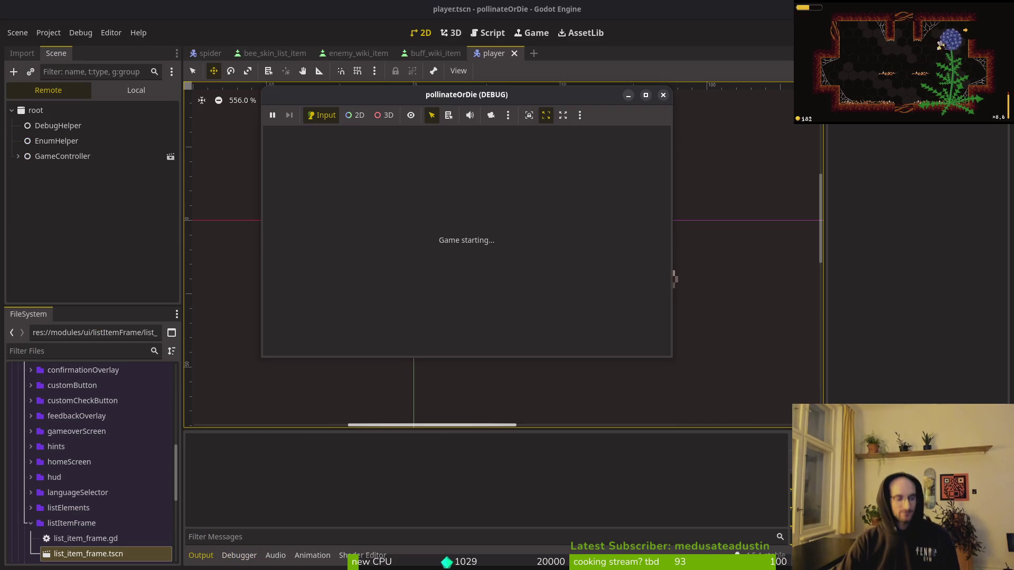
mouse_move(495, 101)
mouse_down()
mouse_move(512, 120)
mouse_move(527, 116)
mouse_up()
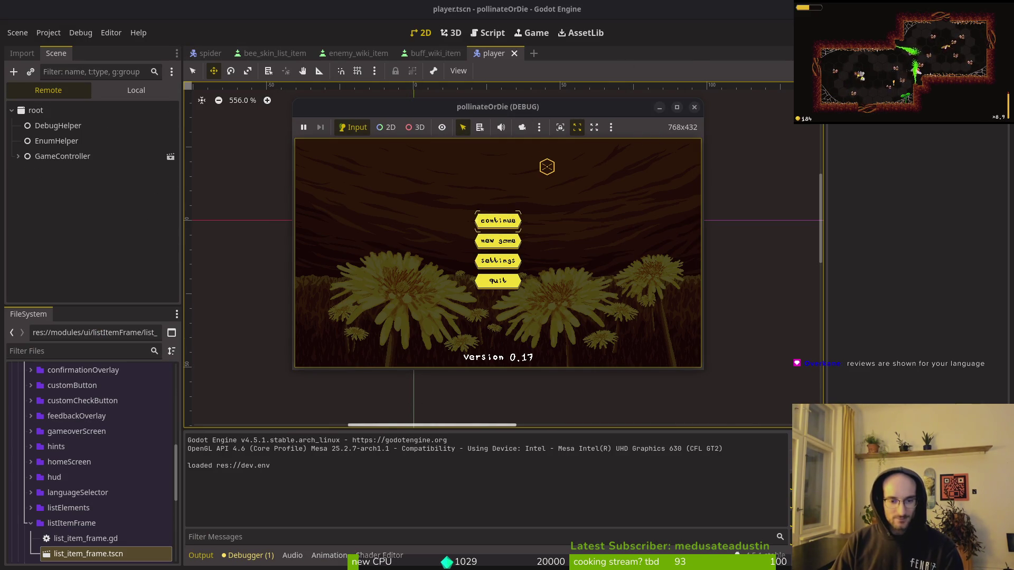
key(Return)
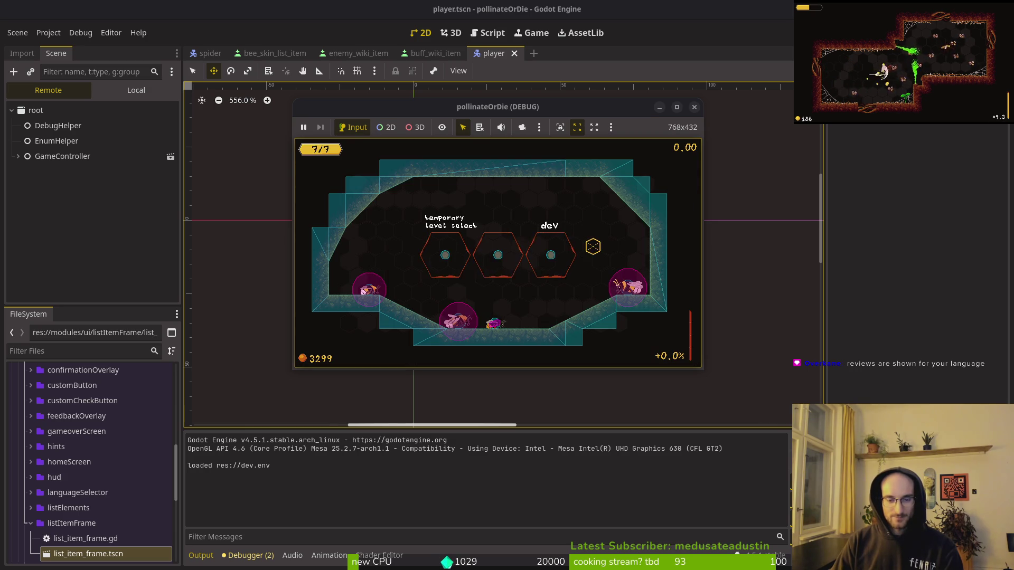
key(d)
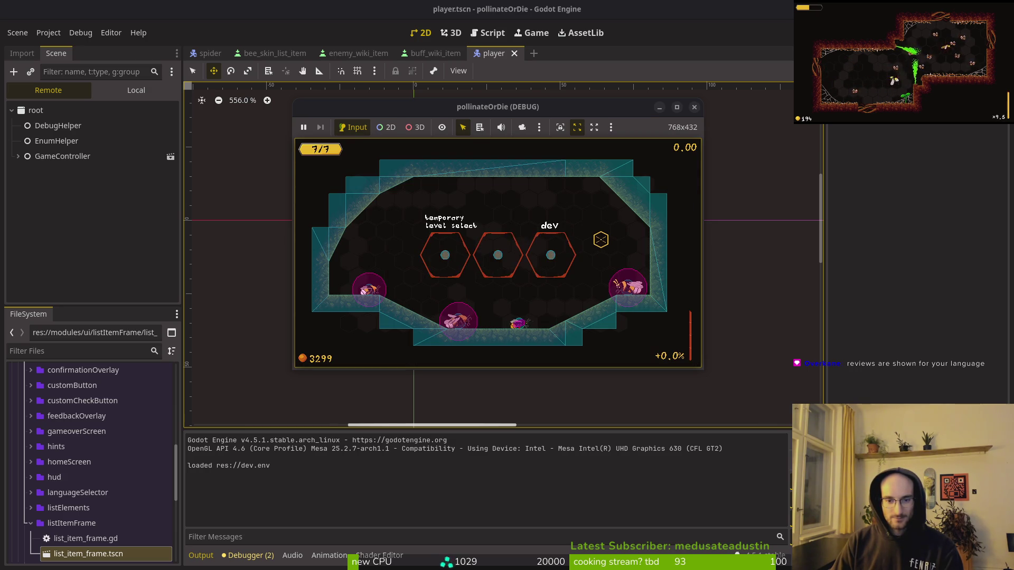
key(a)
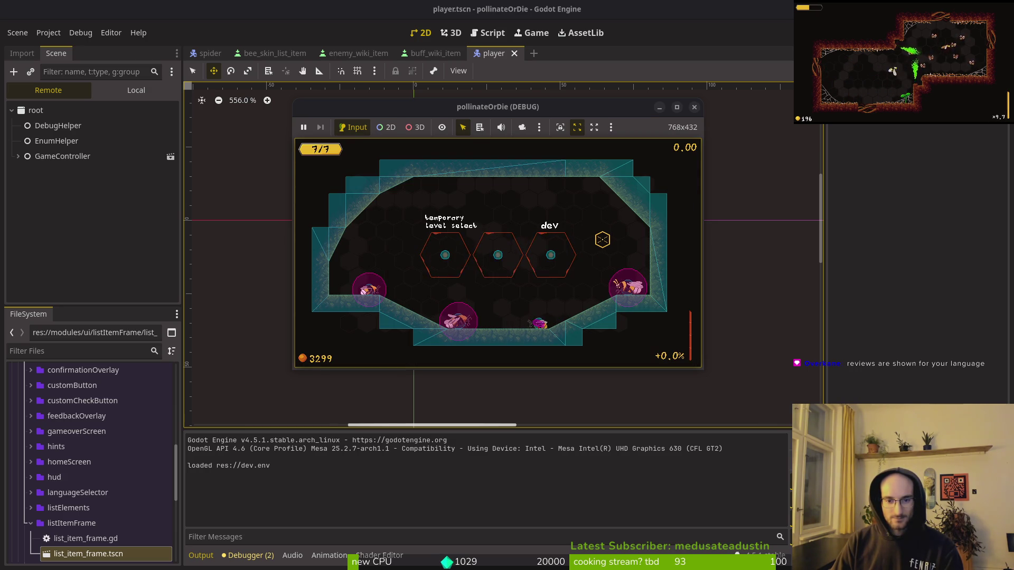
key(alt+Tab)
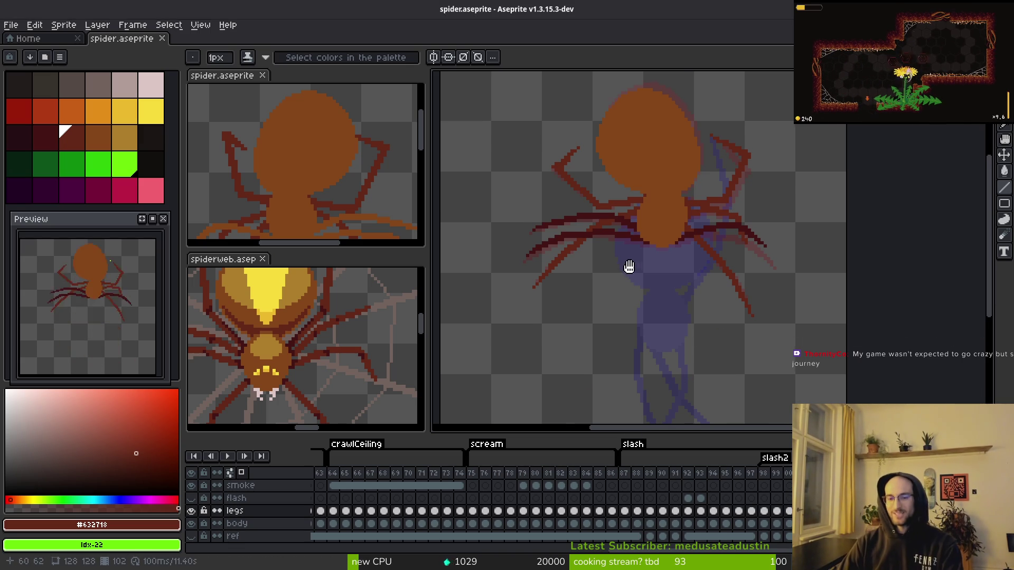
- Place a dark-red pixel on a spider leg and sample the leg colour
scroll(630, 265, down, 1)
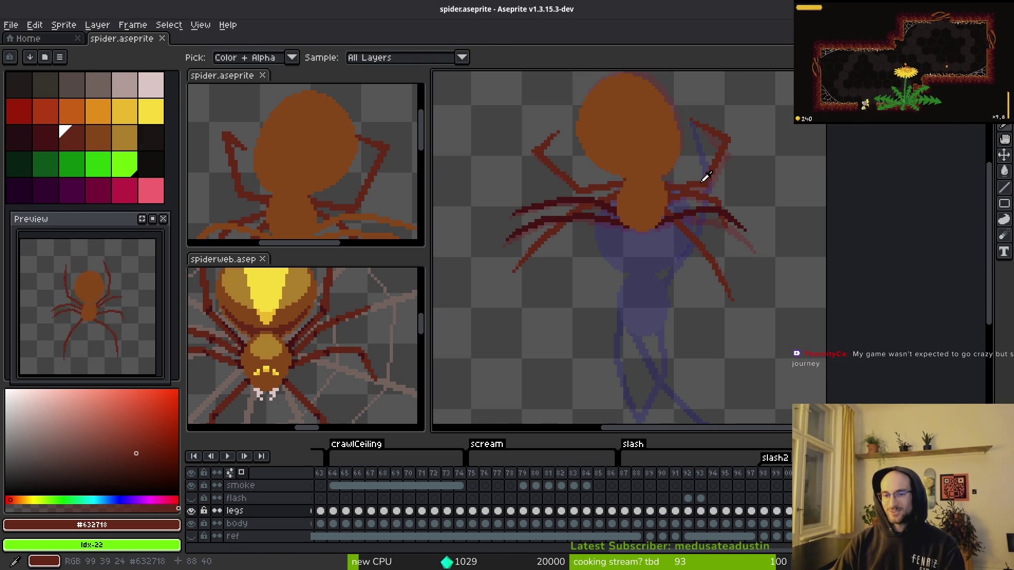
scroll(729, 214, left, 1)
scroll(730, 213, down, 1)
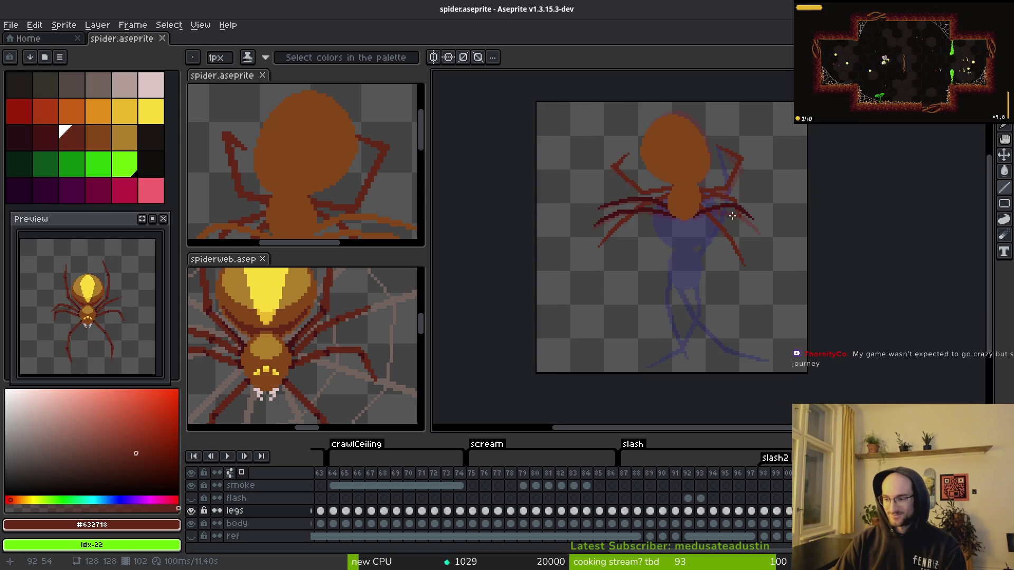
scroll(730, 214, up, 2)
scroll(743, 254, down, 1)
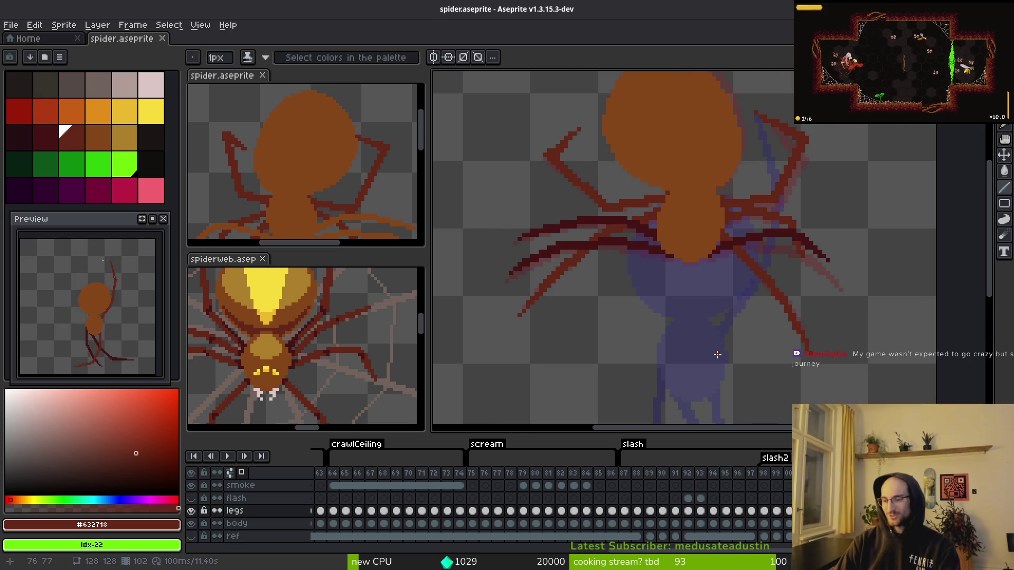
scroll(681, 253, down, 2)
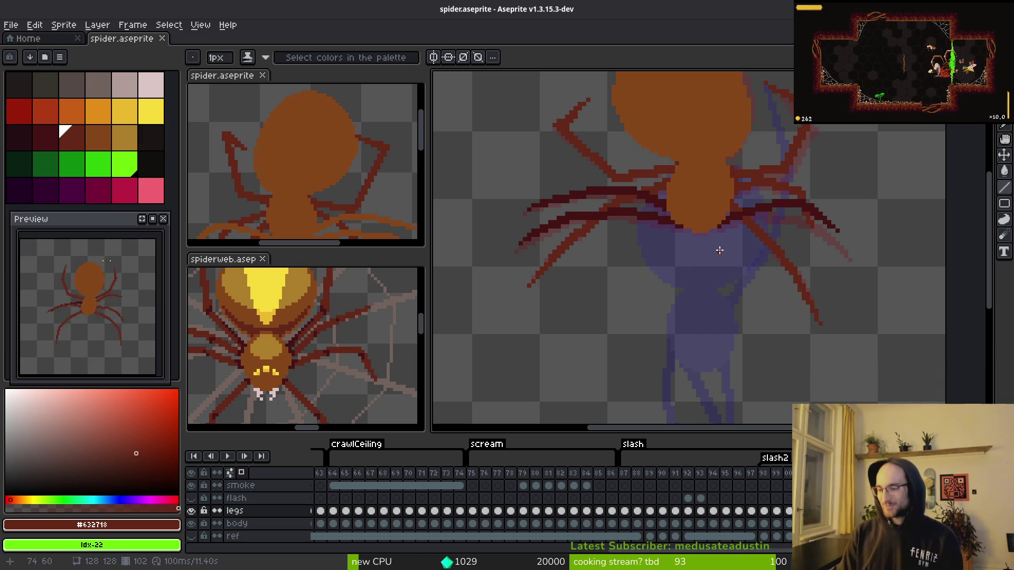
click(719, 248)
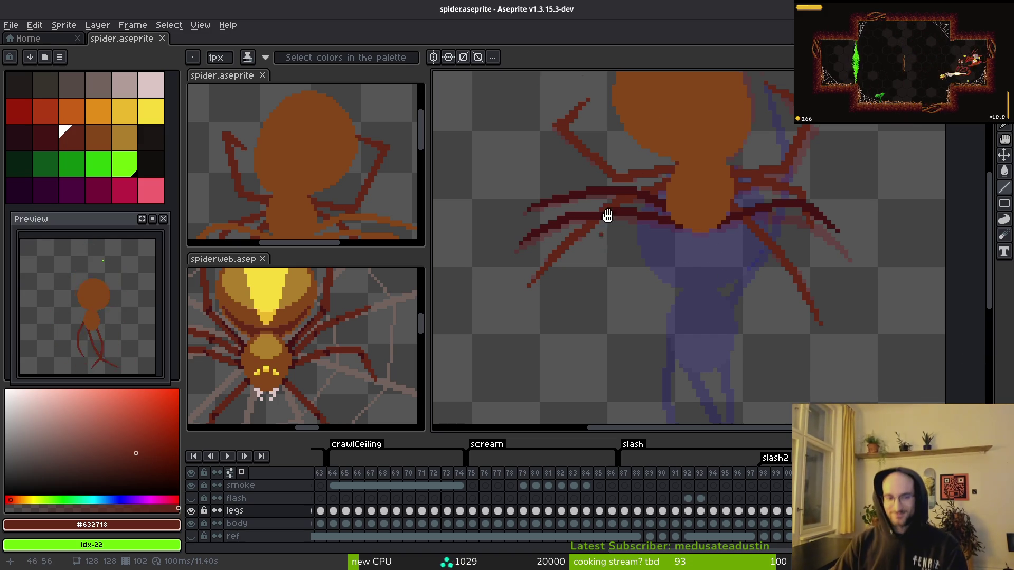
scroll(607, 215, down, 1)
key(i)
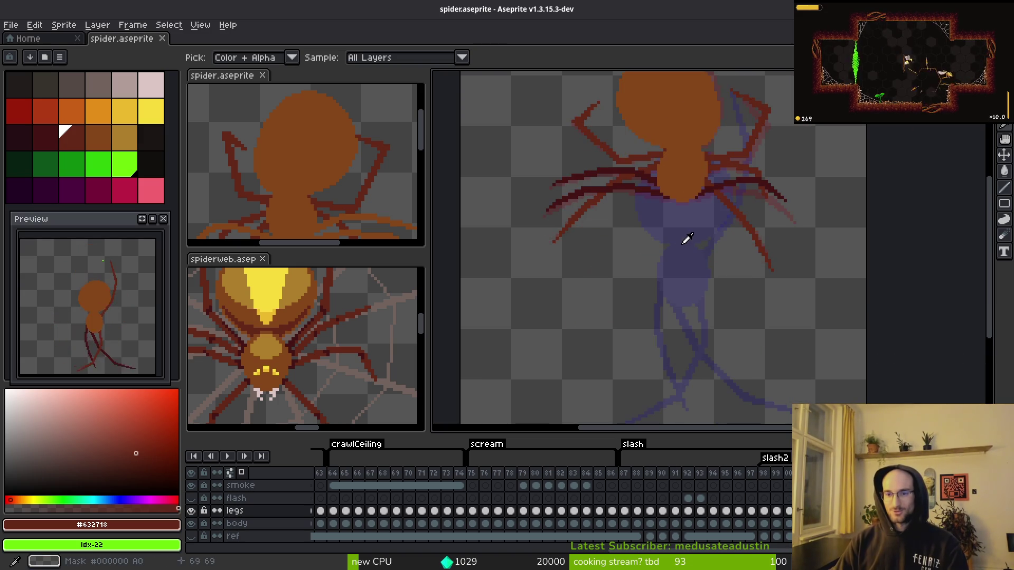
scroll(719, 210, up, 3)
key(b)
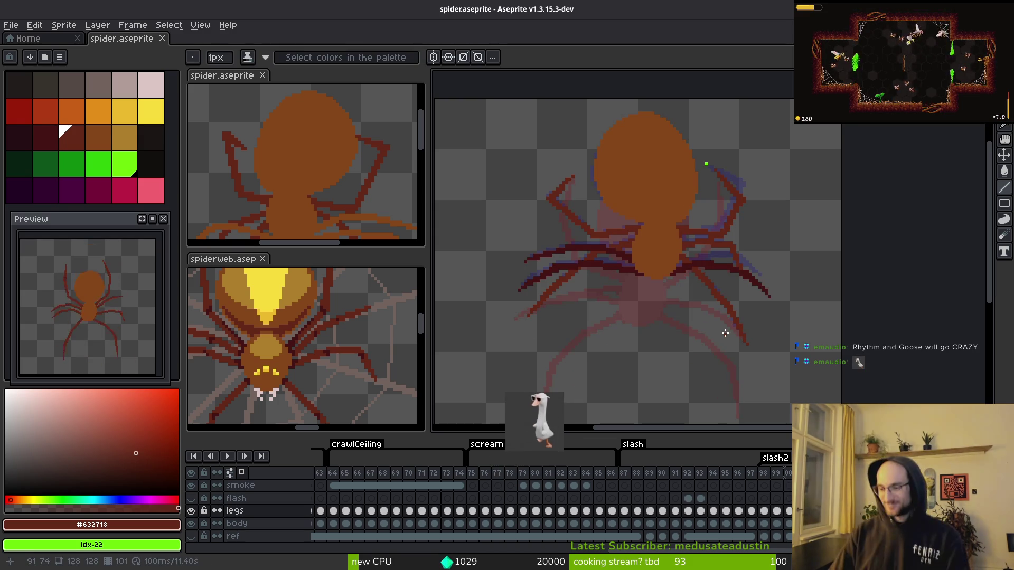
alt+click(726, 290)
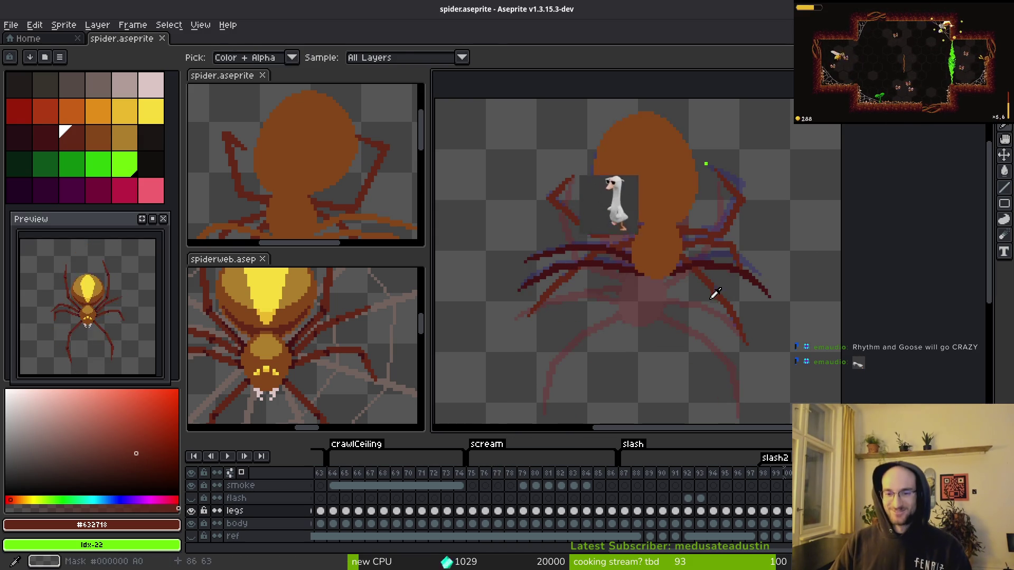
- Step through frames to frame 103, comparing leg poses with neighbouring onion-skinned frames
key(alt)
key(period)
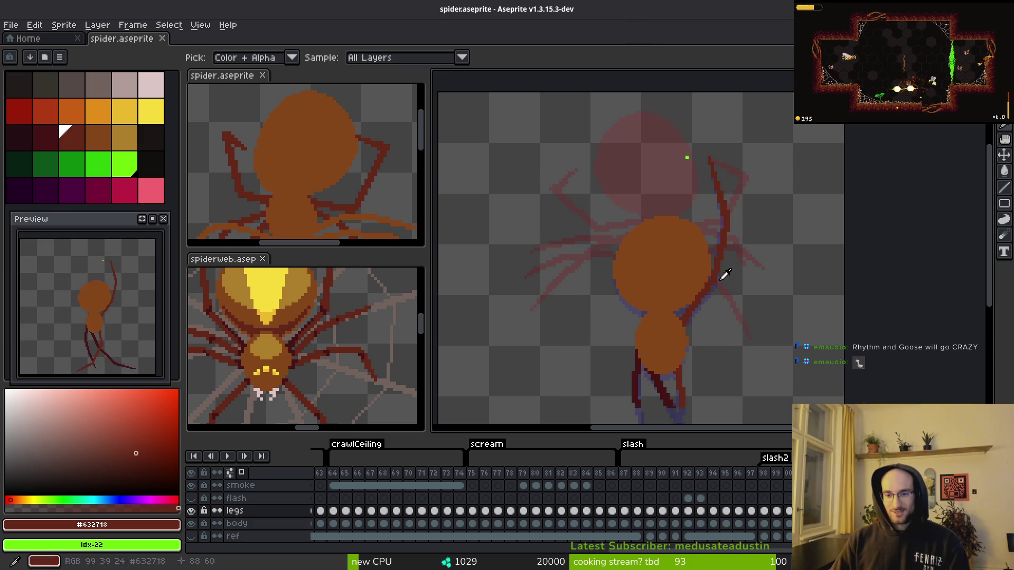
key(period)
key(period)
key(period)
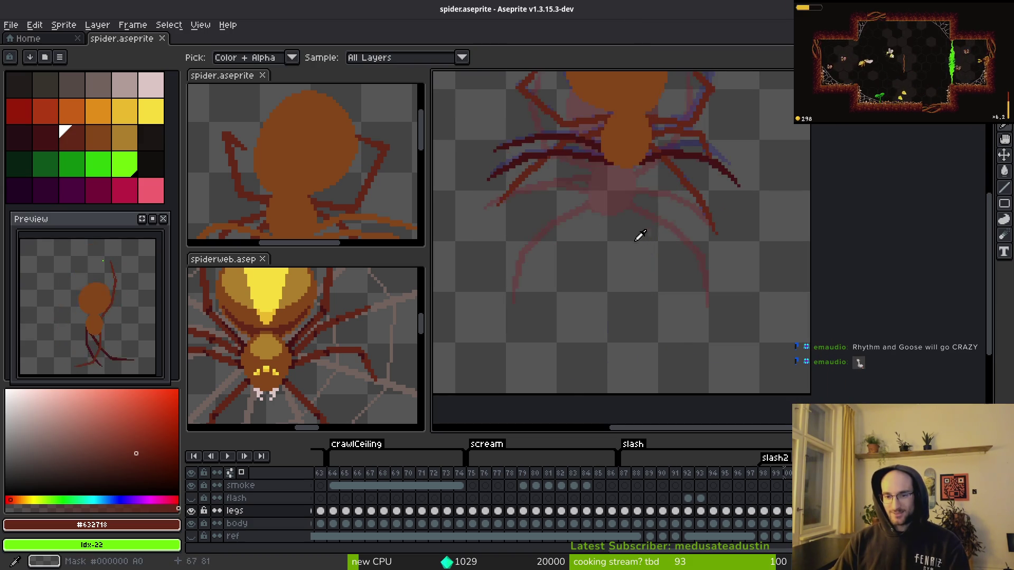
key(period)
key(comma)
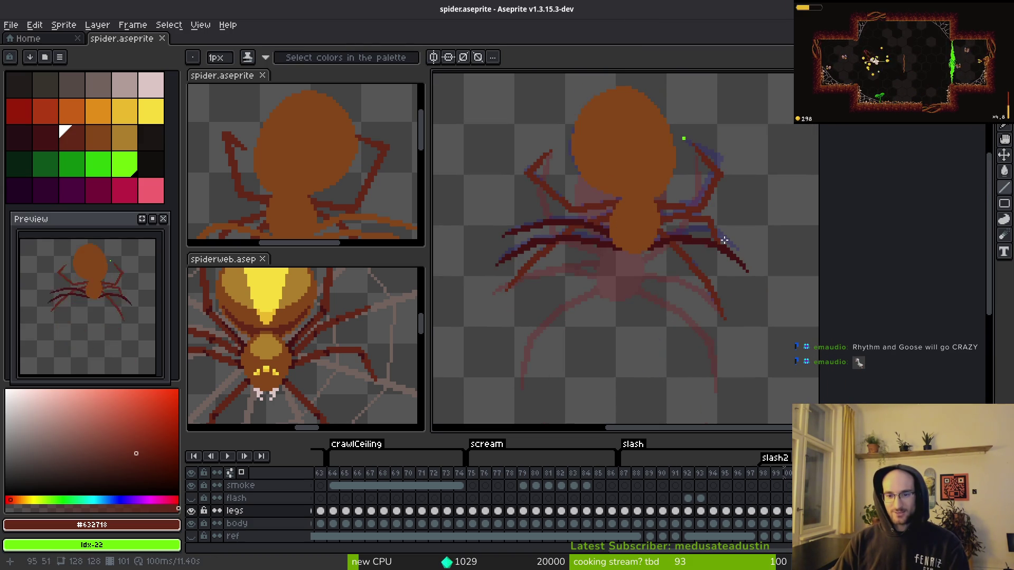
key(alt)
key(period)
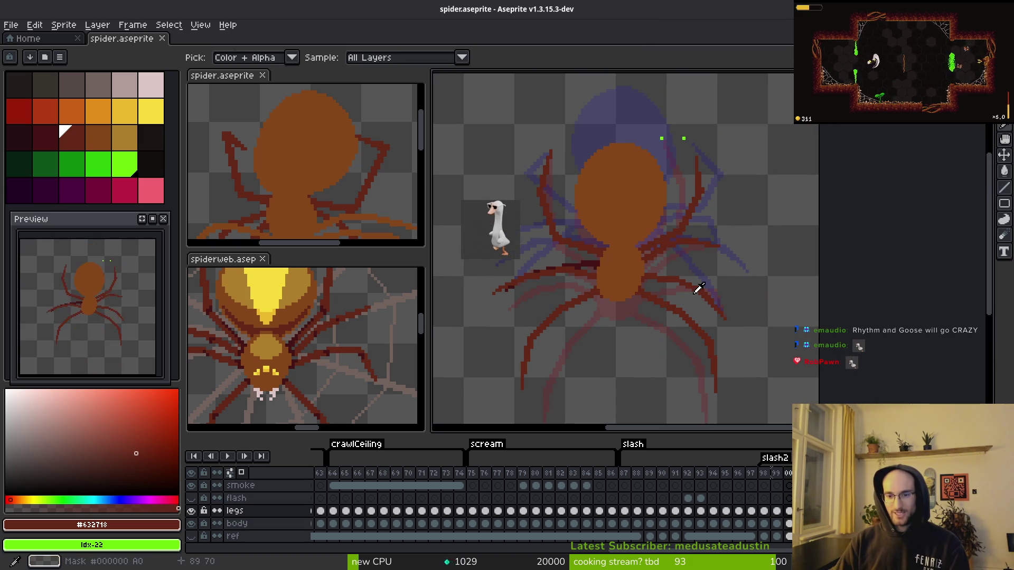
key(period)
key(period)
key(period)
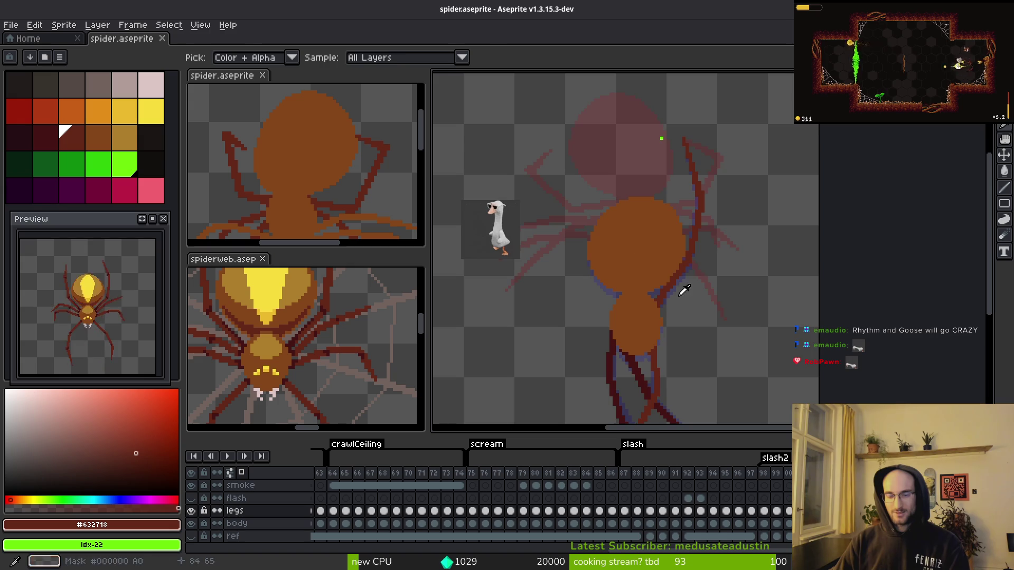
key(period)
key(period)
key(period)
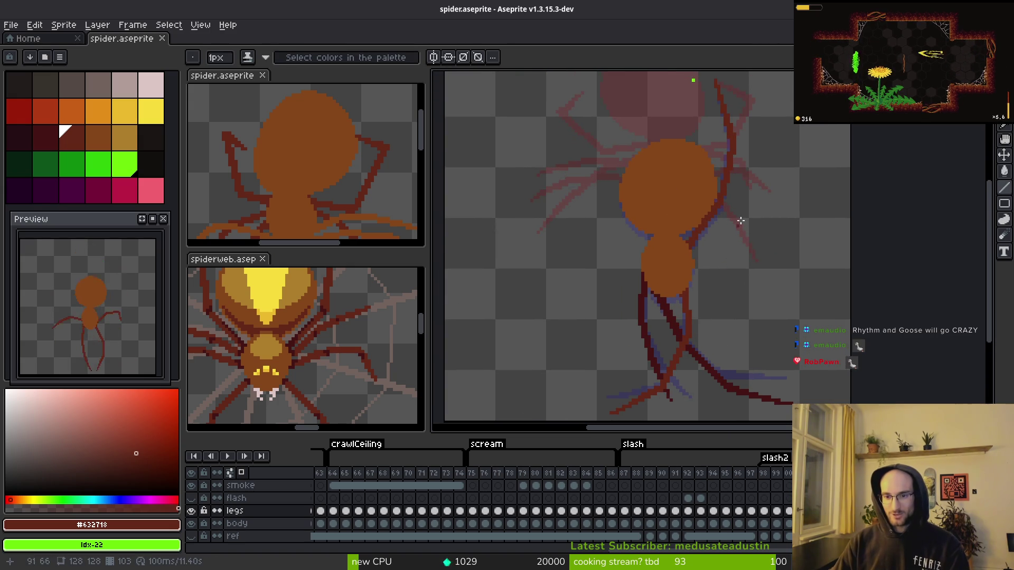
key(comma)
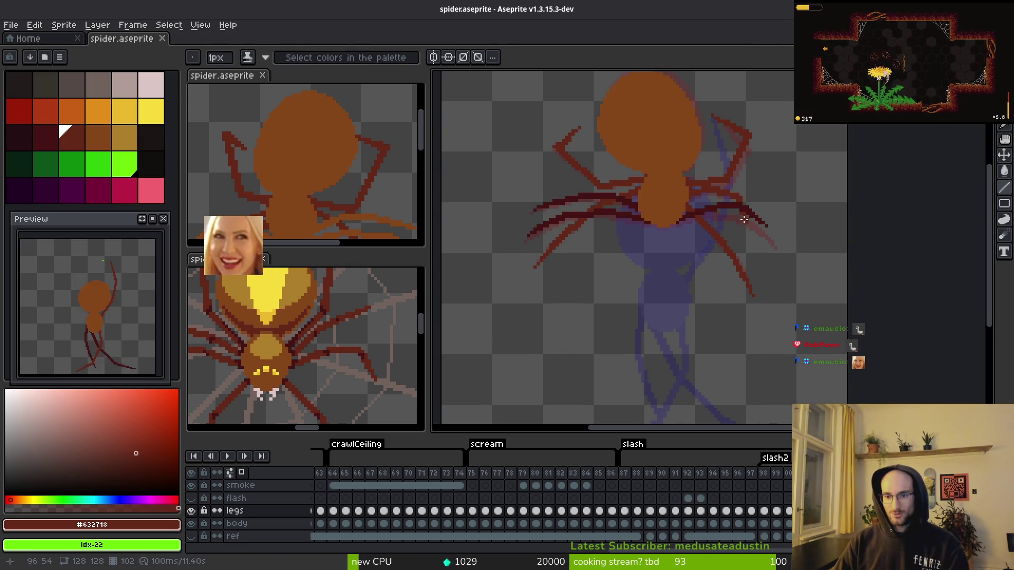
key(period)
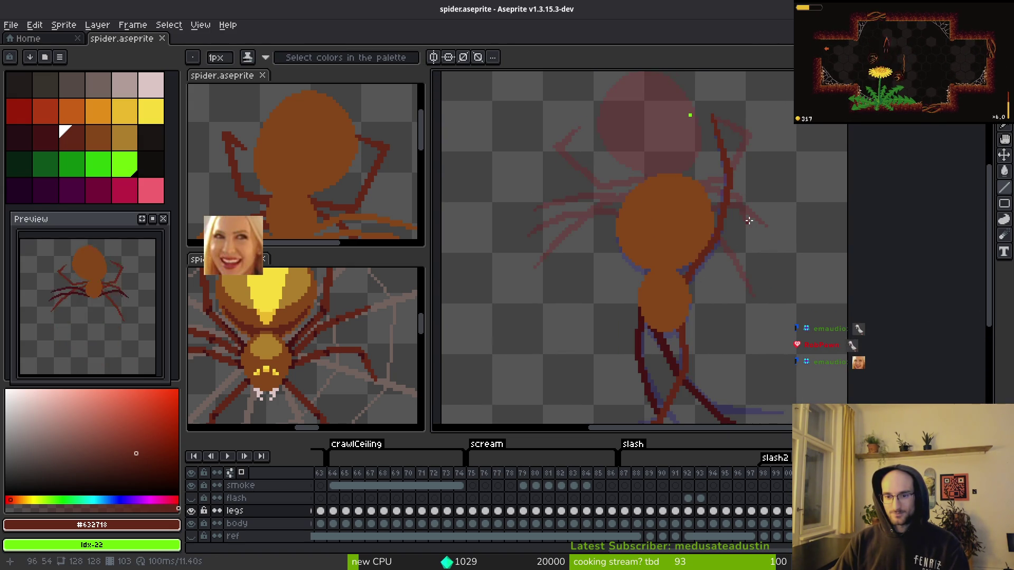
scroll(749, 221, up, 2)
scroll(760, 214, up, 1)
key(alt)
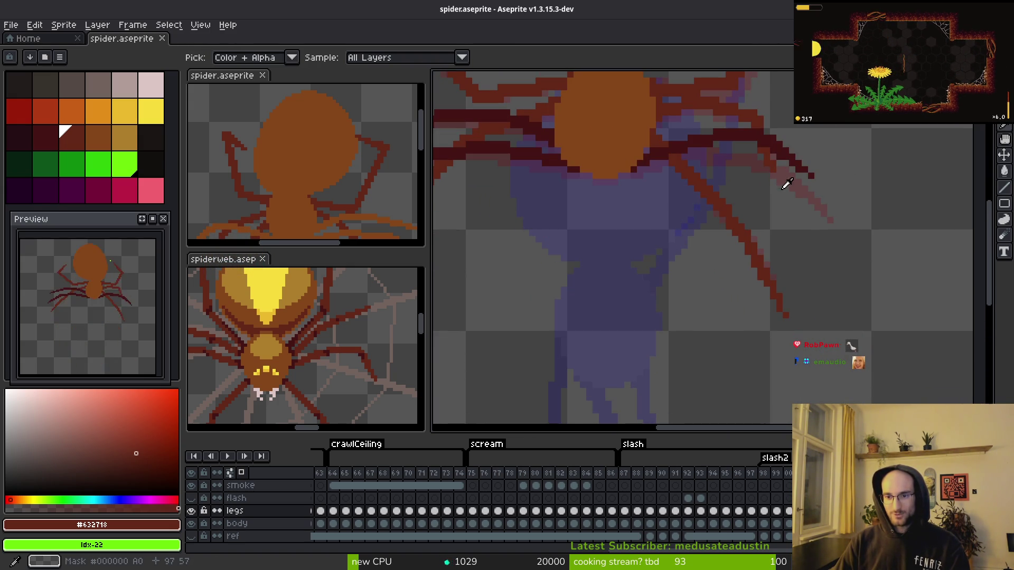
key(period)
key(comma)
key(period)
key(comma)
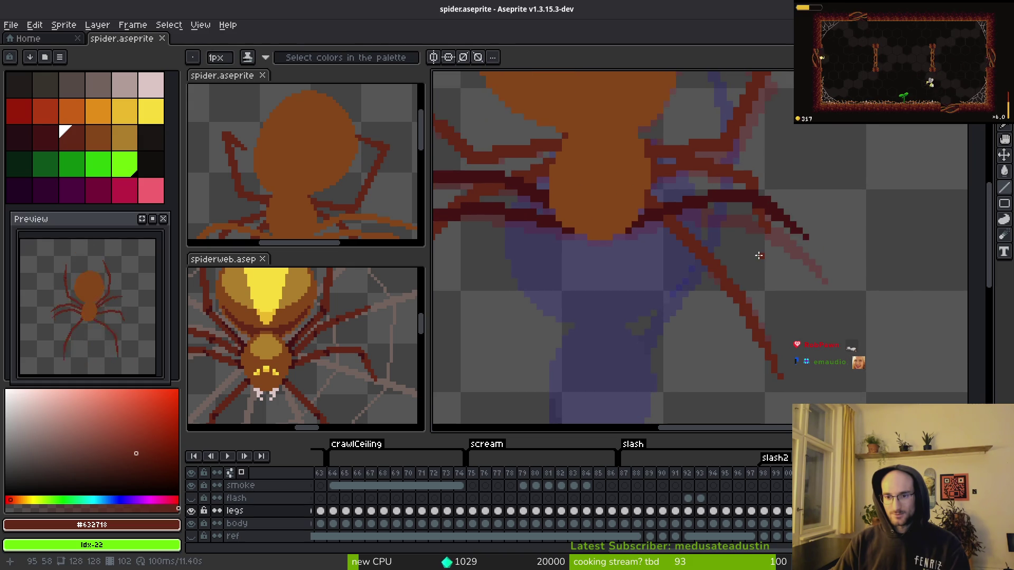
key(period)
scroll(777, 216, up, 4)
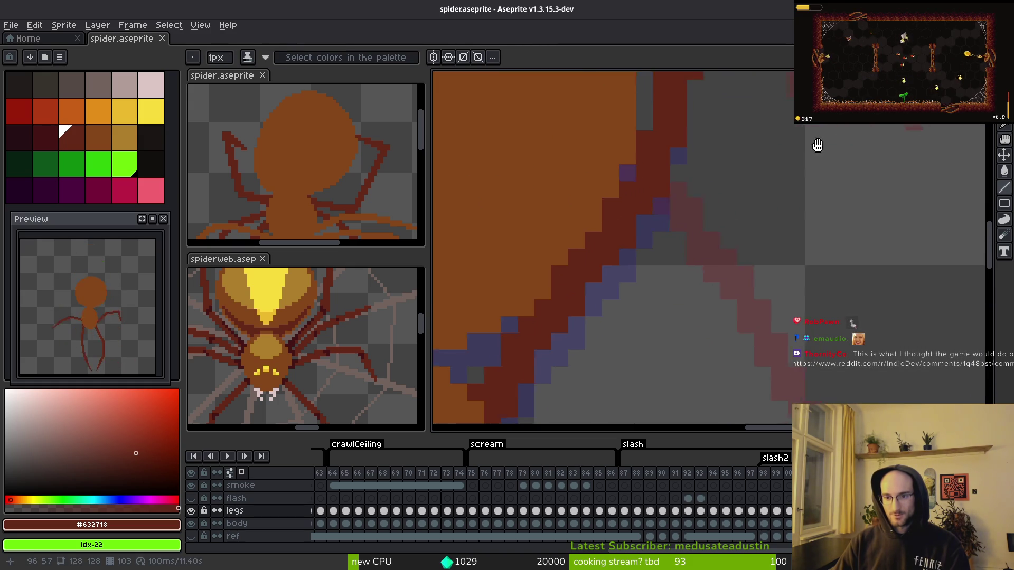
- Draw straight dark-red leg lines beside the spider's body on frame 103
key(shift)
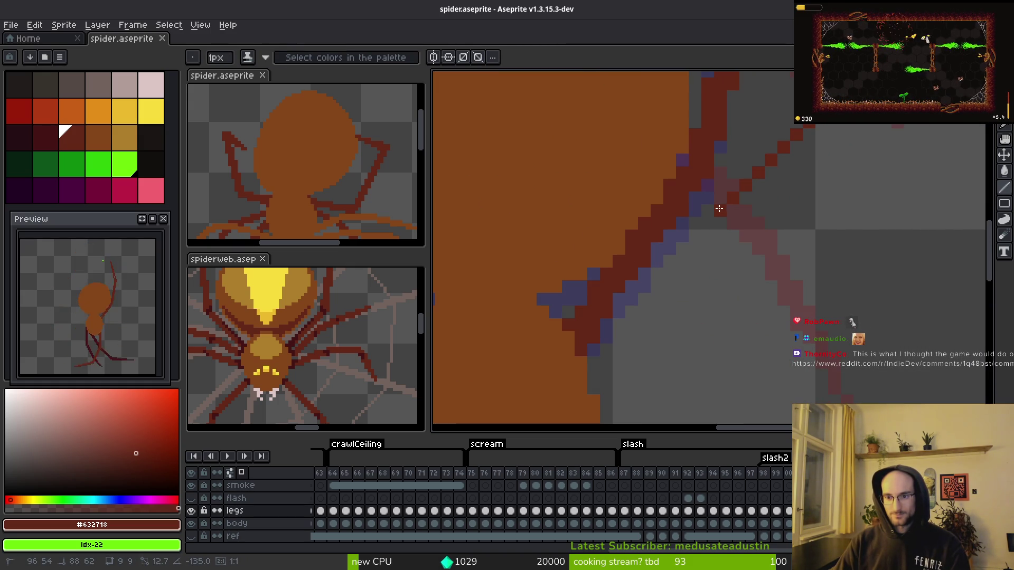
shift+click(733, 196)
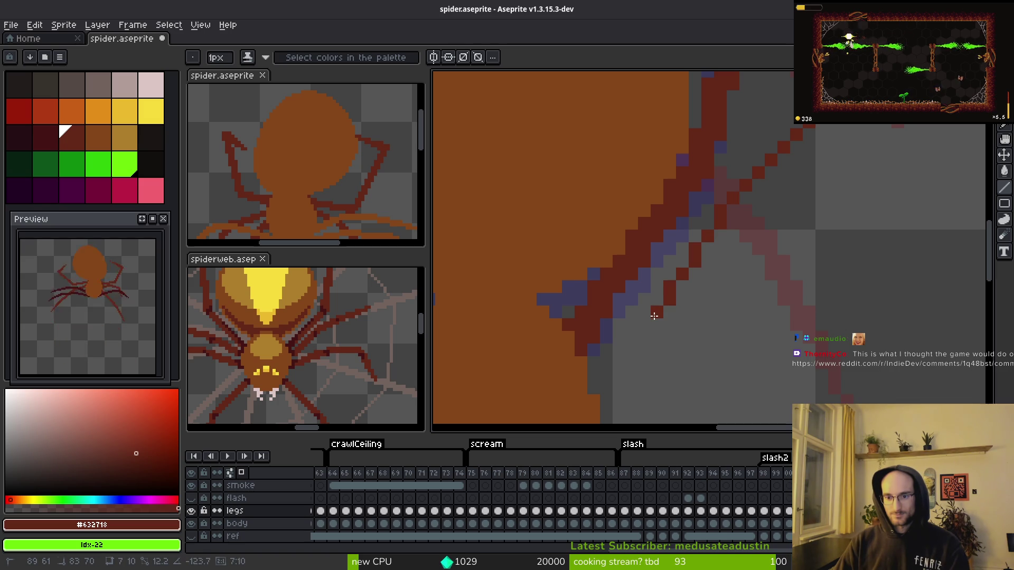
shift+click(639, 330)
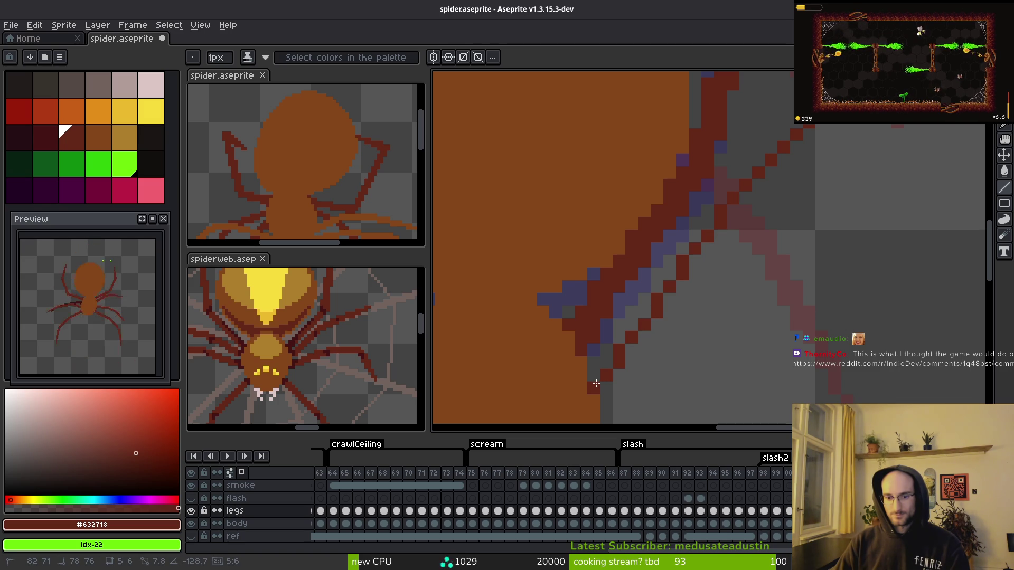
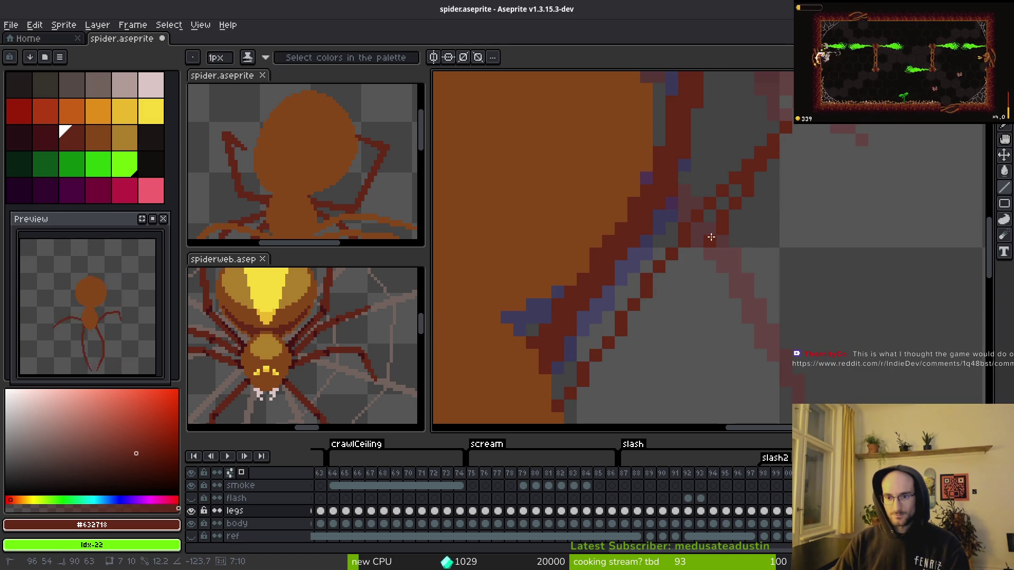
- Pan the zoomed spider canvas slightly before switching to the browser
scroll(774, 290, down, 2)
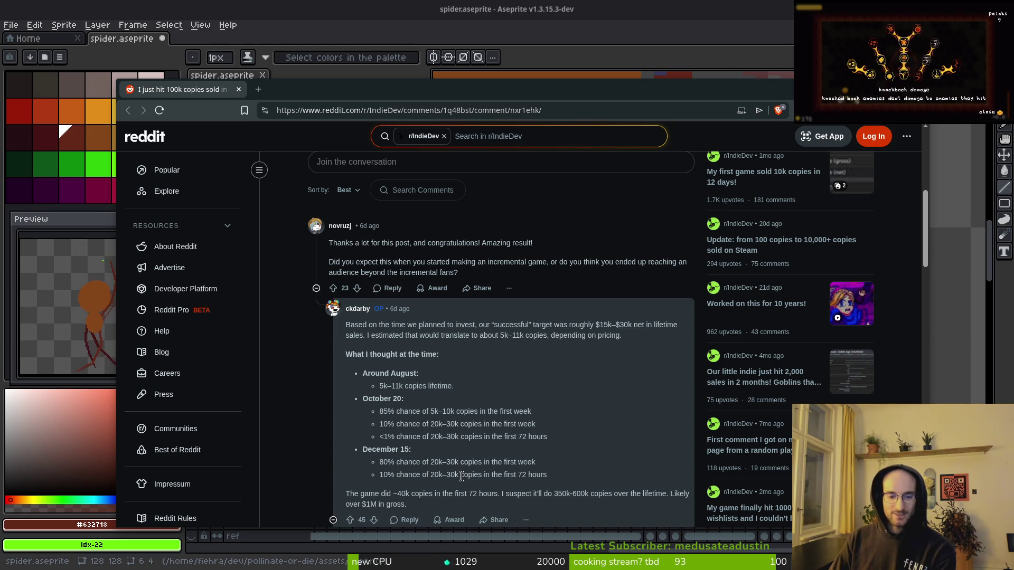
- Highlight the 5k–11k sales estimate in the Reddit reply while reading
drag(378, 386, 396, 387)
click(397, 386)
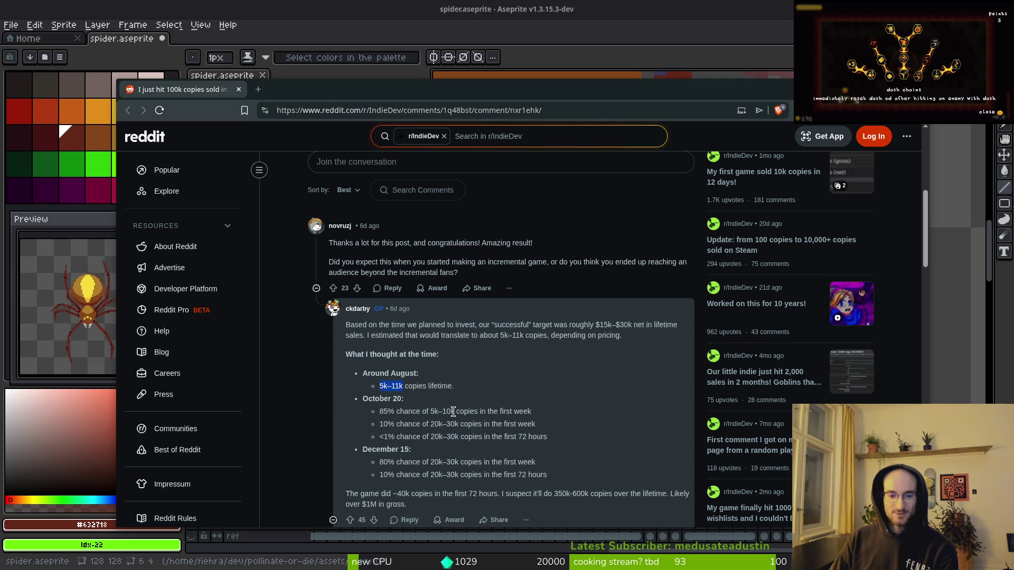
click(401, 384)
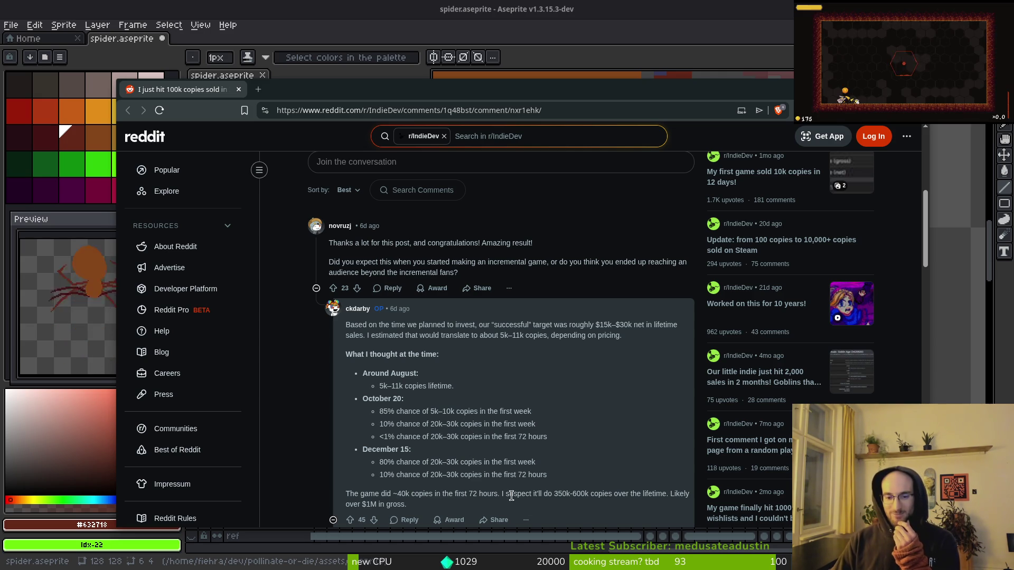
click(593, 494)
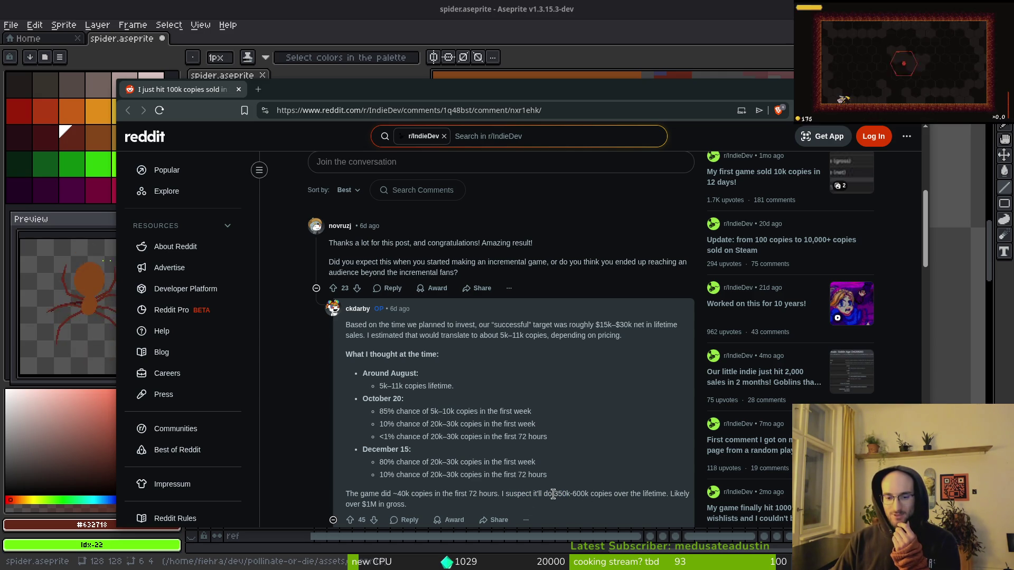
- Highlight the lifetime sales prediction, then close the browser to return to Aseprite
drag(487, 494, 583, 503)
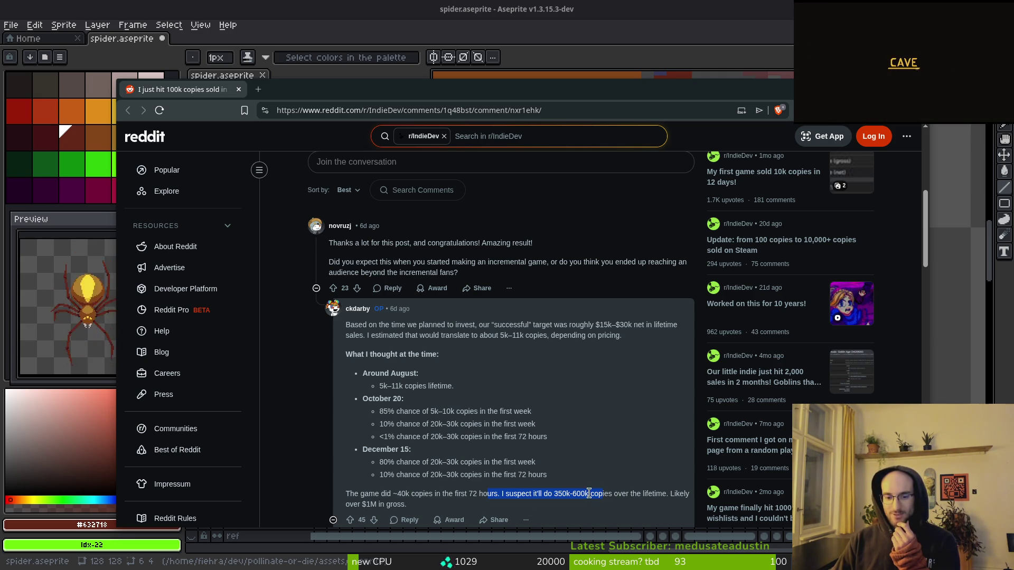
click(583, 493)
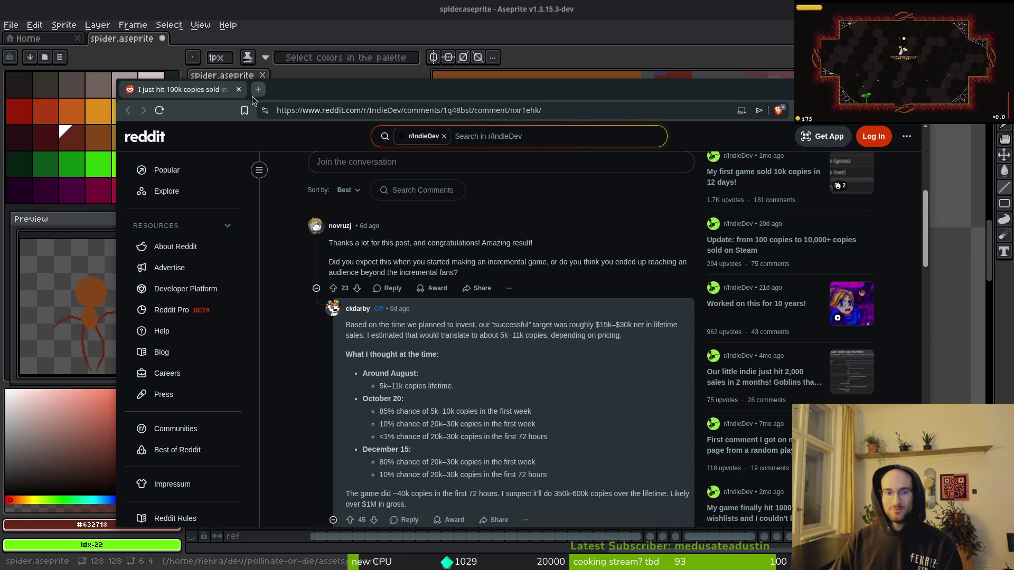
click(238, 89)
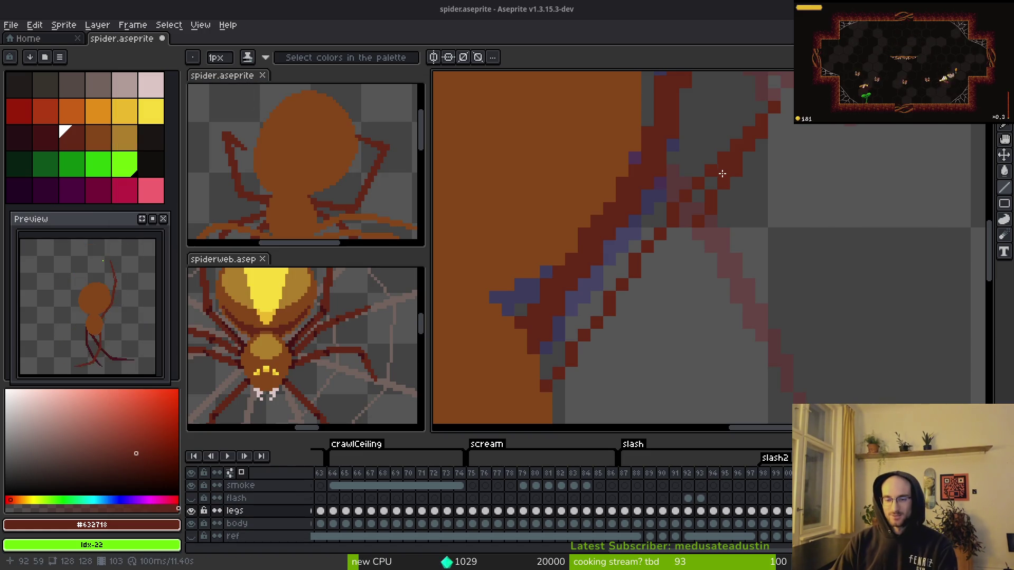
- Redraw the spider leg as a straight dark-red line on the legs layer
drag(728, 168, 707, 188)
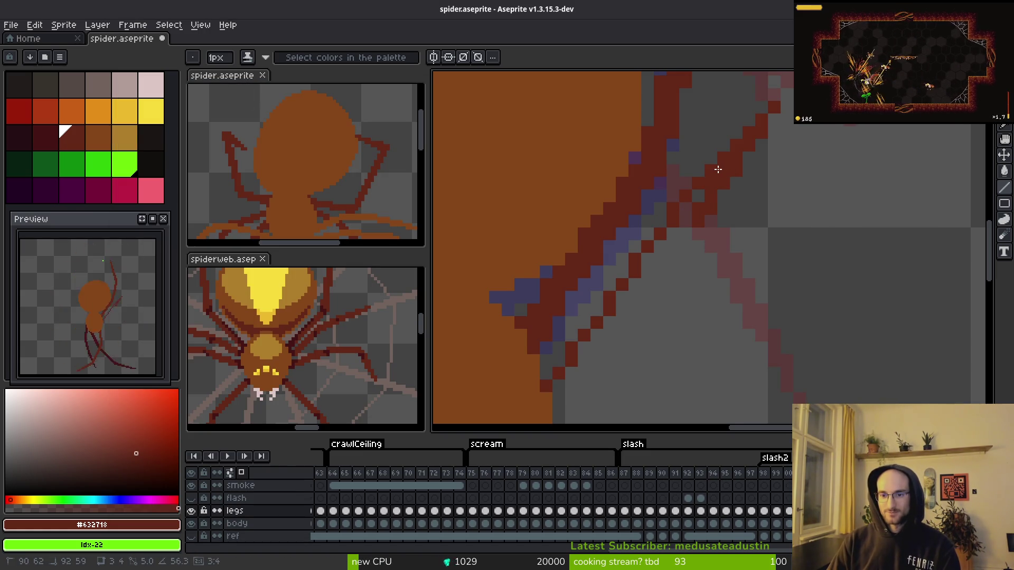
click(599, 372)
click(569, 394)
click(583, 380)
mouse_move(583, 379)
mouse_down()
mouse_move(661, 257)
mouse_move(641, 279)
mouse_move(641, 264)
mouse_move(696, 226)
mouse_move(686, 232)
mouse_move(722, 241)
mouse_up()
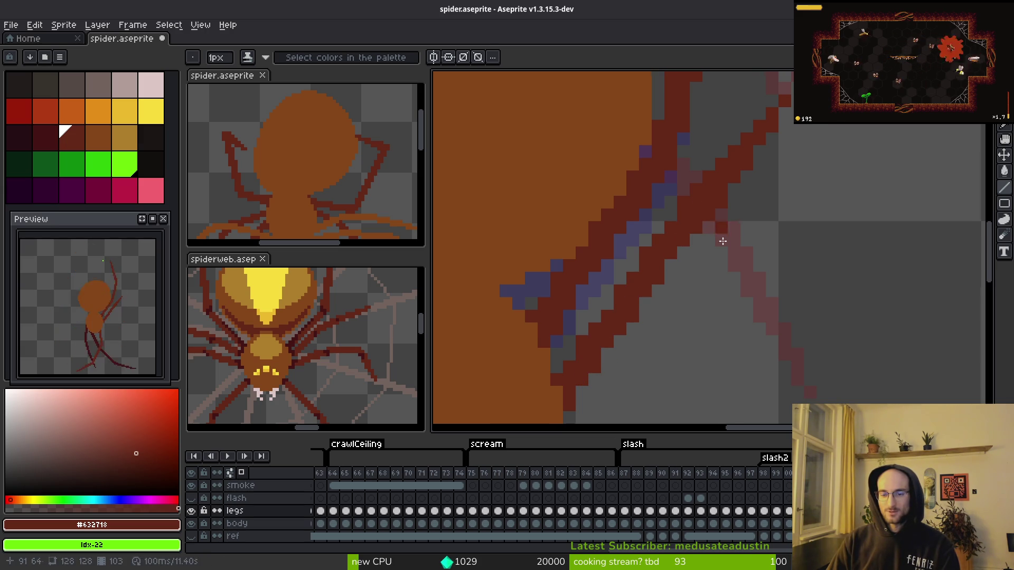
- Pan around the zoomed canvas and switch to the Line Tool
scroll(722, 240, up, 2)
scroll(707, 232, right, 1)
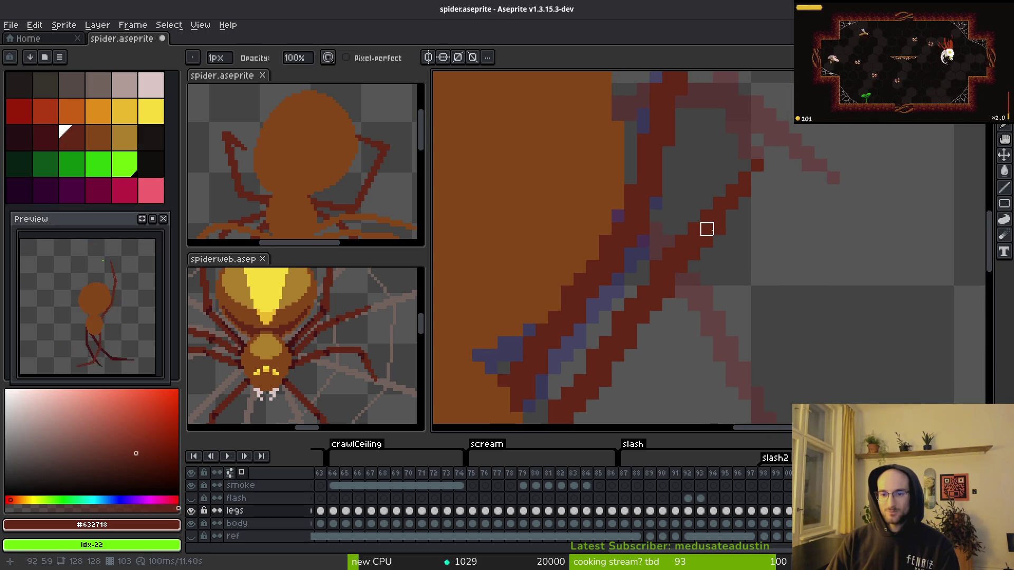
scroll(739, 296, down, 4)
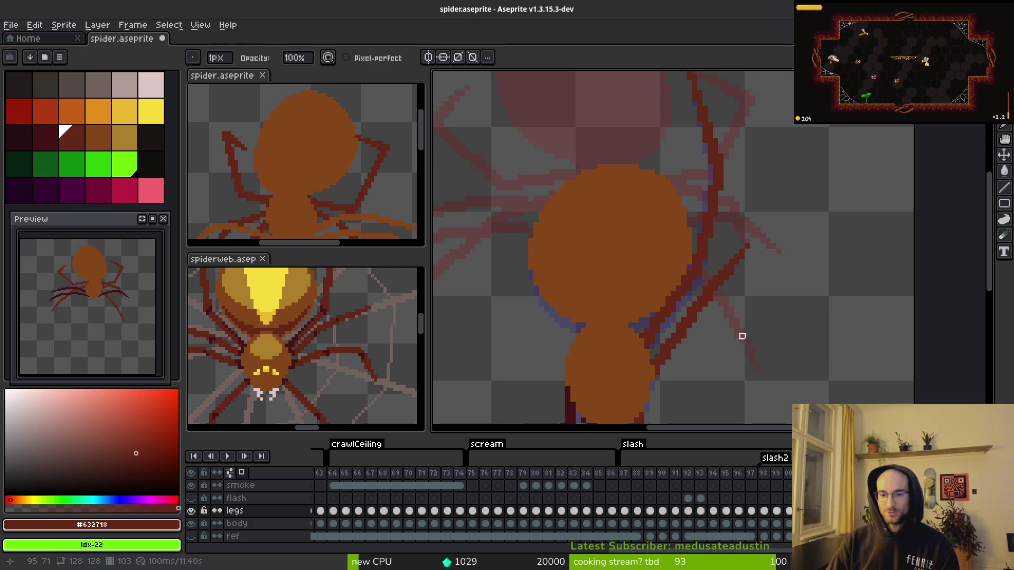
key(z)
scroll(654, 227, down, 2)
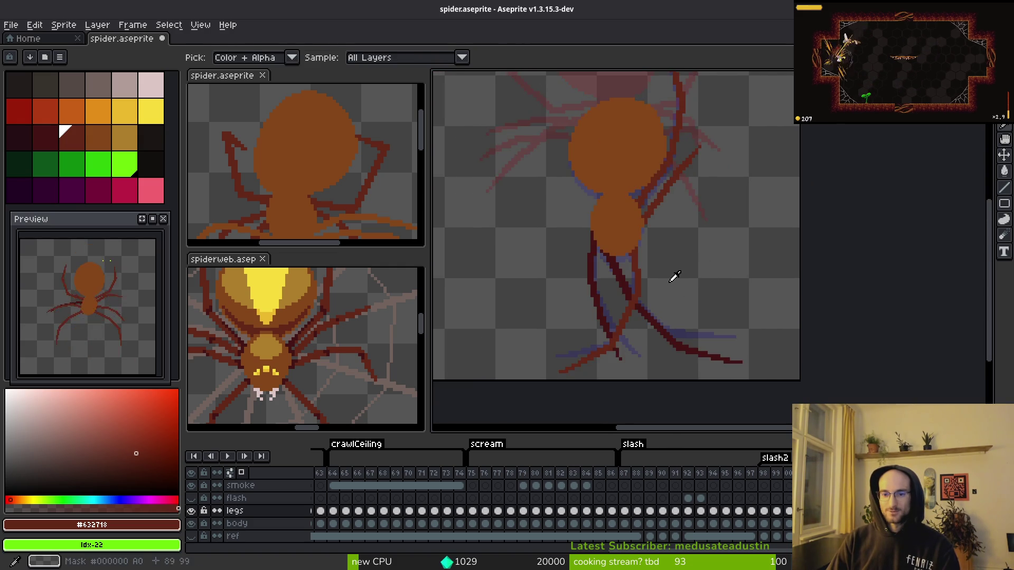
scroll(675, 272, left, 3)
scroll(724, 286, left, 2)
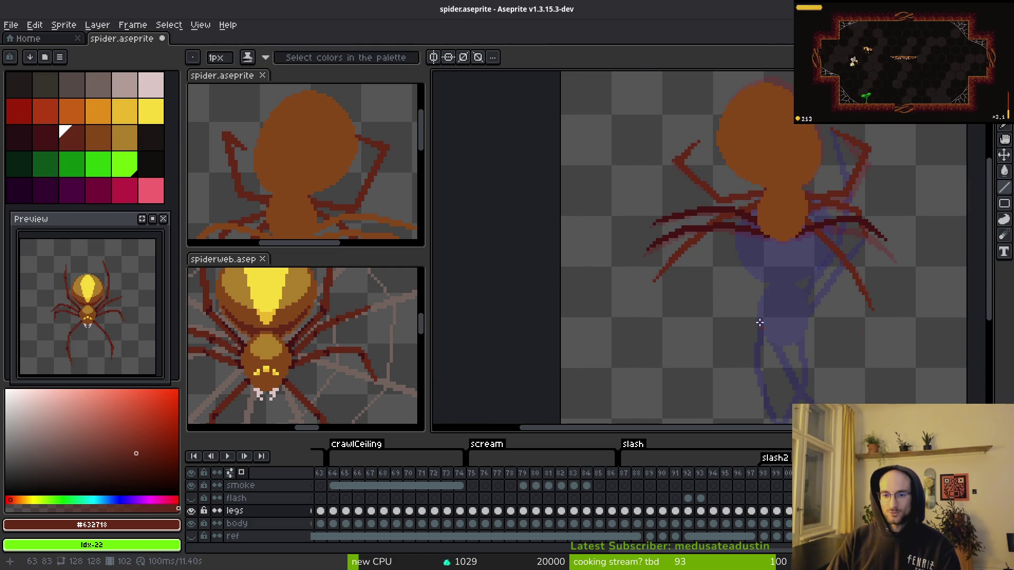
- Step through frames with onion skin to check the leg, then relaunch the game in Godot
key(Right)
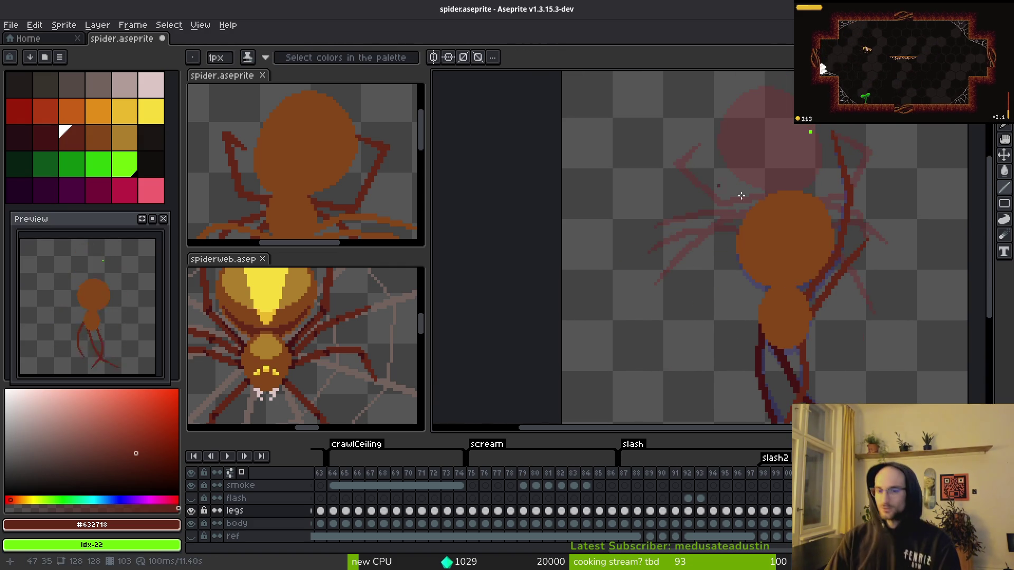
key(Right)
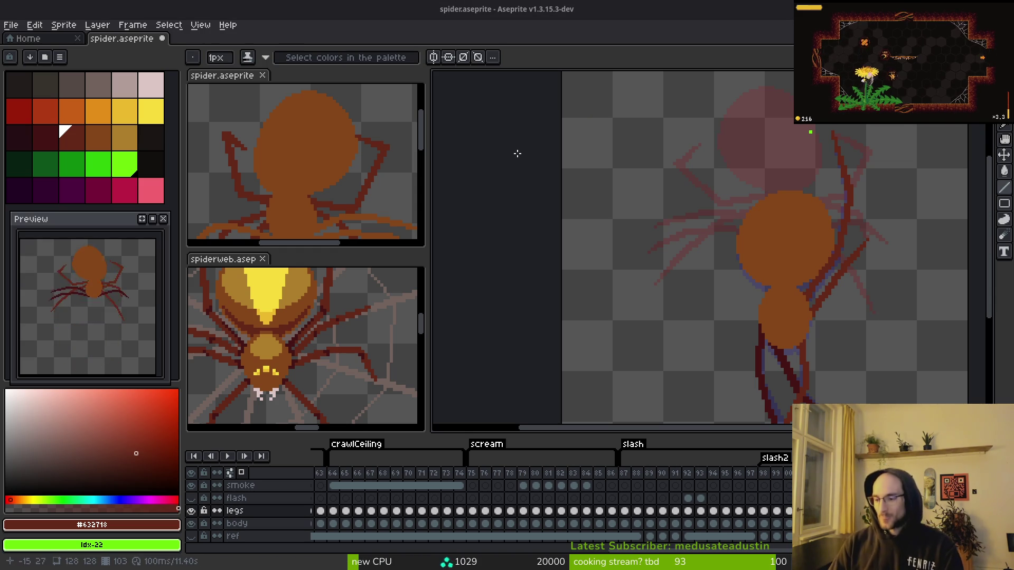
scroll(714, 274, right, 2)
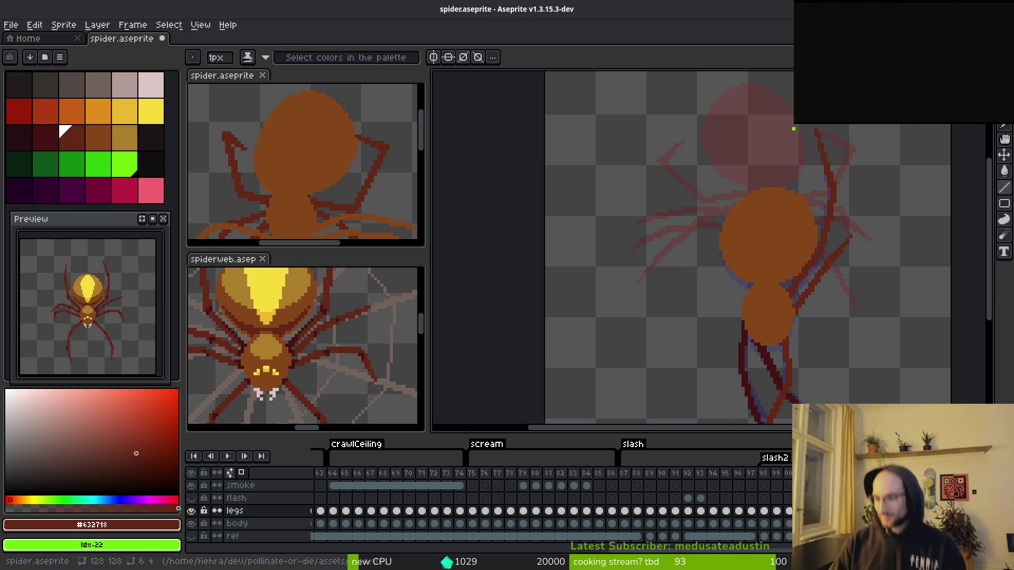
key(alt+Tab)
key(F5)
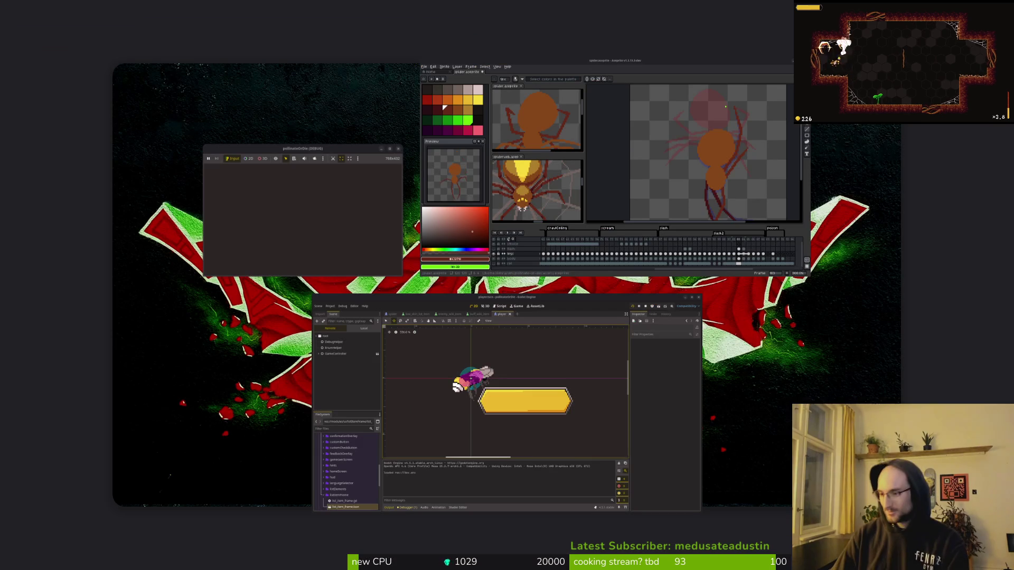
- Open debug.helper.gd via the file finder and set show_loading_screen to true
key(Return)
text(debug)
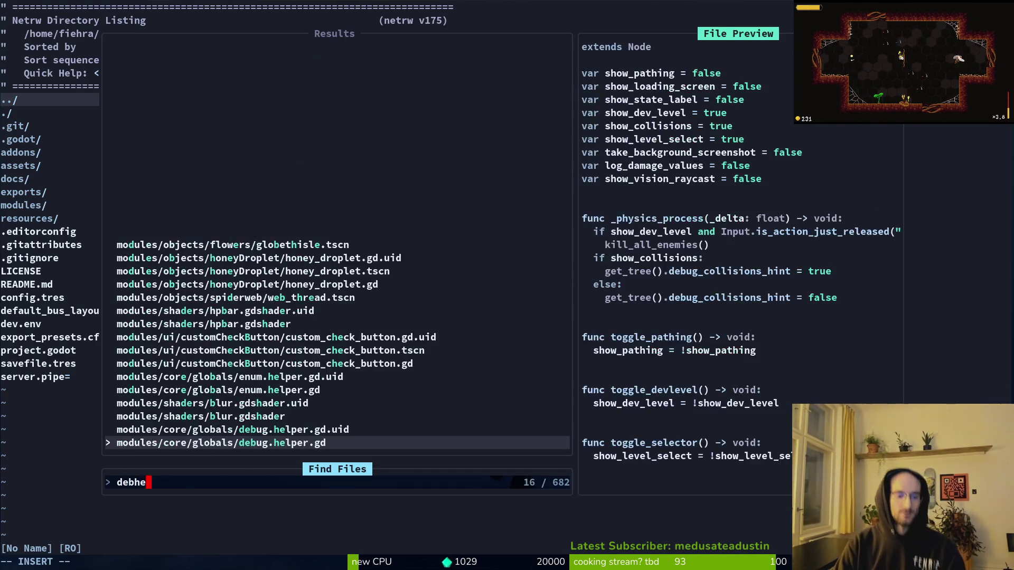
key(Return)
key(w)
key(w)
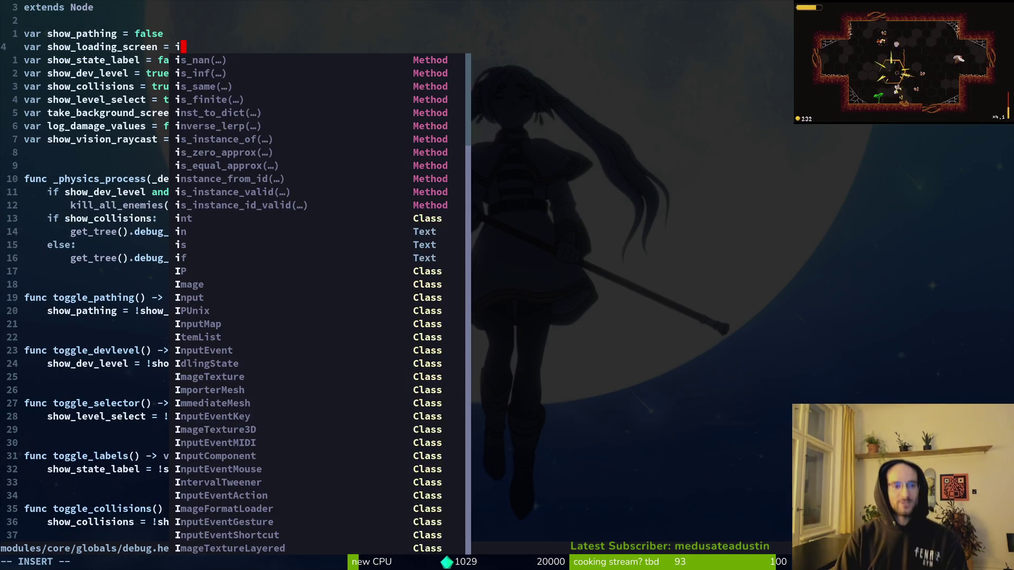
key(BackSpace)
text(true)
key(Escape)
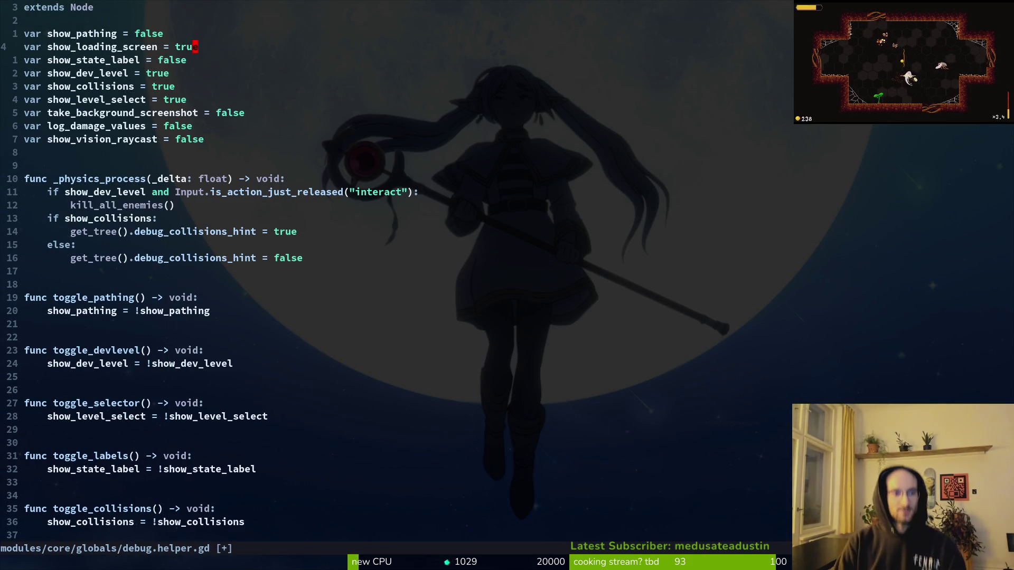
text(:w)
key(Return)
key(j)
key(j)
- Set show_dev_level, show_collisions and show_level_select to false, save, and stop the game
text(ciwfalse)
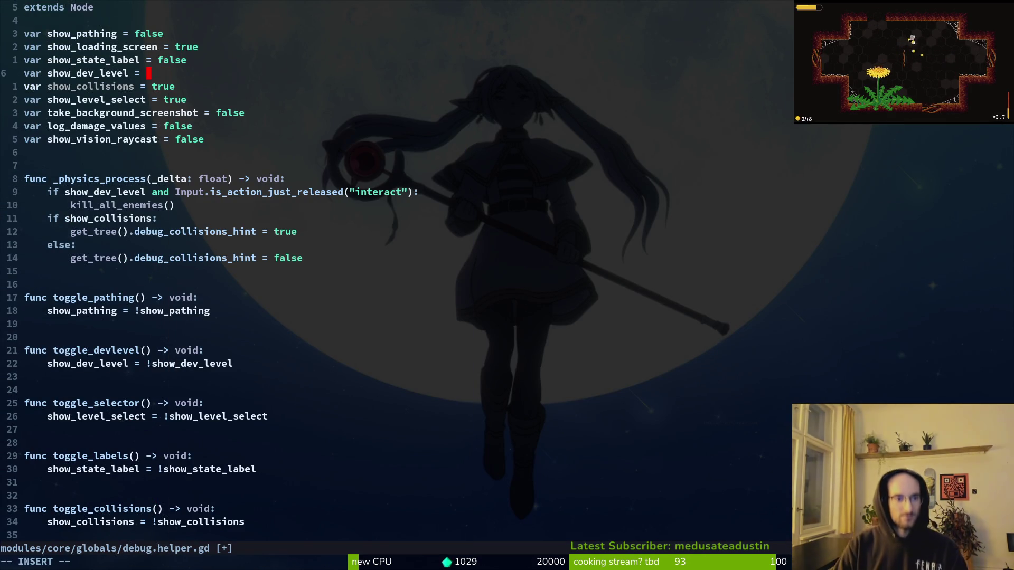
key(Escape)
text(jciwfalse)
key(Escape)
text(ciwfalse)
key(Escape)
text(:write)
key(Return)
key(alt+Tab)
key(F8)
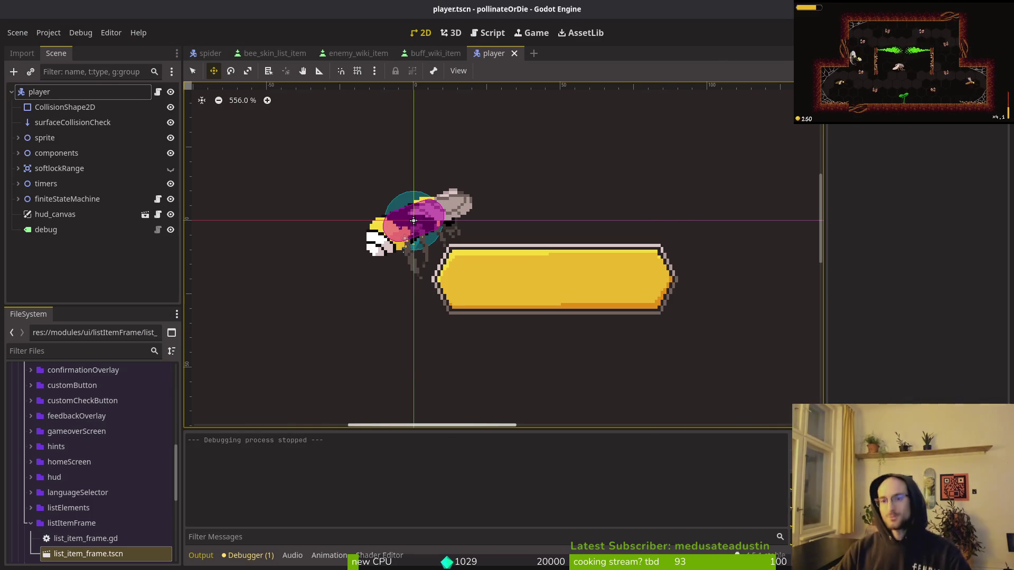
- Relaunch the game maximized, continue the saved run, and browse skins to GHOSTBEE
key(F5)
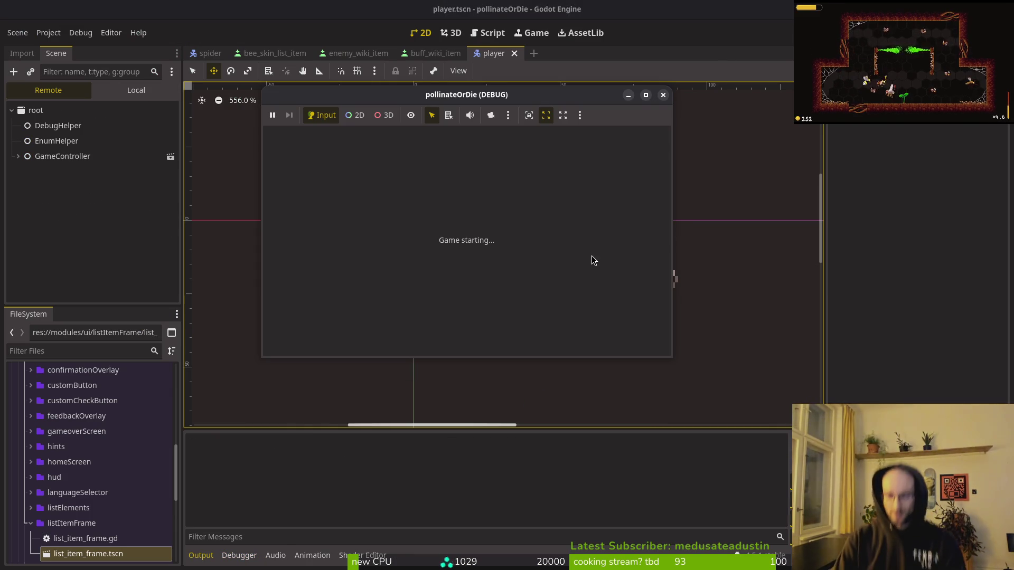
double_click(420, 95)
key(Return)
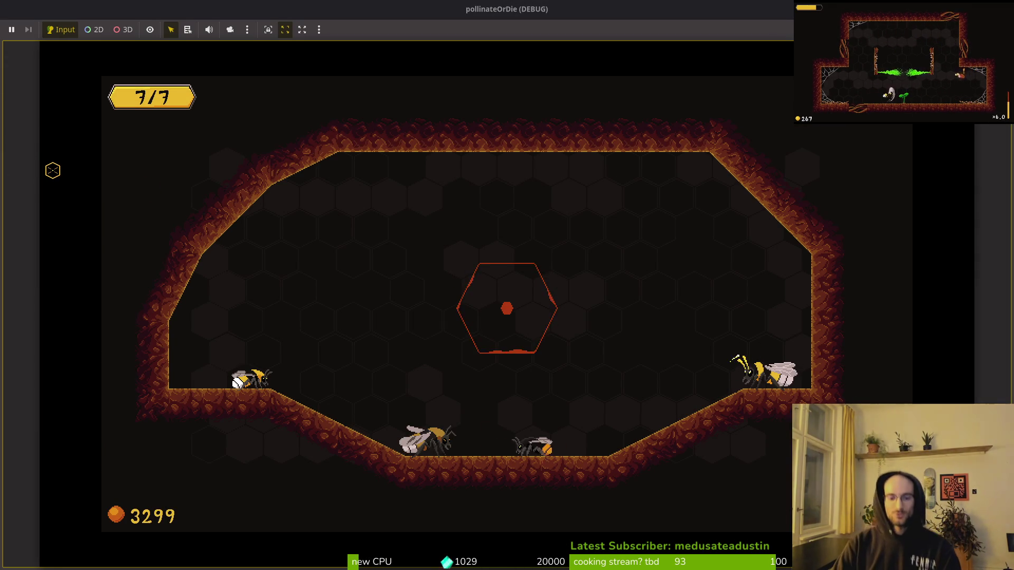
key(e)
key(Right)
key(Right)
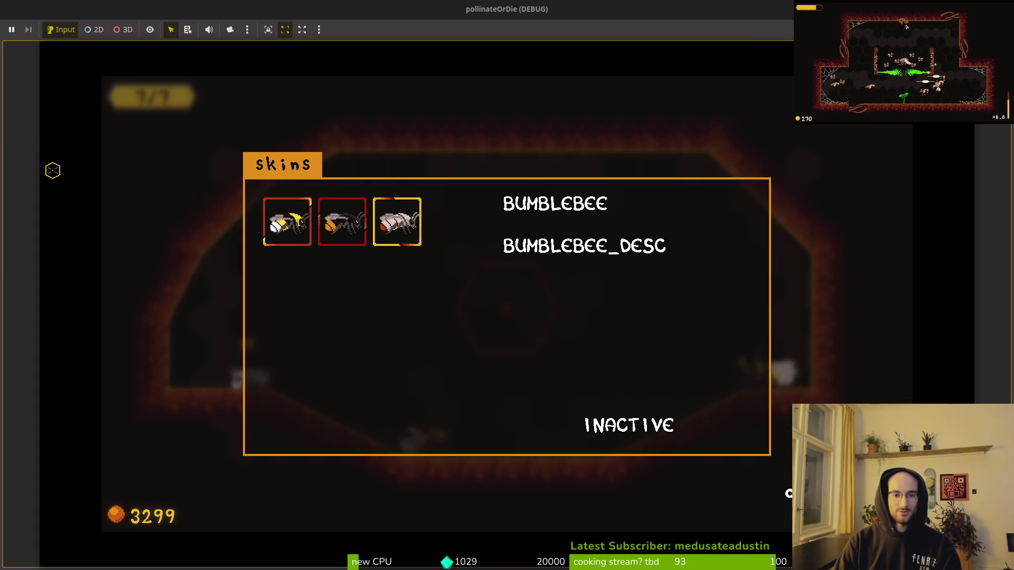
key(Escape)
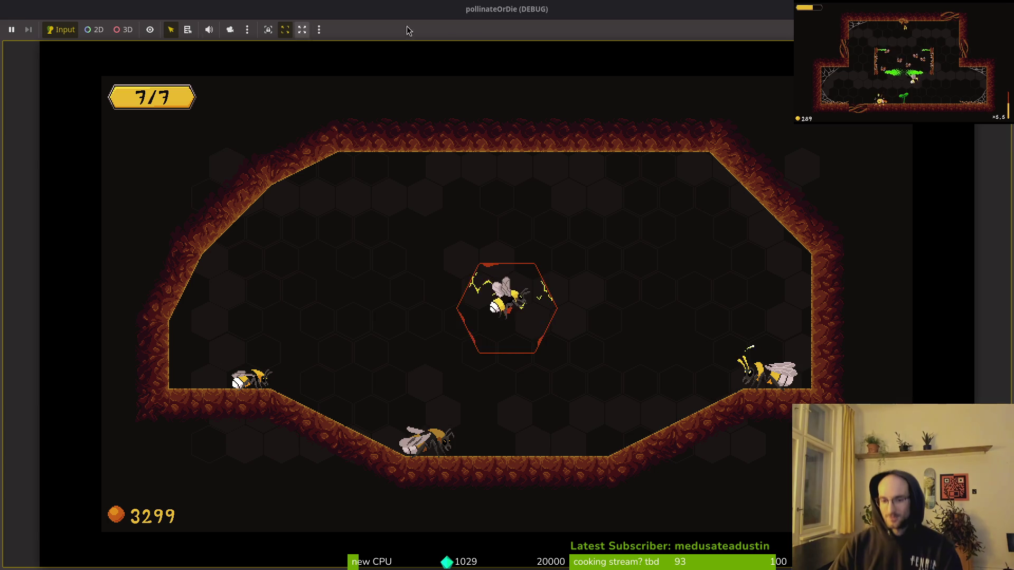
- Pause the game, view the Settings screen, then resume play
key(Escape)
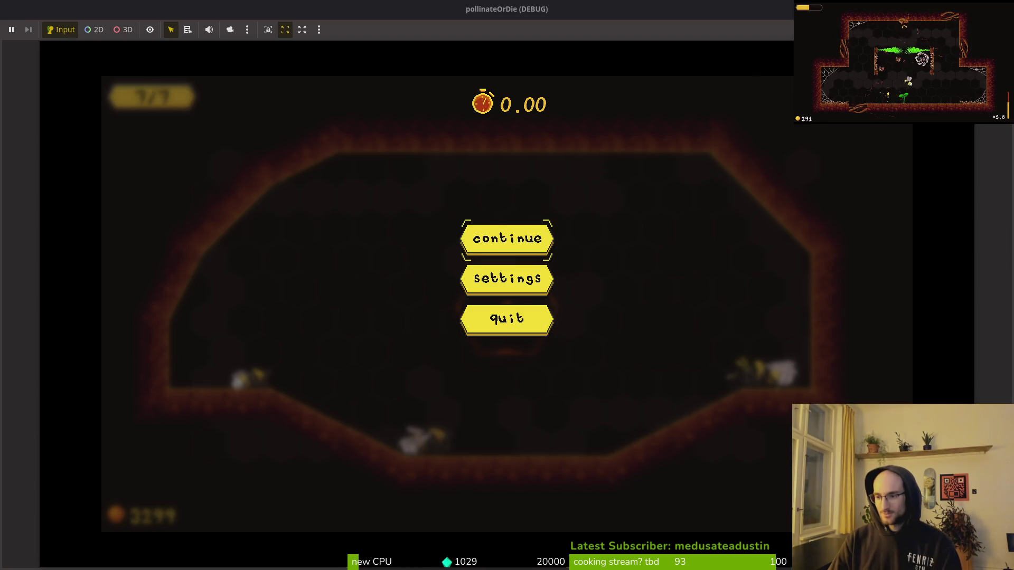
click(482, 294)
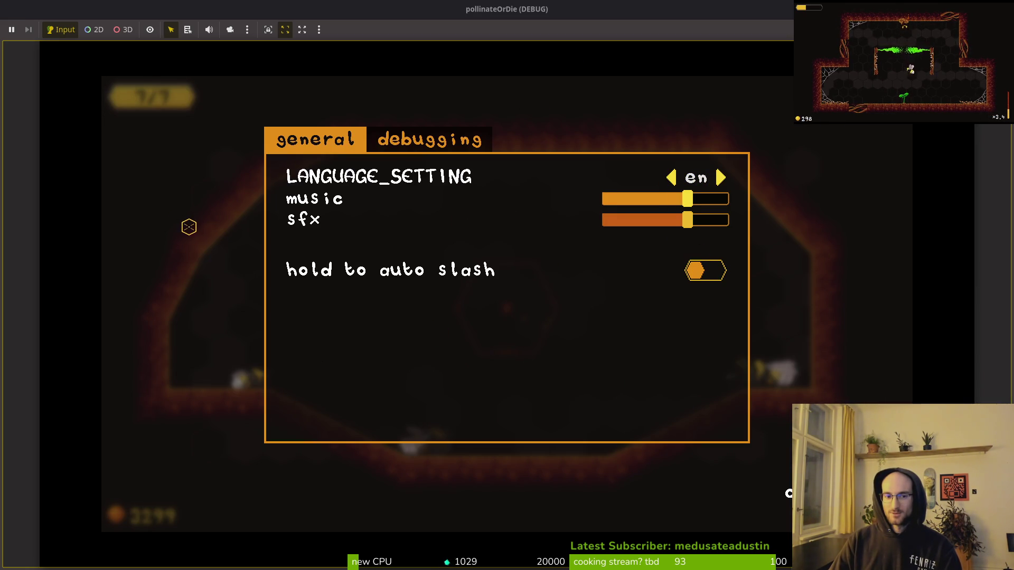
key(Escape)
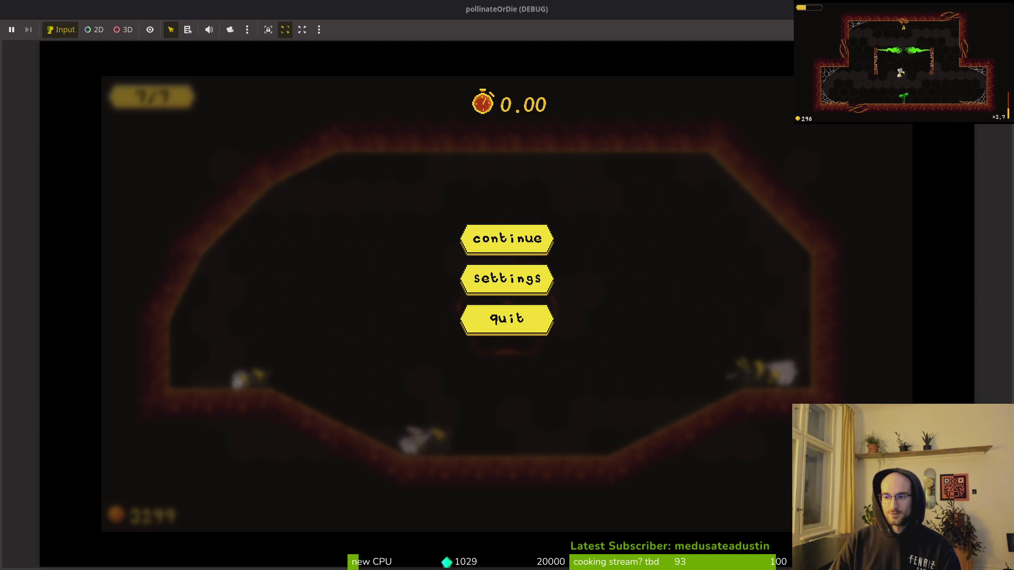
click(489, 240)
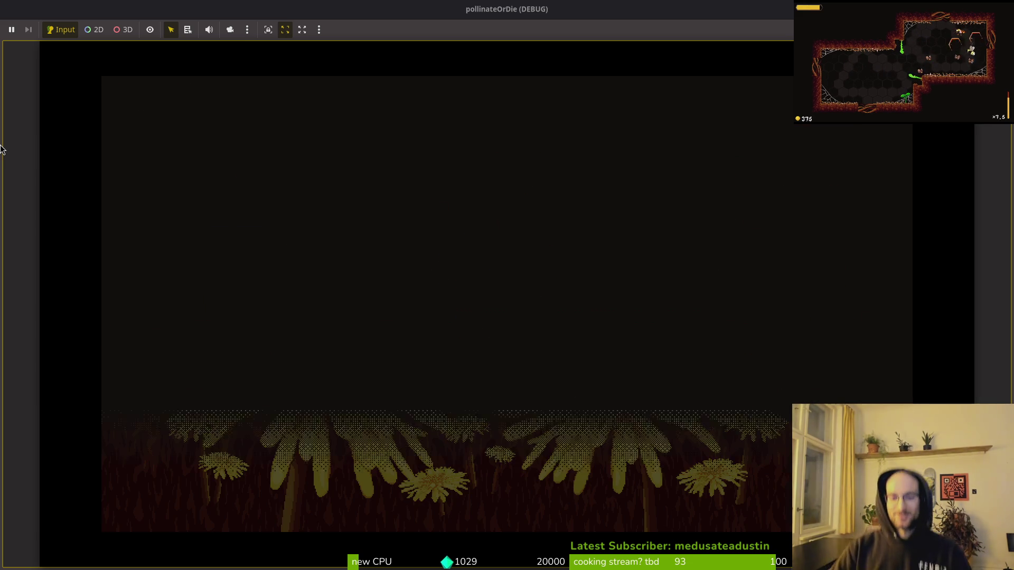
key(Return)
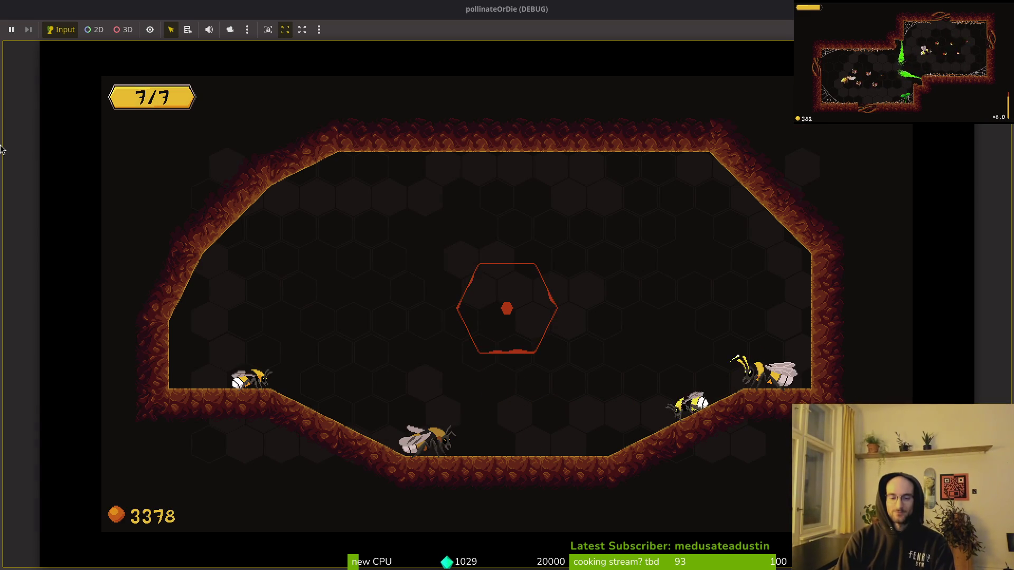
- Browse the codex's enemy entries down to MUTATED_FLOWER, then return to the Godot editor
key(Tab)
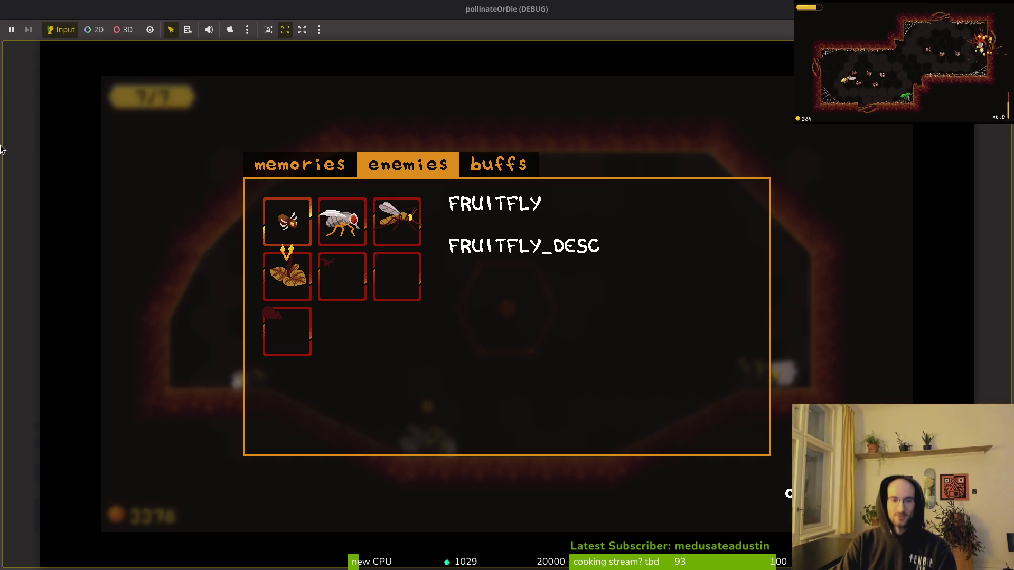
key(Right)
key(Right)
key(Left)
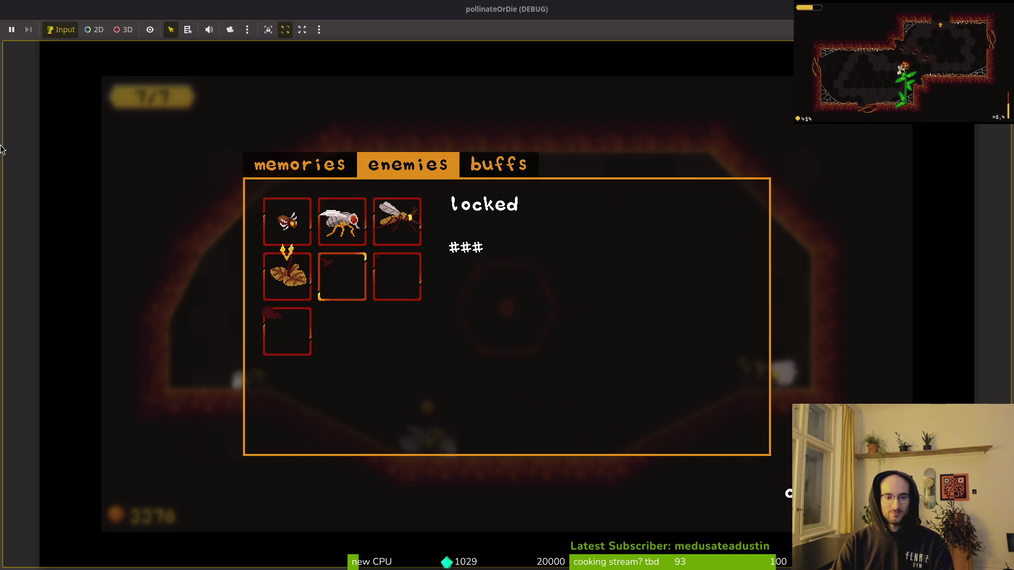
key(Right)
key(Up)
key(Down)
key(Left)
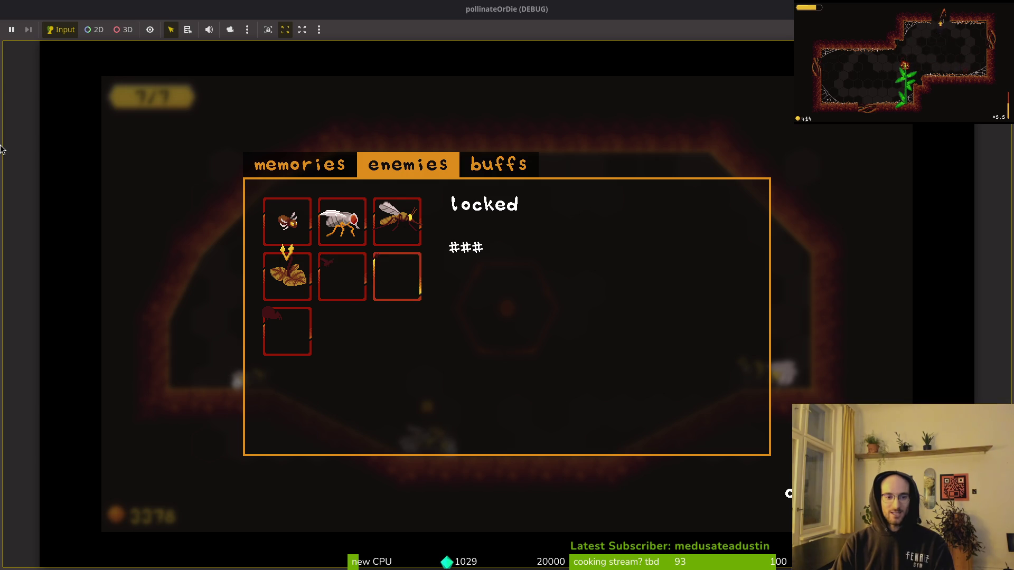
key(Left)
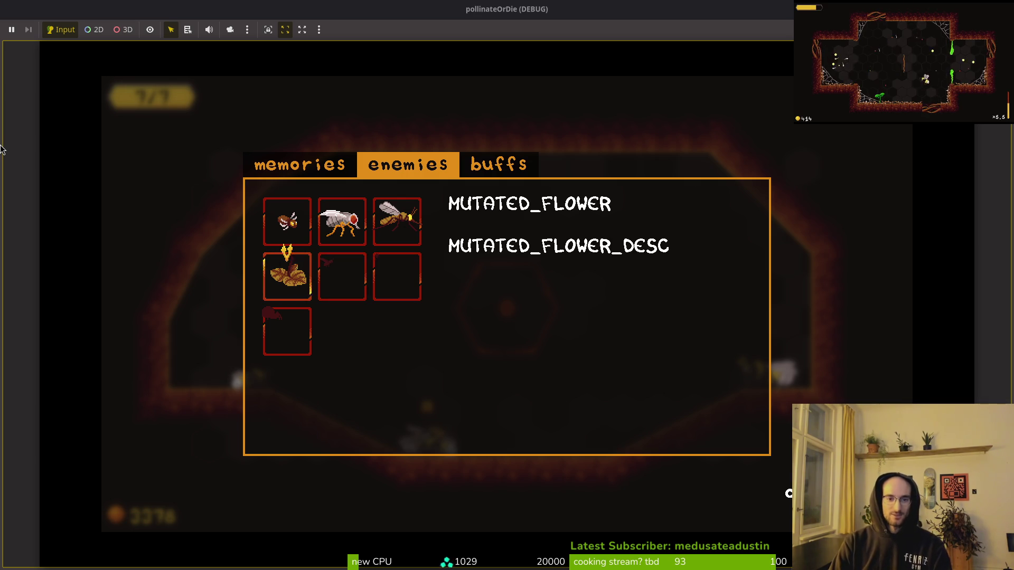
key(Escape)
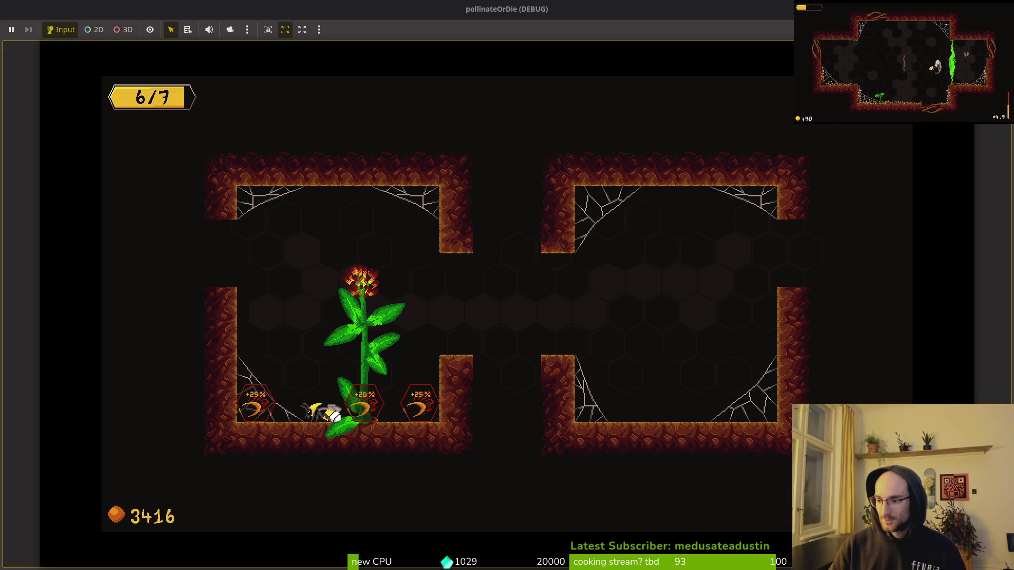
key(alt+Tab)
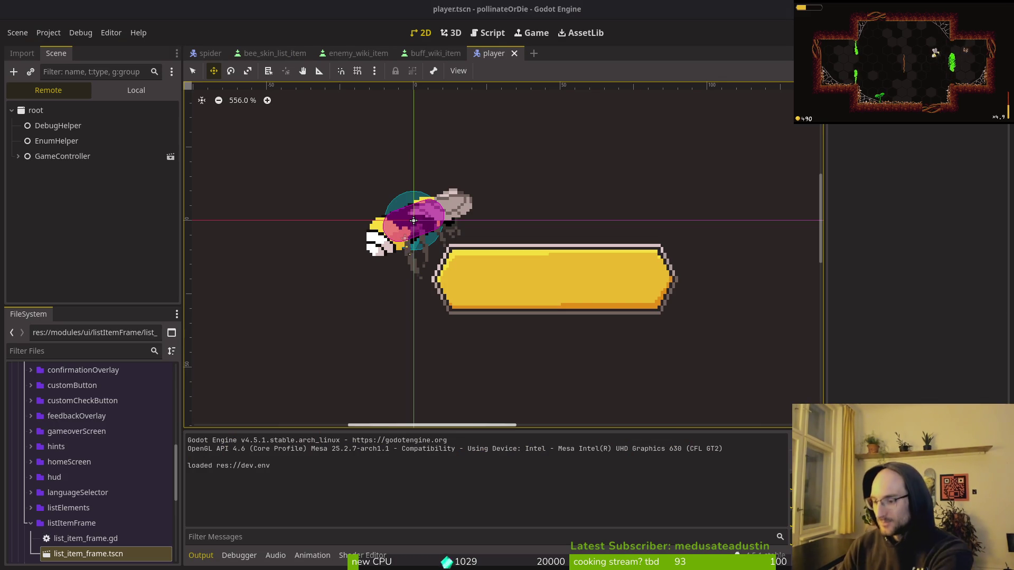
- Switch the Scene dock to Remote and expand GameController > level > level_1-3
click(136, 90)
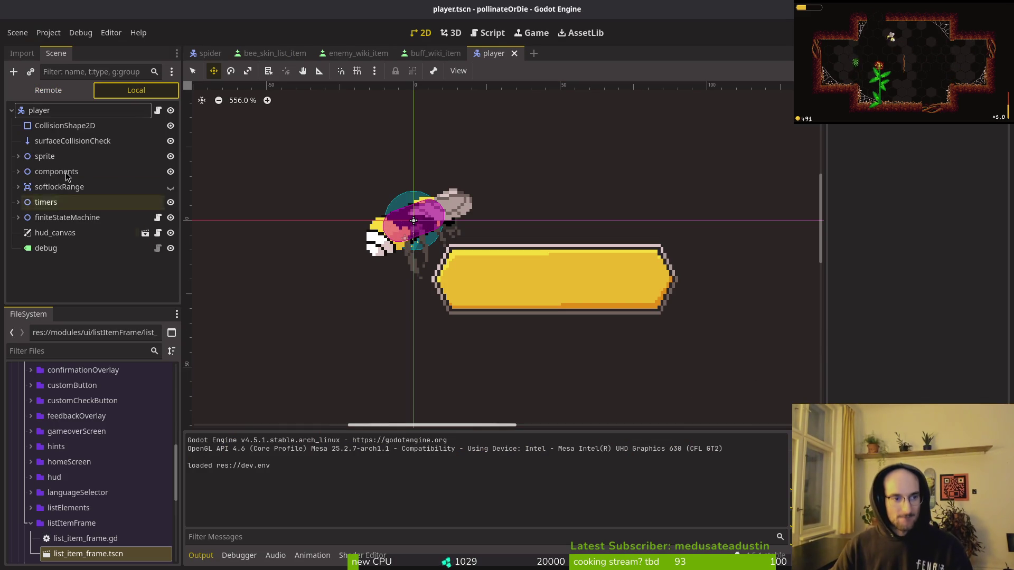
click(49, 90)
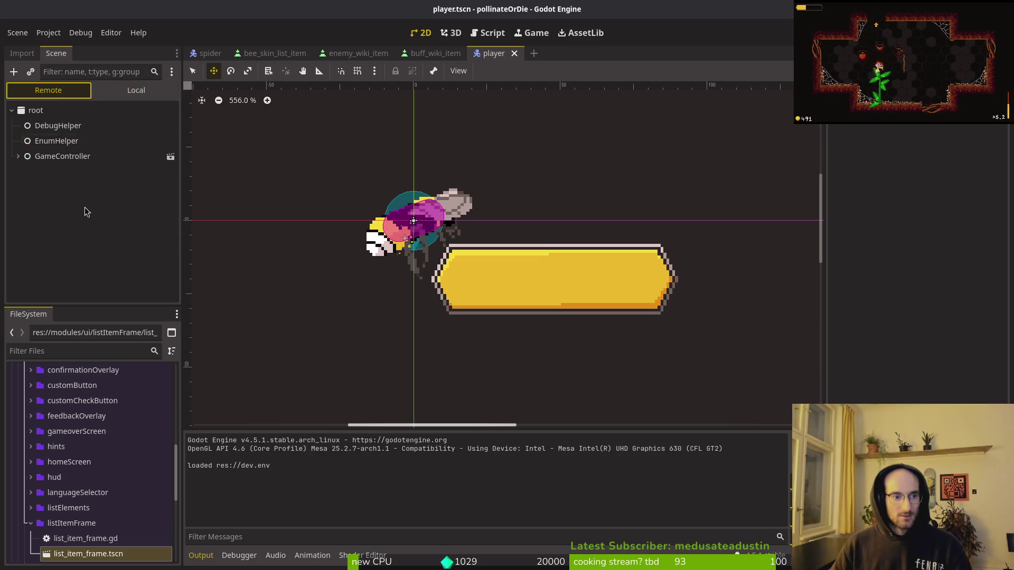
click(18, 156)
click(24, 217)
click(31, 233)
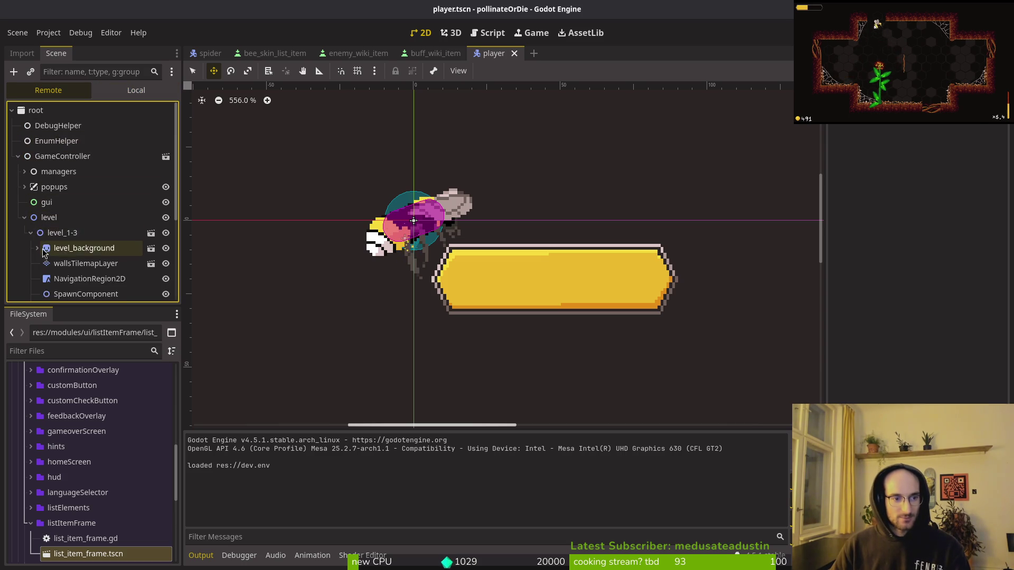
scroll(63, 253, down, 5)
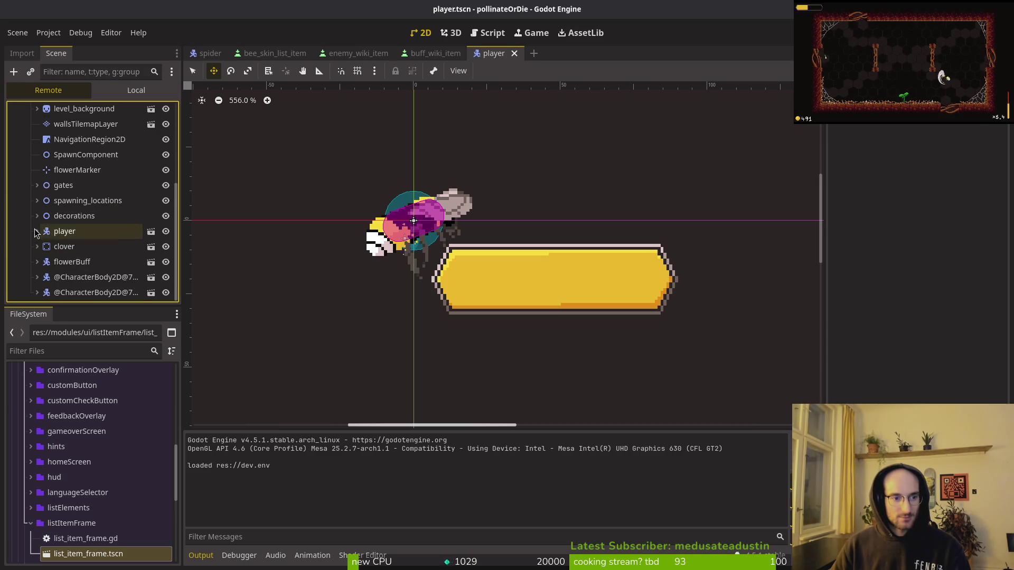
- Inspect flowerBuff and the CharacterBody2D pickups to find the one holding slash2.tres
double_click(72, 262)
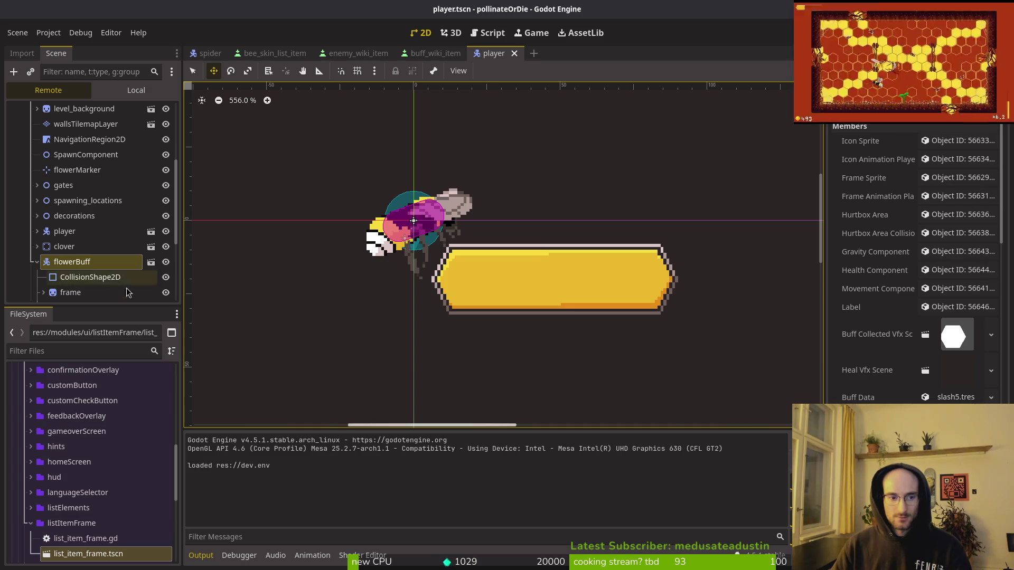
click(37, 262)
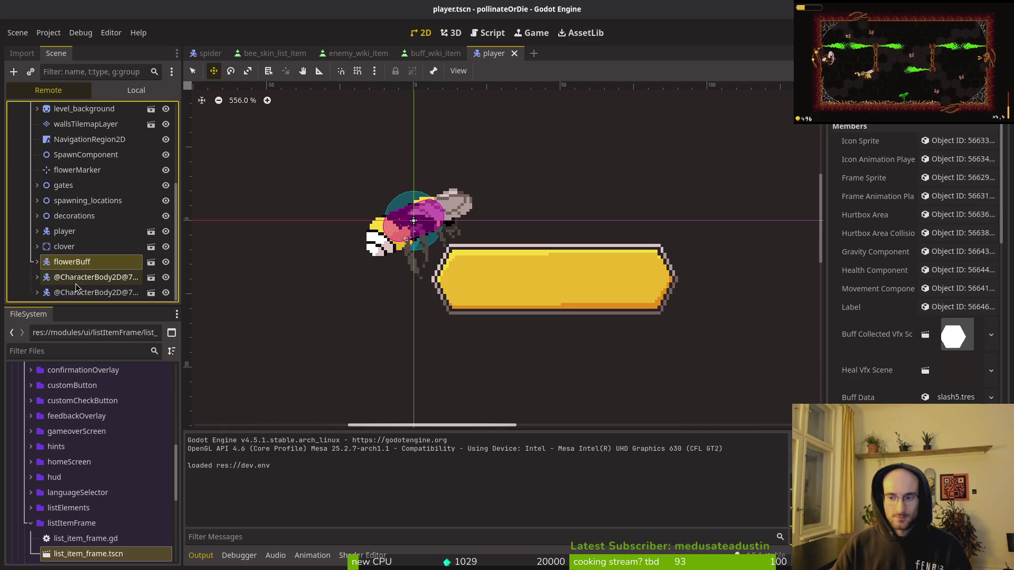
click(75, 283)
double_click(64, 284)
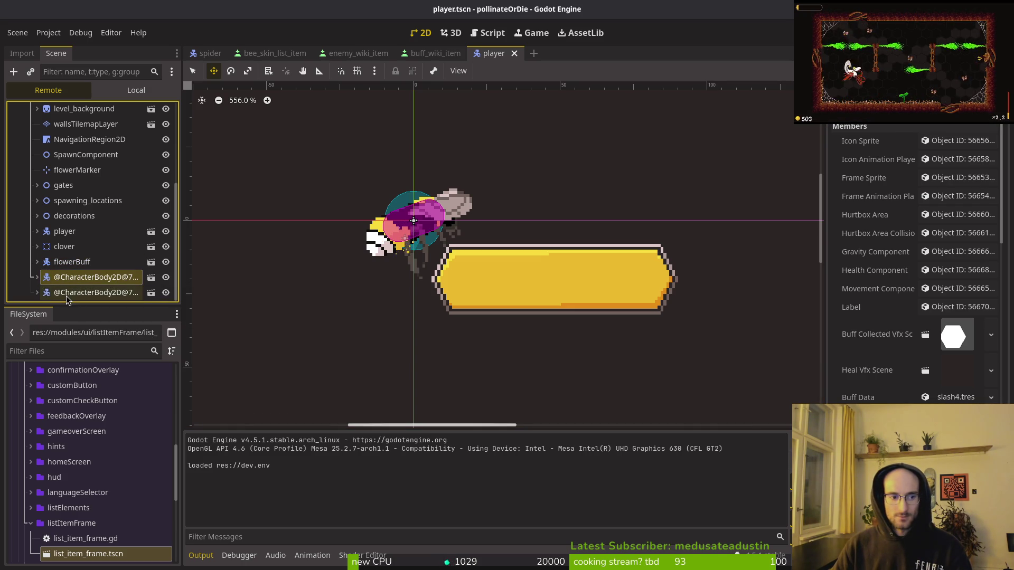
click(68, 296)
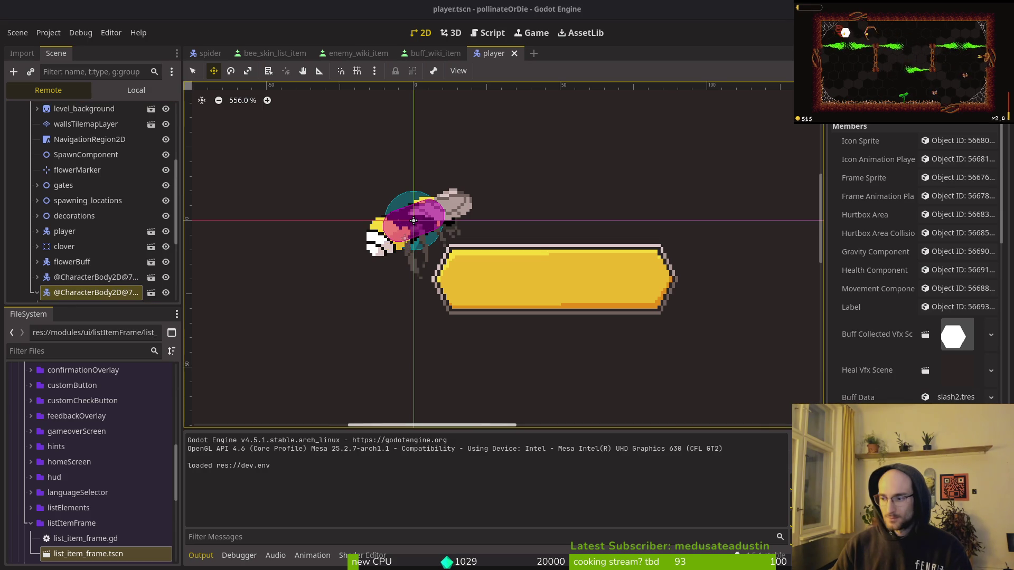
key(alt+Tab)
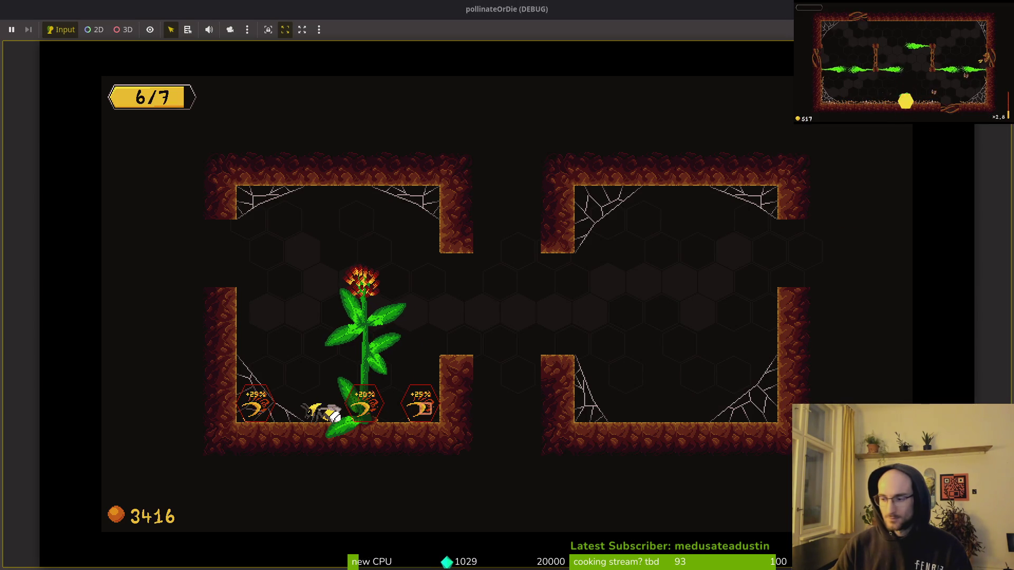
- Open the slash2.tres buff resource with Quick Open
key(alt+Tab)
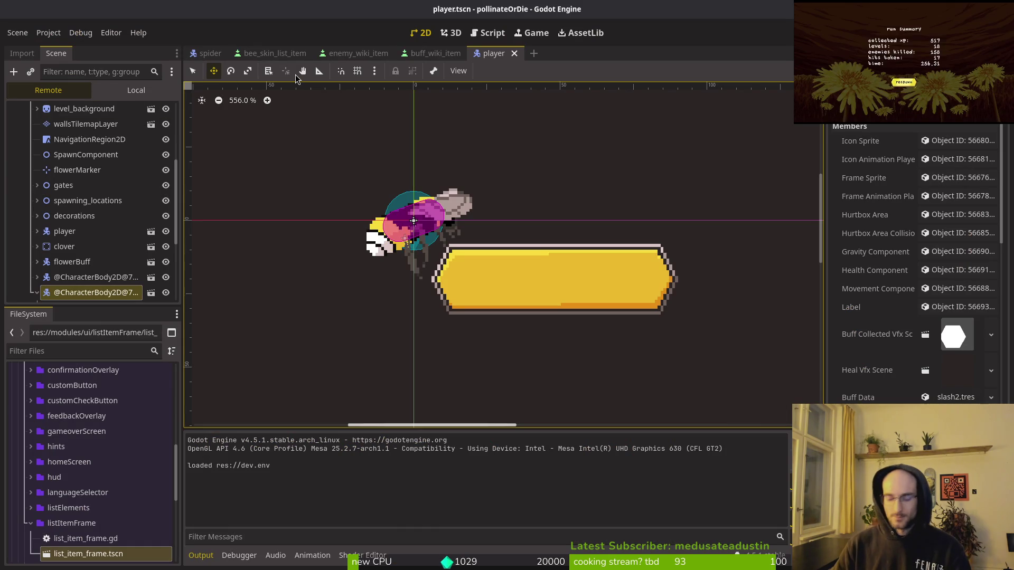
key(shift+alt+o)
text(slas)
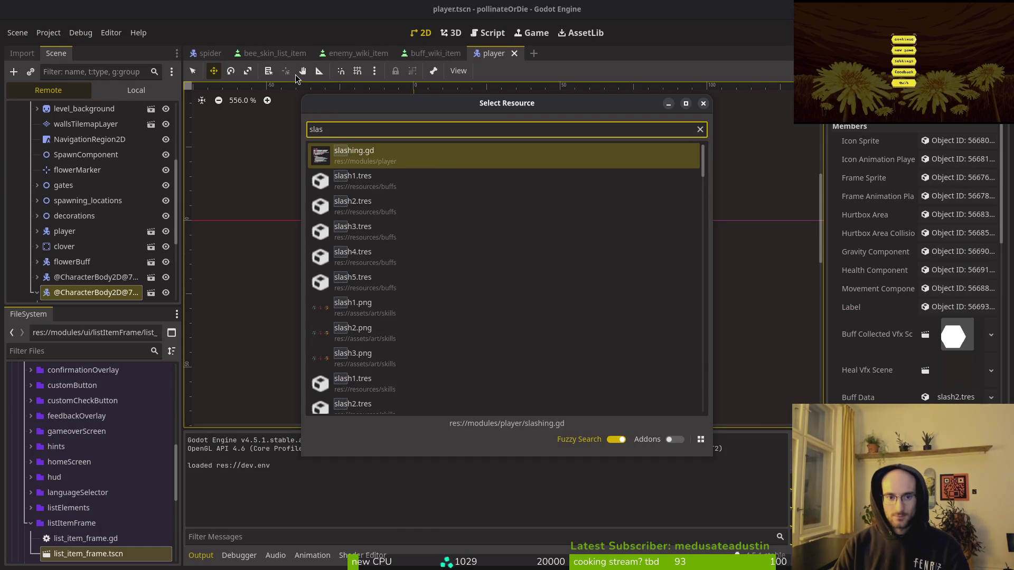
key(Down)
key(Down)
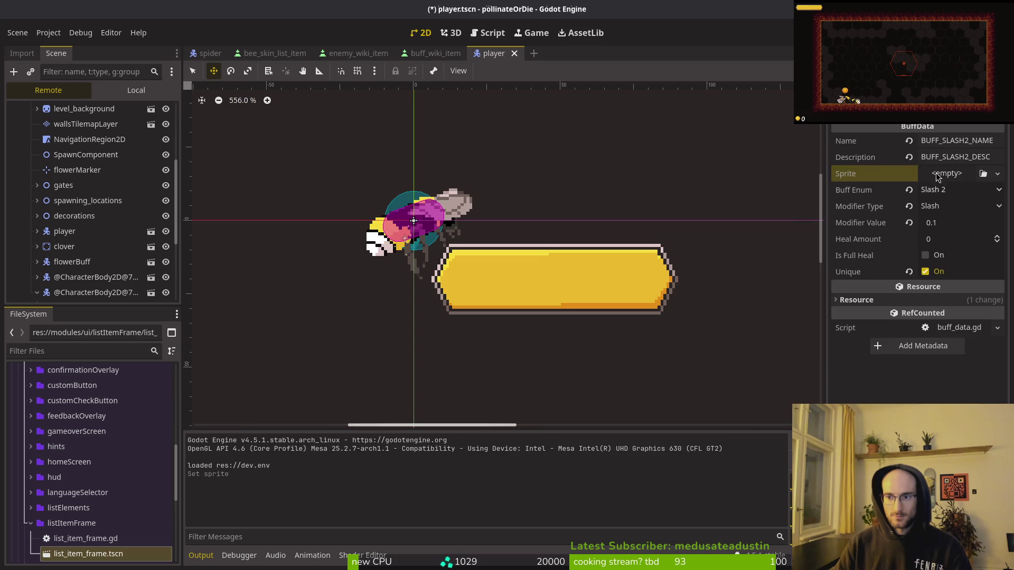
- Assign flower_slash2.png as the buff's sprite, save, and close the player scene
click(997, 173)
click(922, 449)
text(slas2)
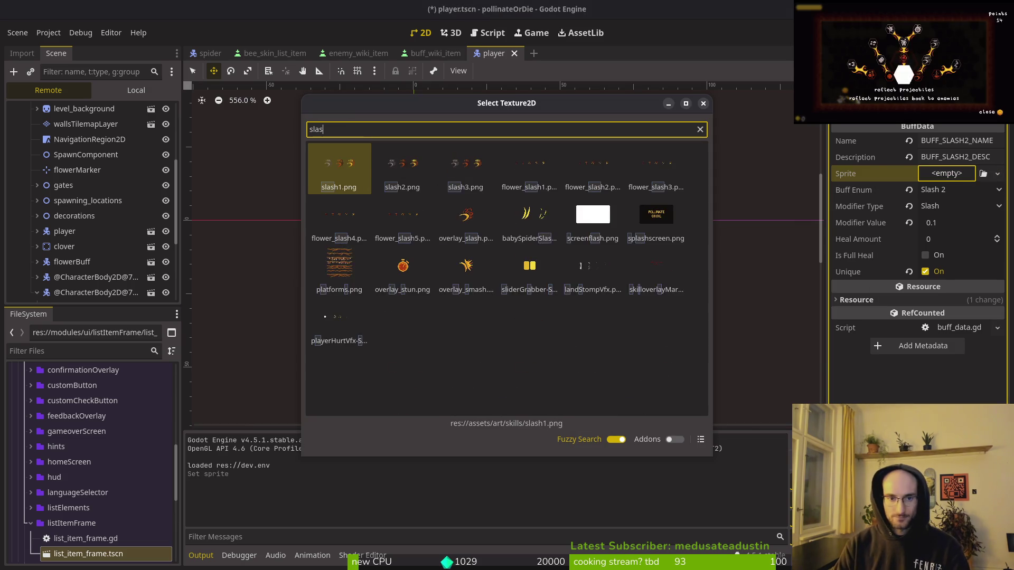
key(Right)
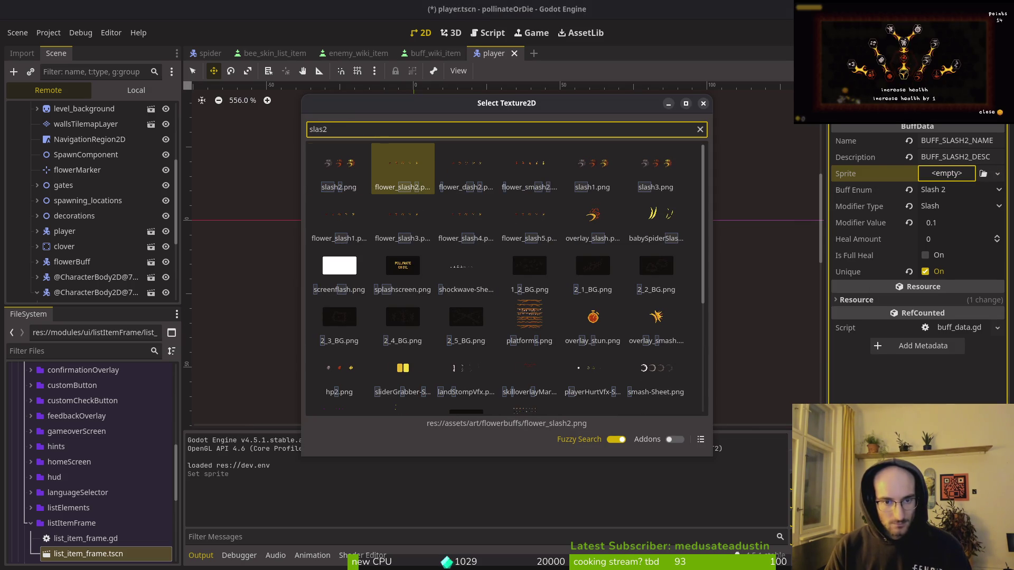
key(Return)
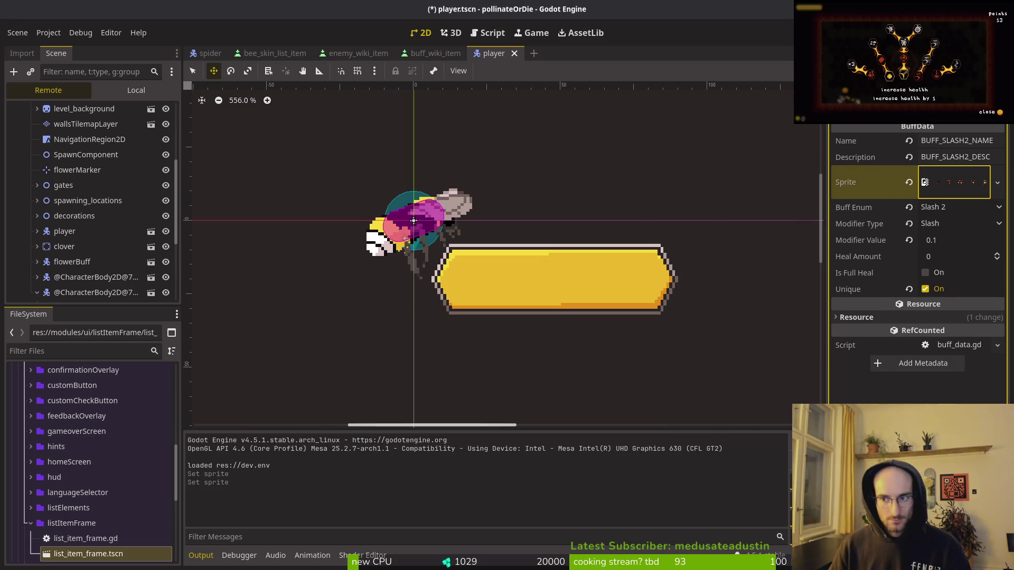
key(ctrl+s)
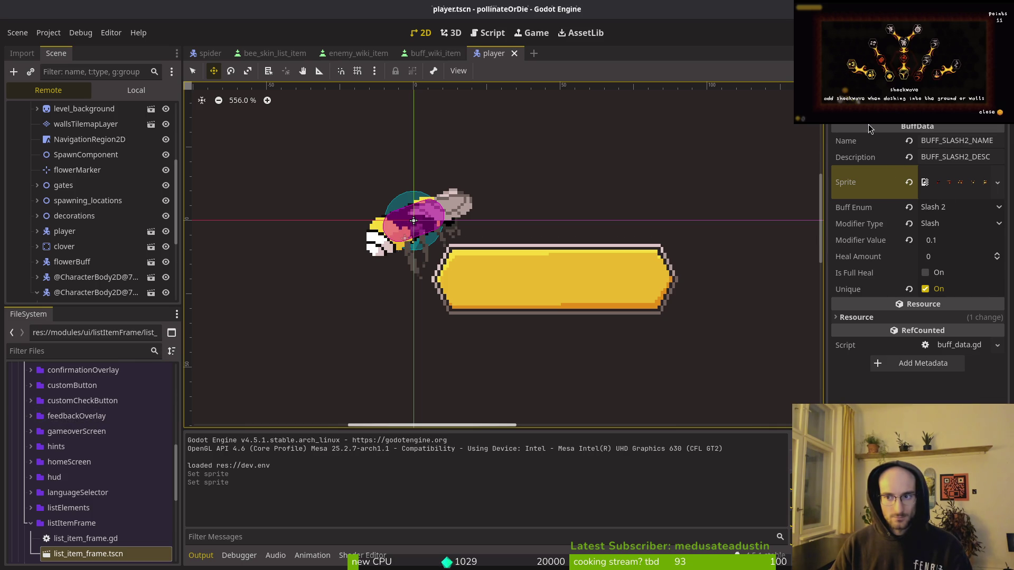
click(118, 169)
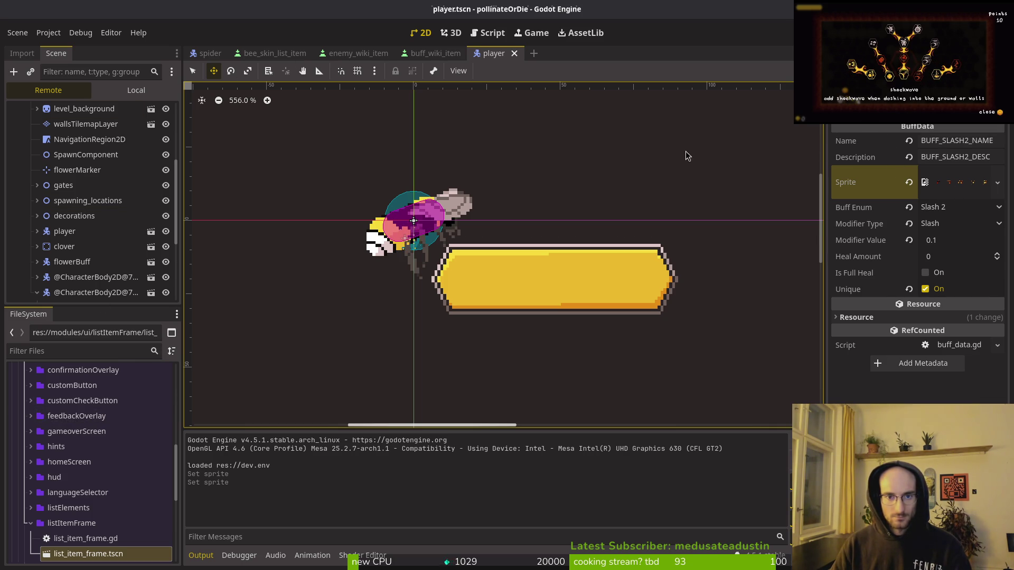
middle_click(494, 55)
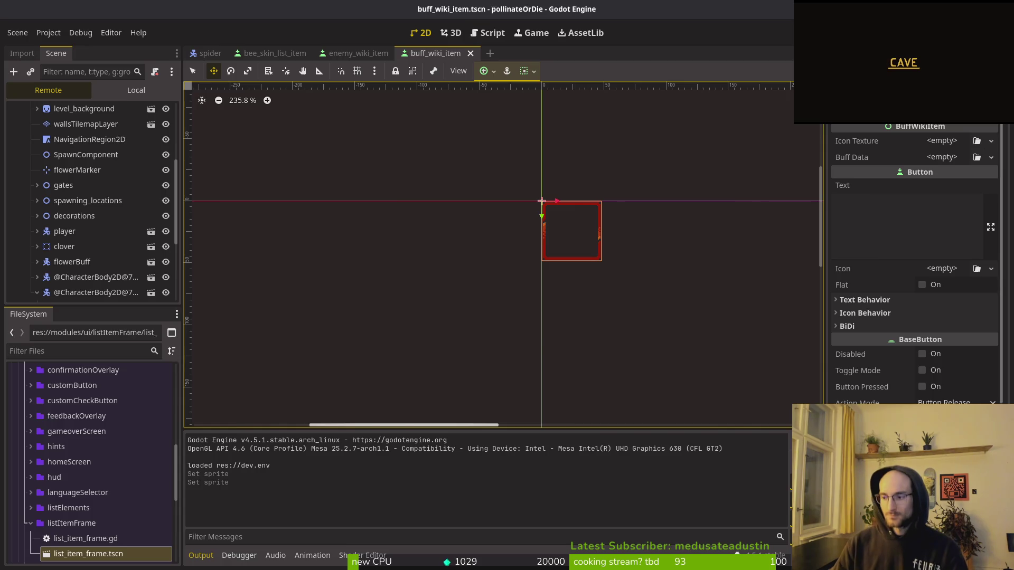
- Raise the music volume to maximum in the game's pause settings, then resume
key(alt+Tab)
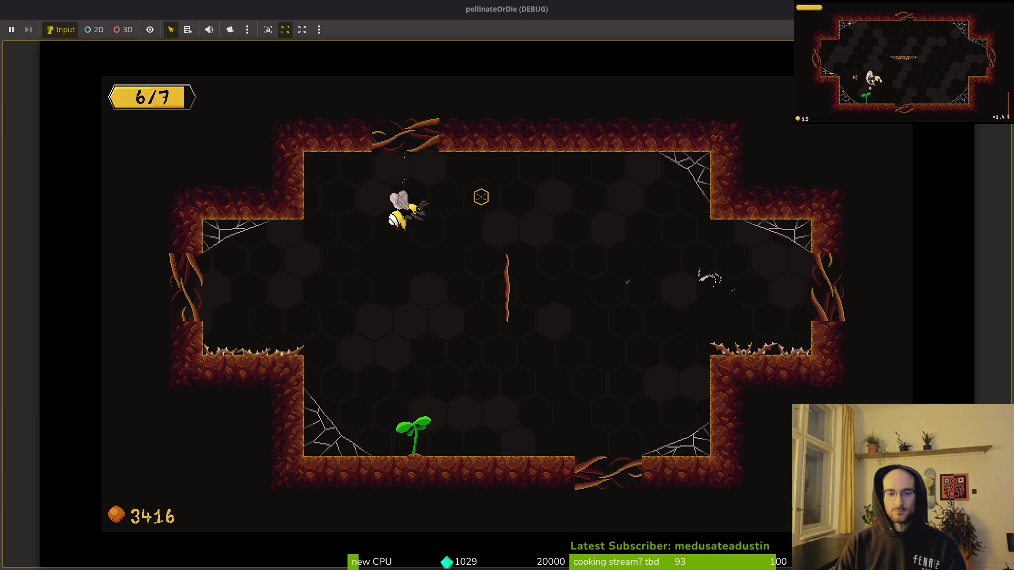
key(Escape)
key(Return)
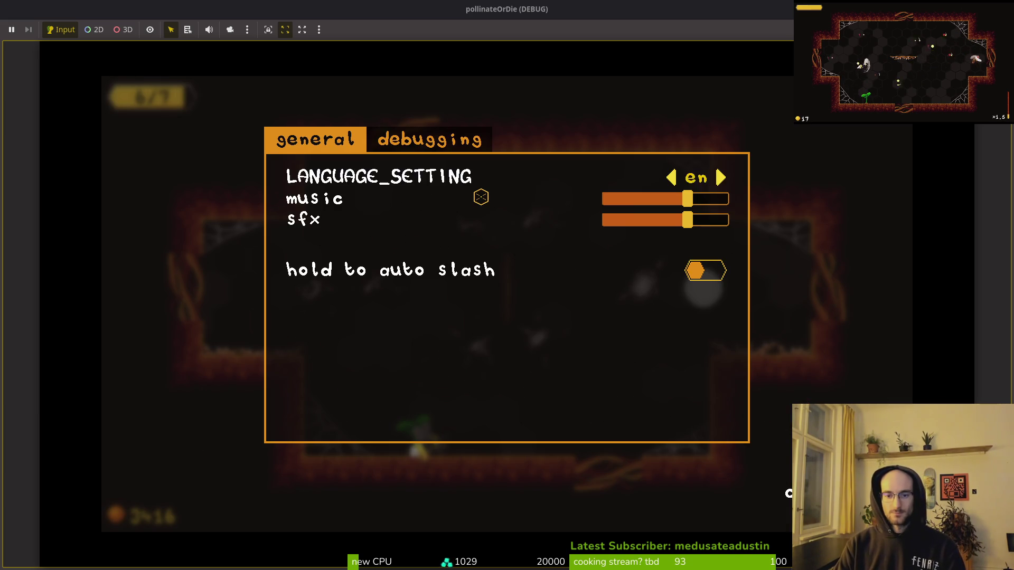
key(Down)
key(Right)
key(Right)
key(Down)
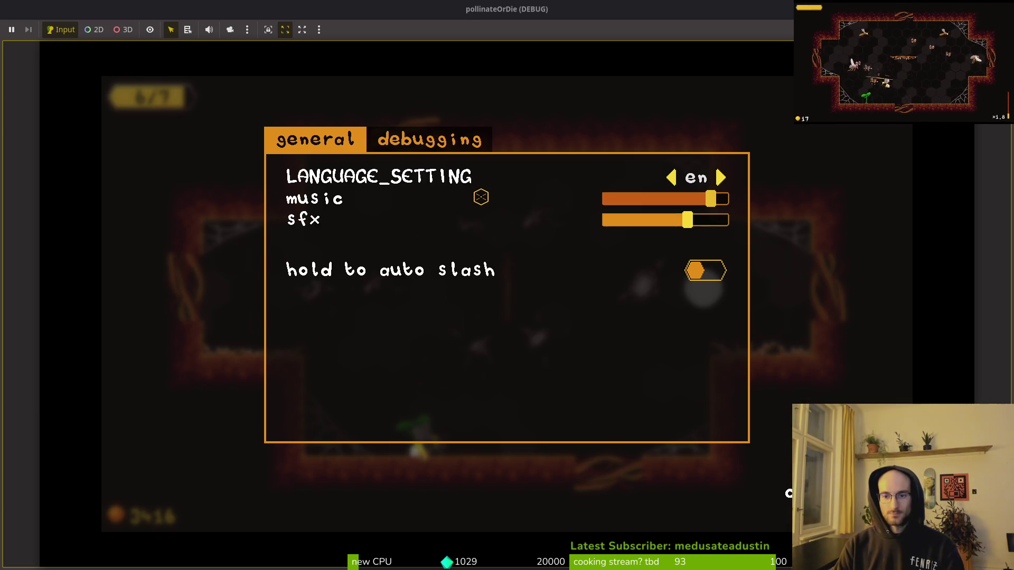
key(Up)
key(Down)
key(Up)
key(Down)
key(Up)
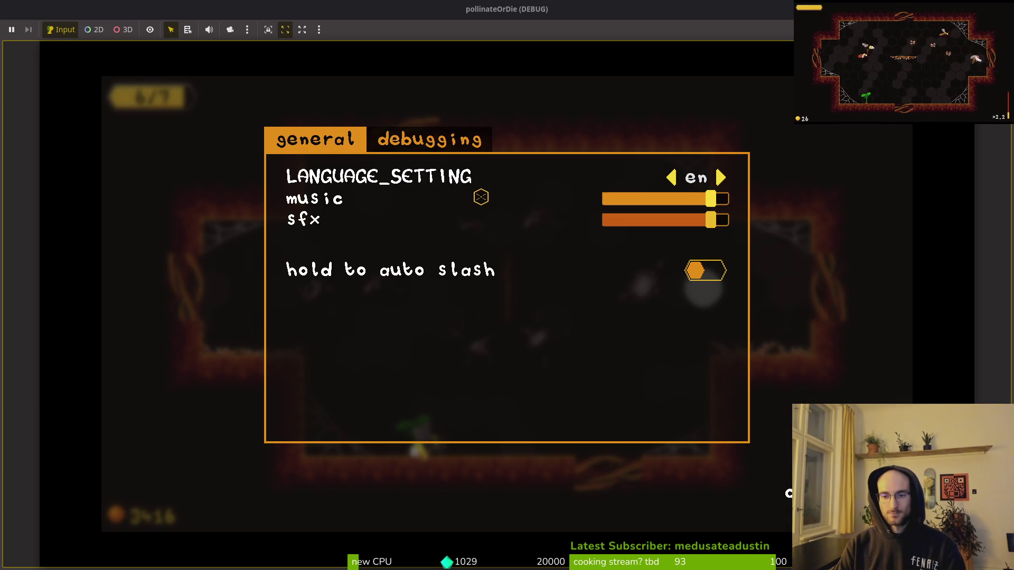
key(Right)
key(Down)
key(Escape)
key(Escape)
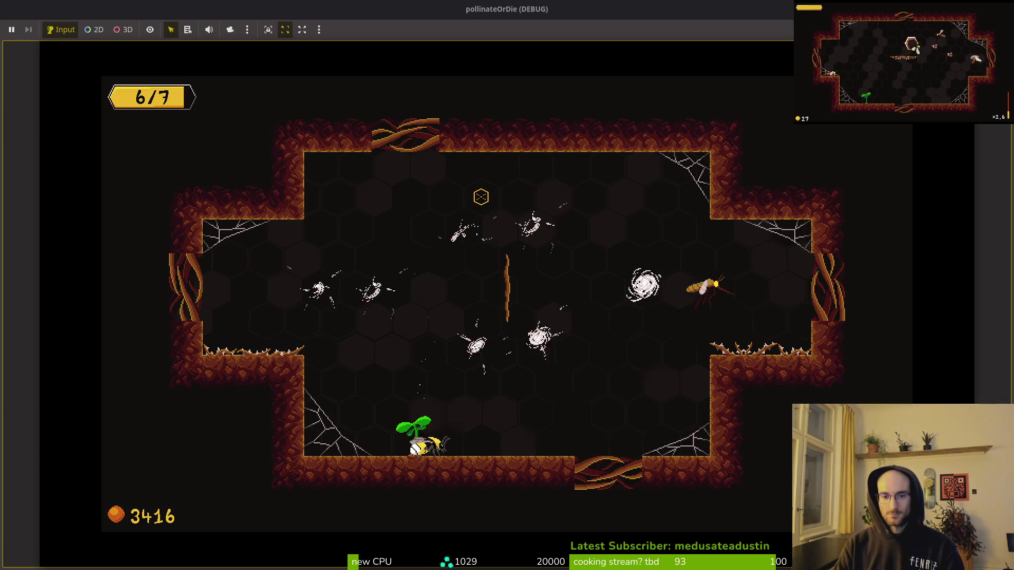
- Fly the bee around the cave slashing enemies until the plant grows
key(Right)
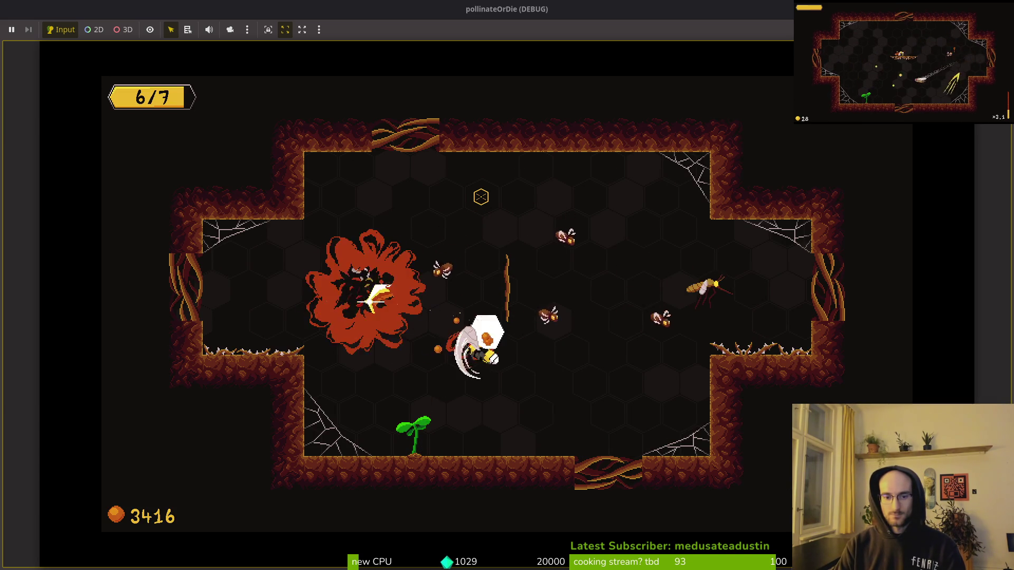
key(Down)
key(Left)
key(Up)
key(Right)
key(Down)
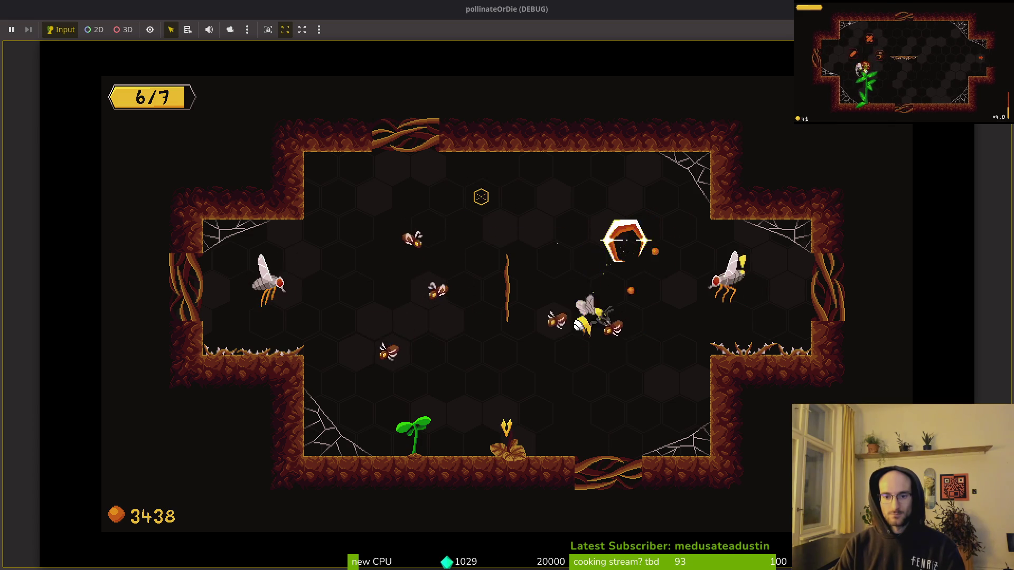
key(Down)
key(Up)
key(Down)
key(Up)
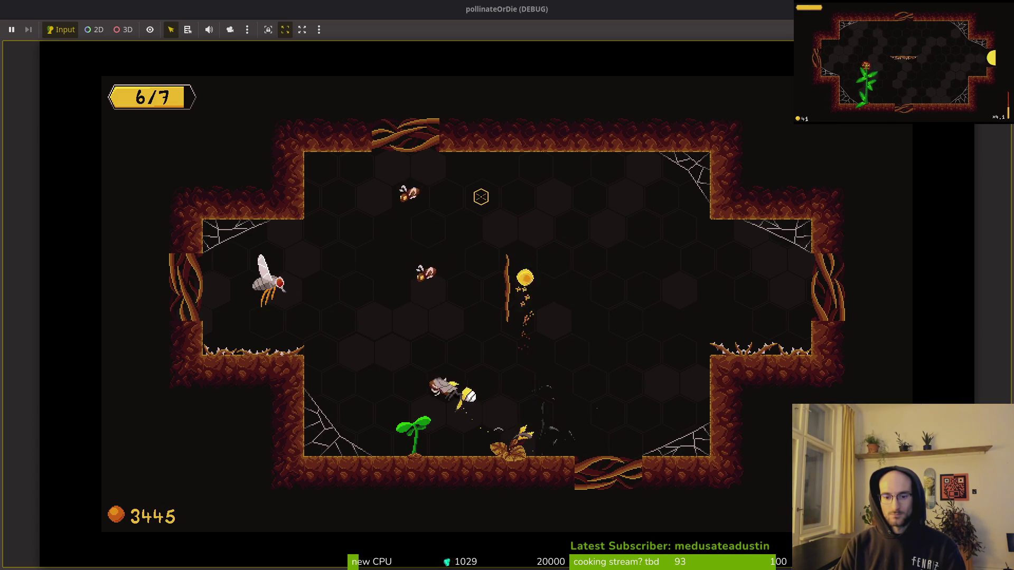
key(Left)
key(Right)
key(Down)
key(Left)
key(Up)
key(Down)
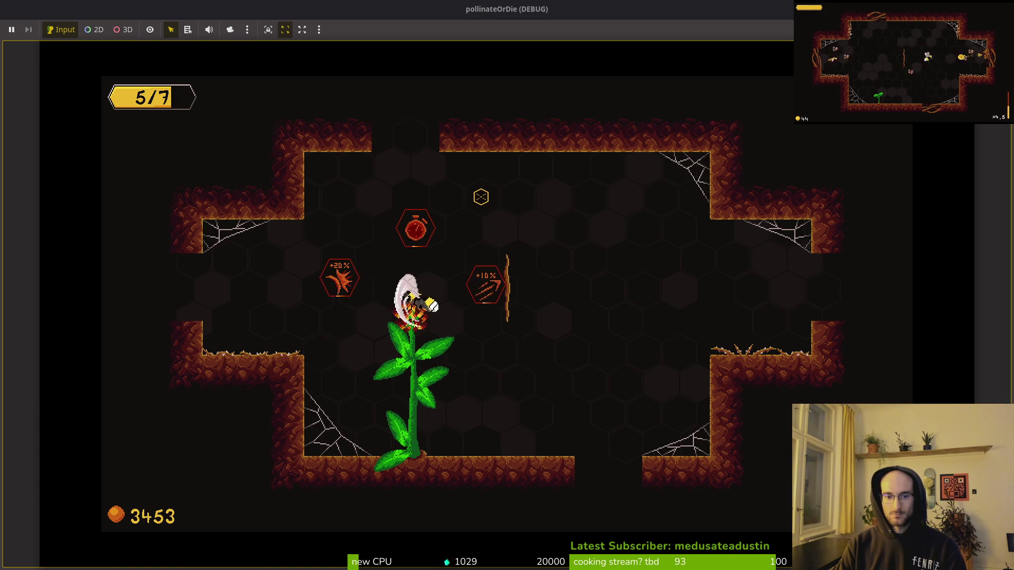
- Pick an upgrade, clear the top chamber and right-wall enemies, and collect the +15% upgrade hex
key(Right)
key(Down)
key(Left)
key(Right)
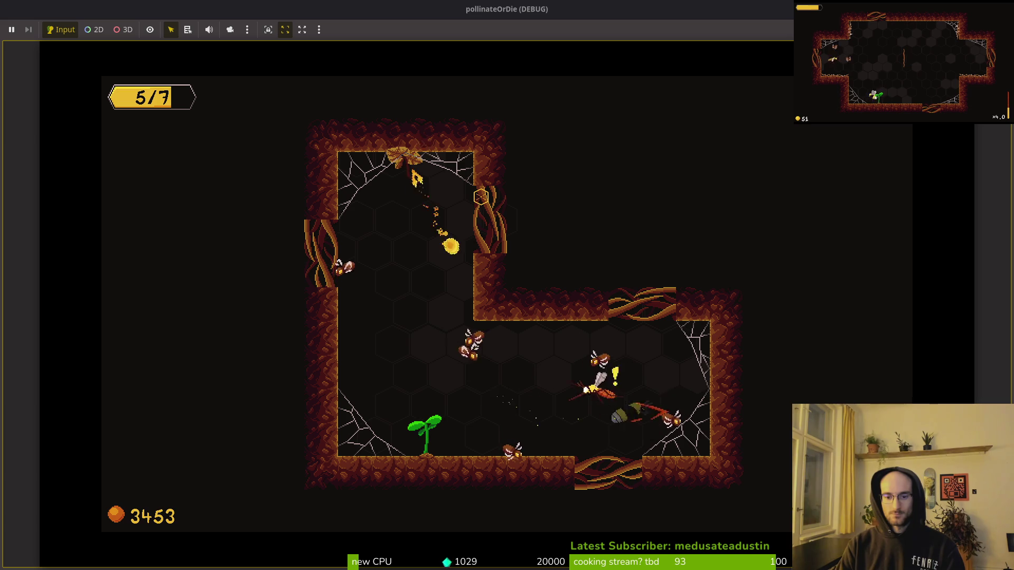
key(Up)
key(Down)
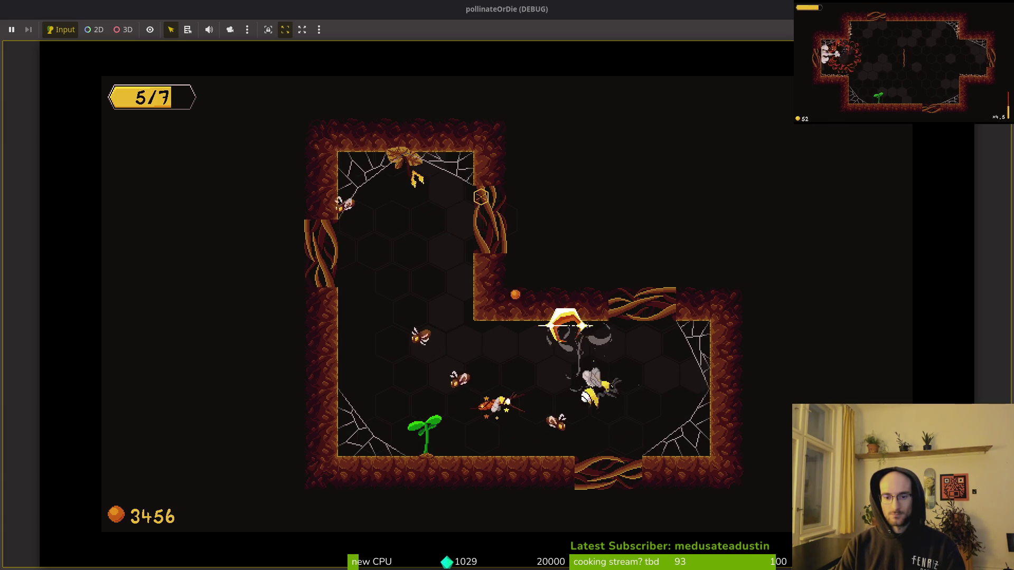
key(Left)
key(Up)
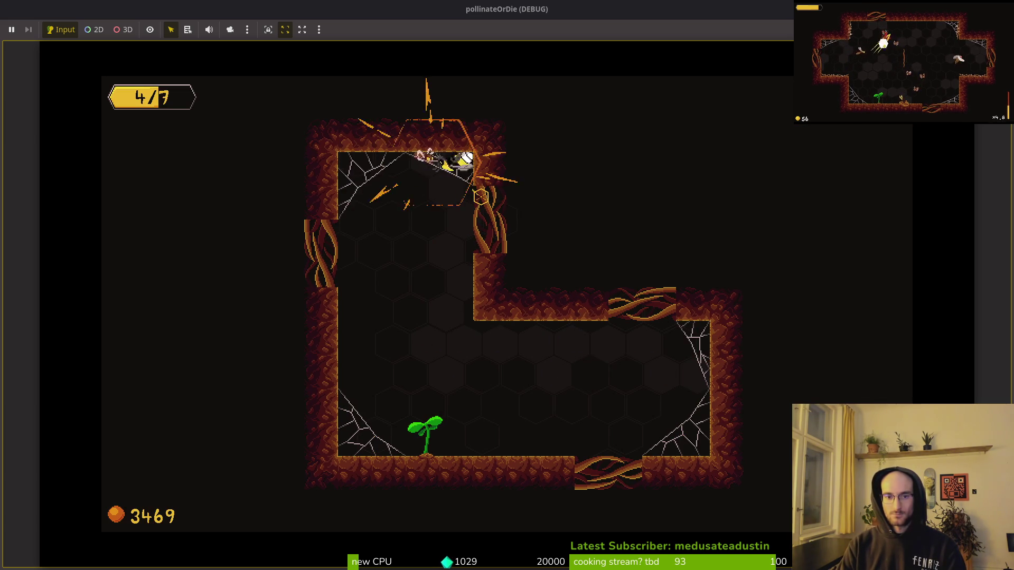
key(Down)
key(Up)
key(Down)
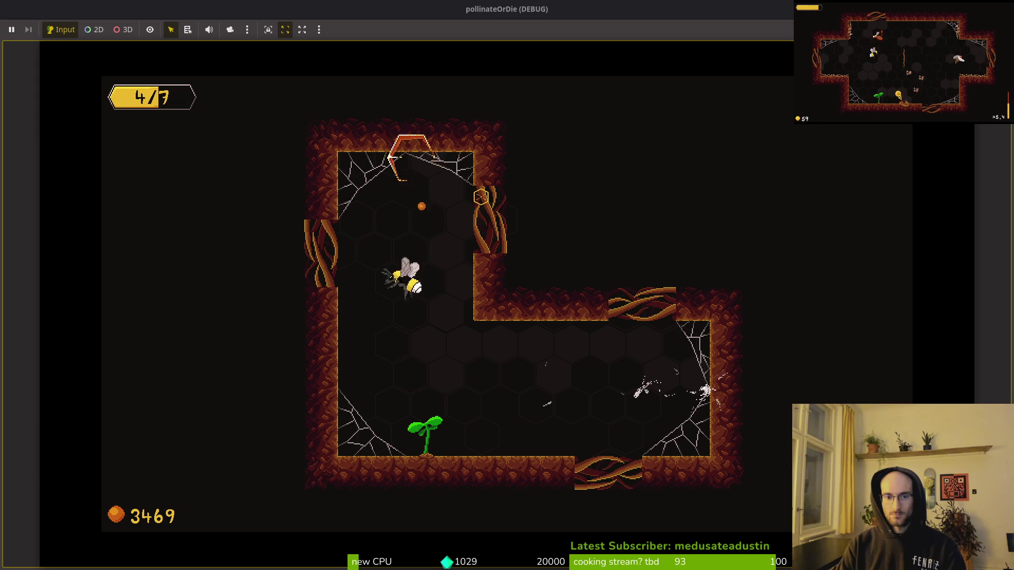
key(Up)
key(Down)
key(Up)
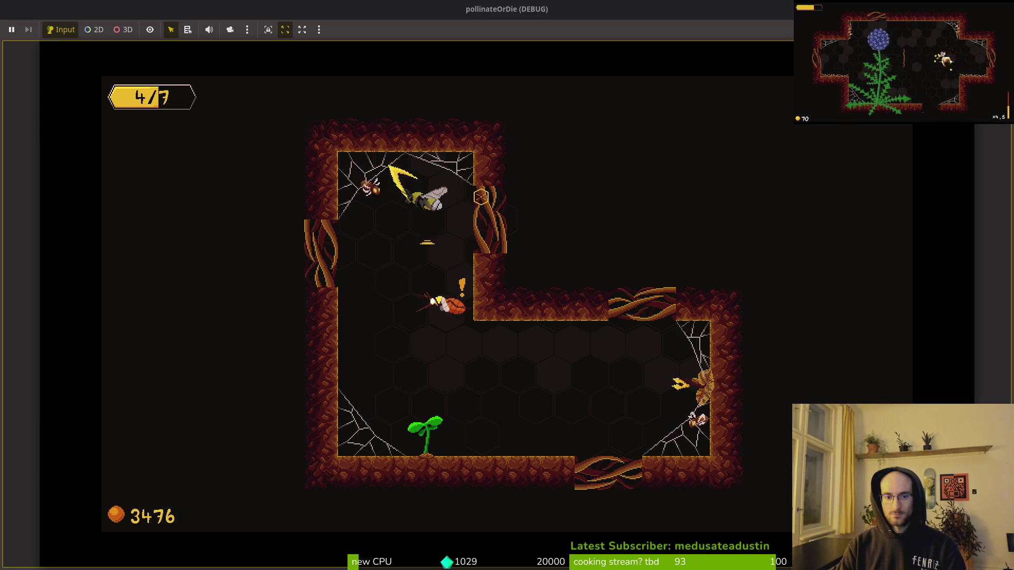
key(Down)
key(Right)
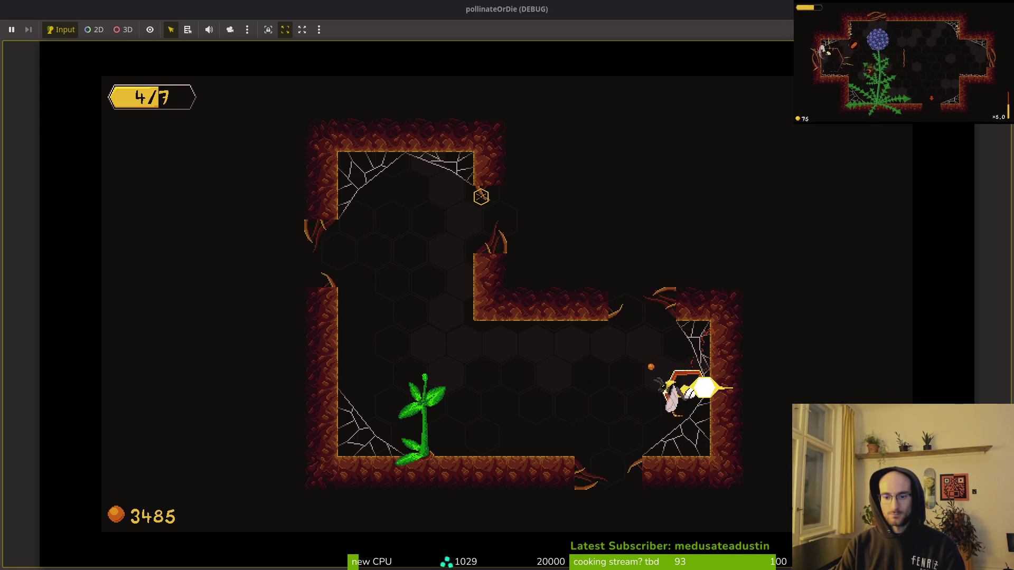
key(Left)
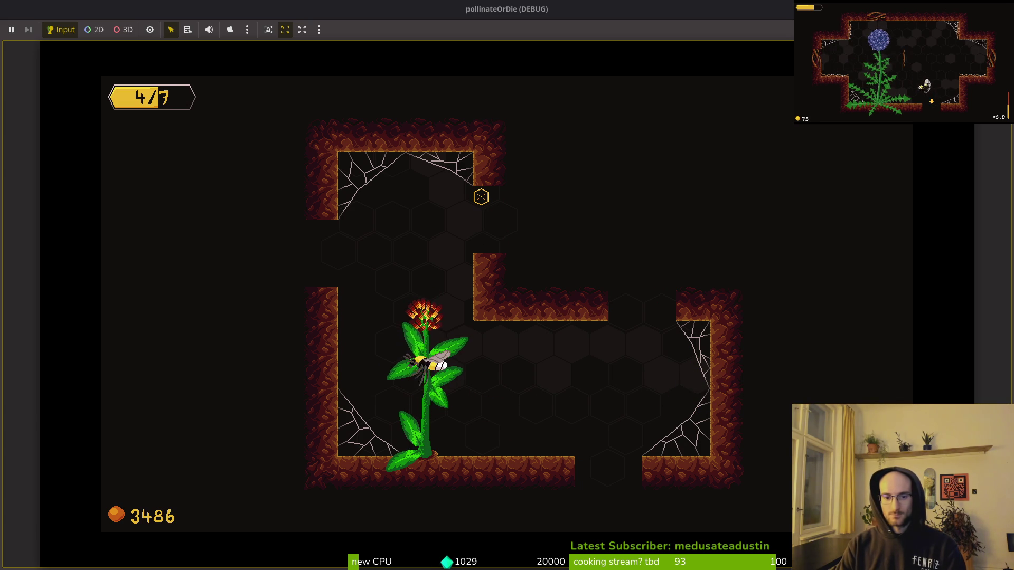
key(Left)
key(Up)
key(Down)
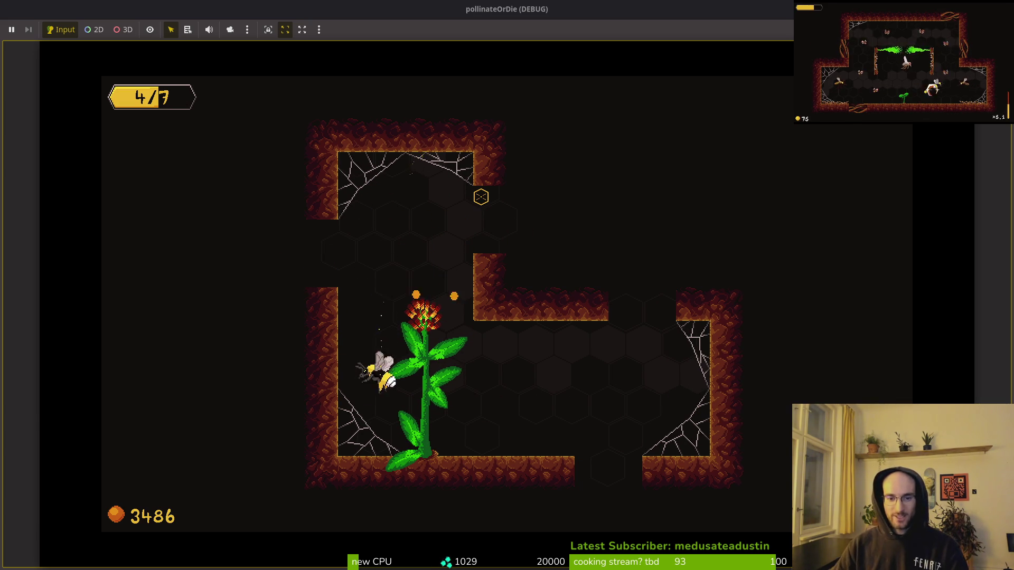
key(alt+Tab)
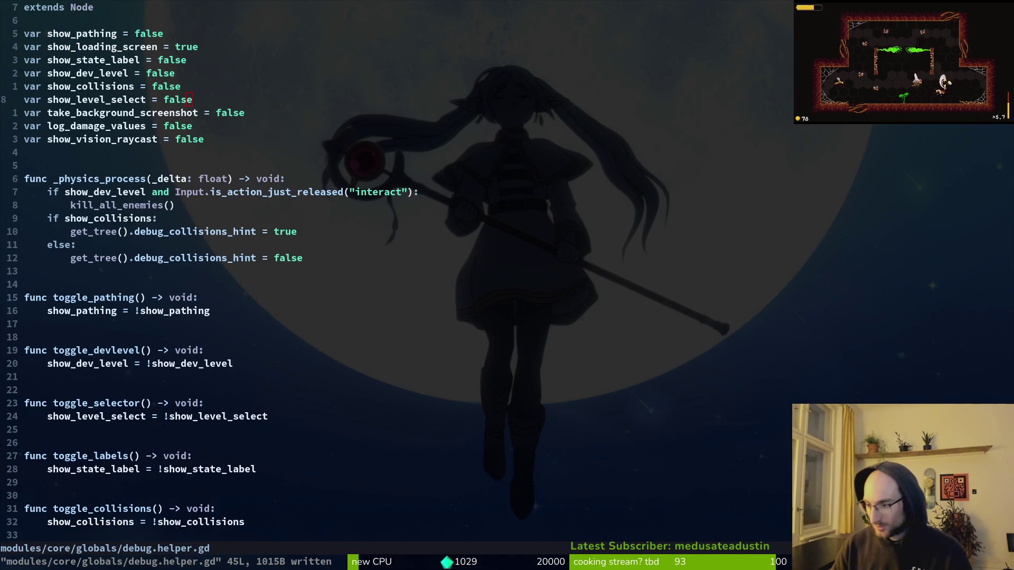
- Back in Godot, open resources/buffs/slash1.tres from the FileSystem dock
key(alt+Tab)
scroll(14, 502, down, 10)
click(18, 490)
scroll(21, 486, down, 3)
click(24, 462)
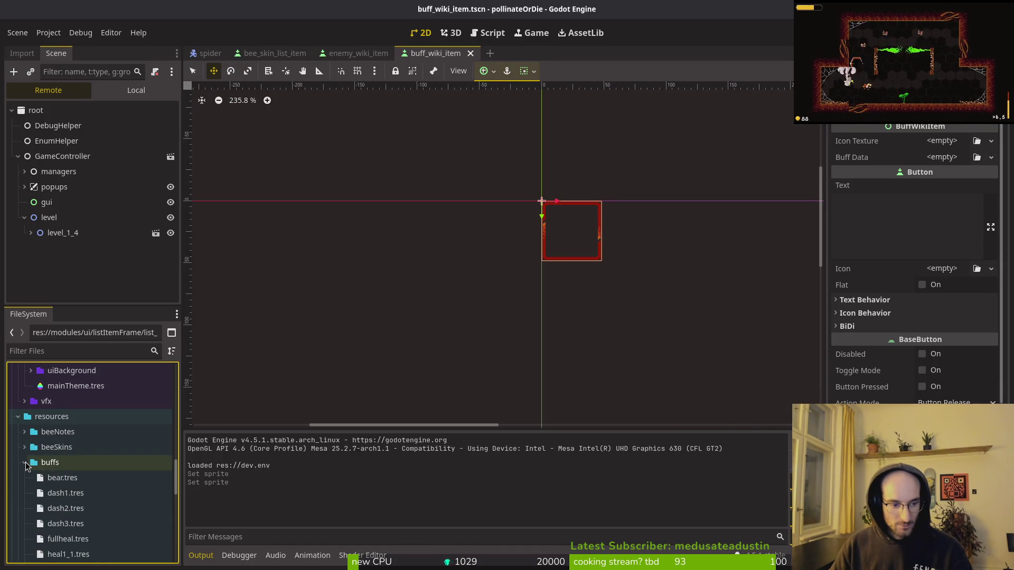
scroll(83, 470, down, 5)
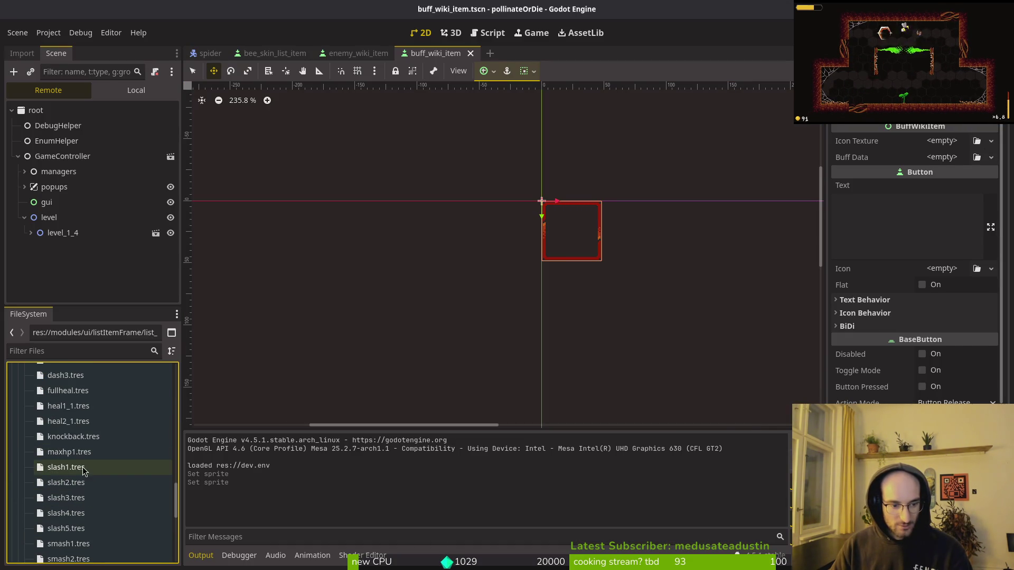
click(83, 469)
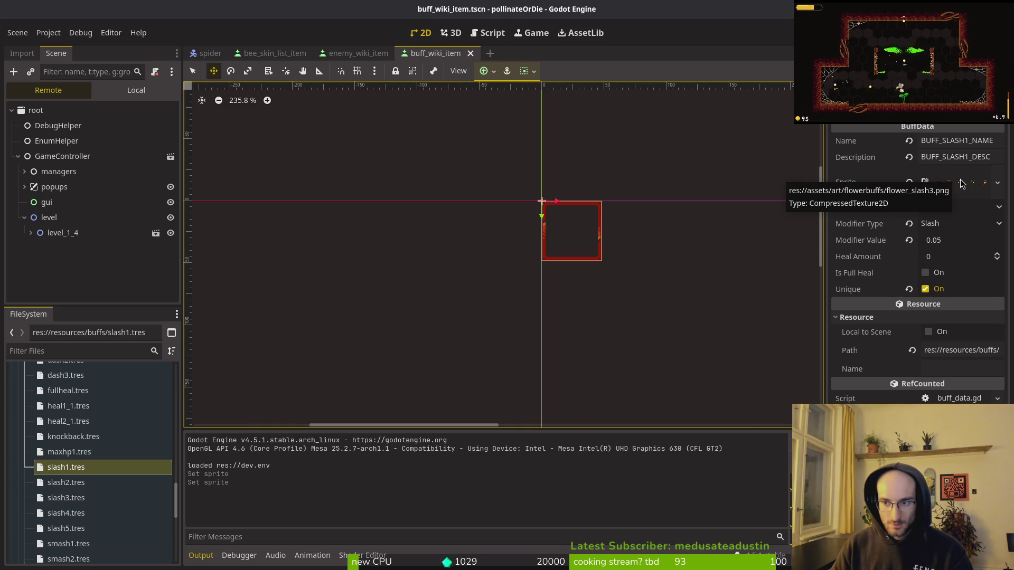
- Set the slash1 buff's Sprite to flower_slash1.png and save the resource
click(909, 182)
click(946, 174)
key(Escape)
click(983, 173)
text(flsl1)
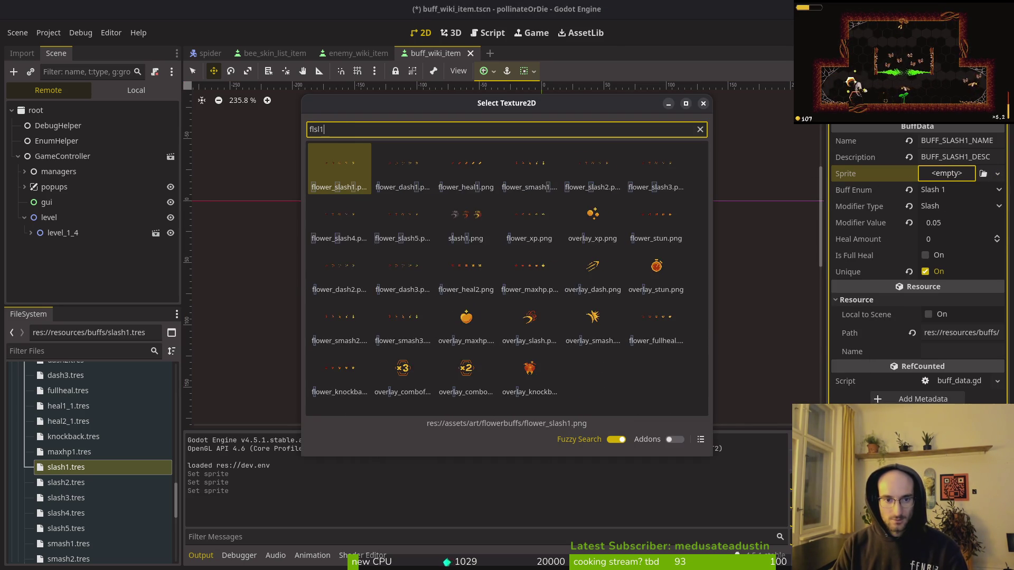
key(Return)
key(ctrl+s)
- Review the slash2 through slash5 buff resources, then stop the running game
click(66, 483)
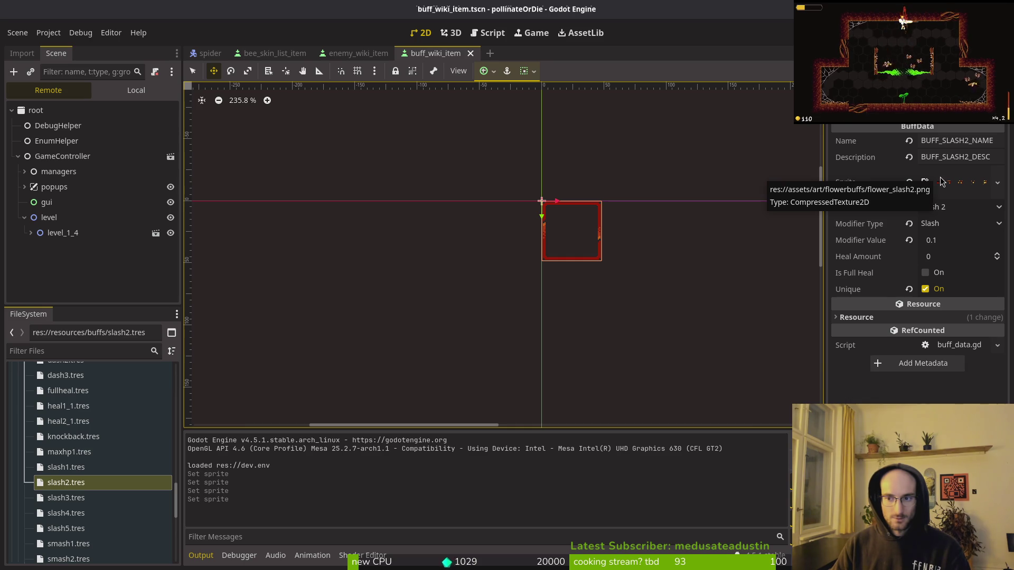
key(Down)
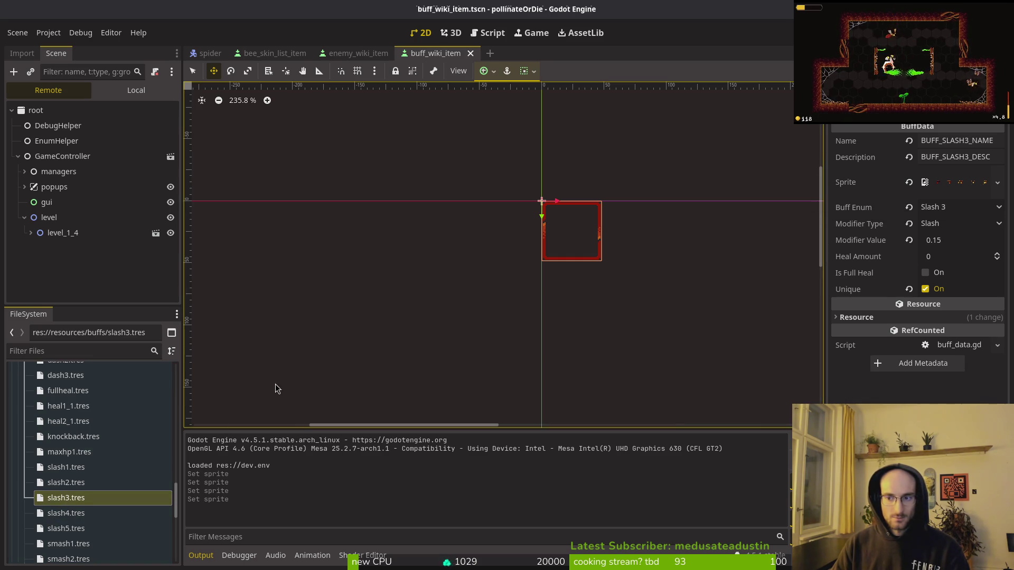
key(Down)
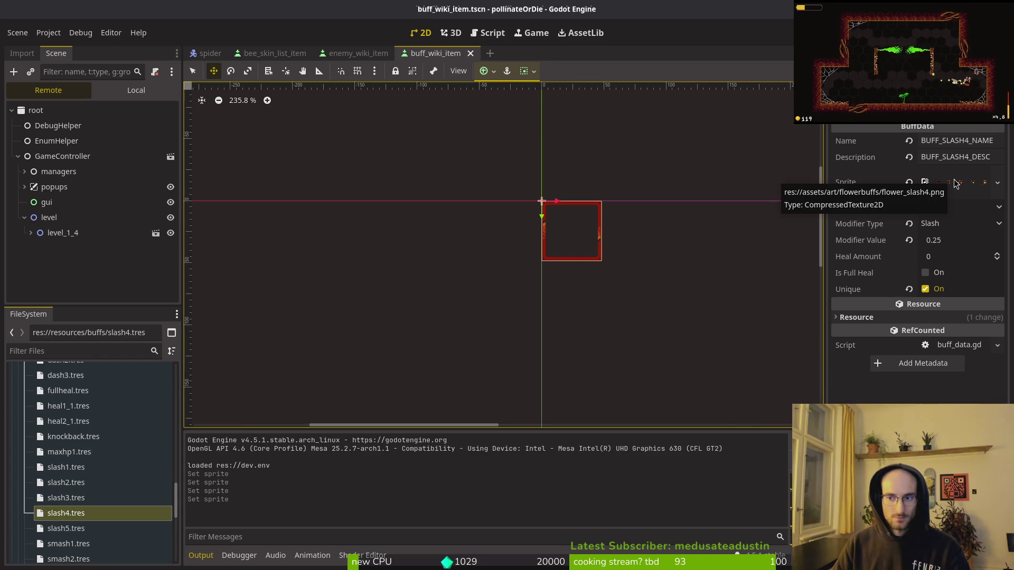
click(65, 531)
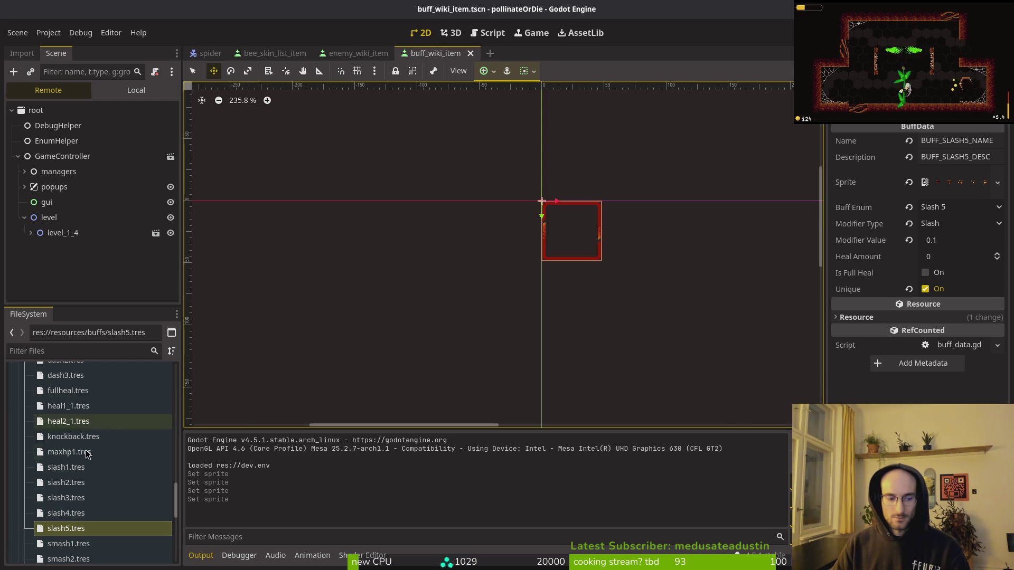
key(F8)
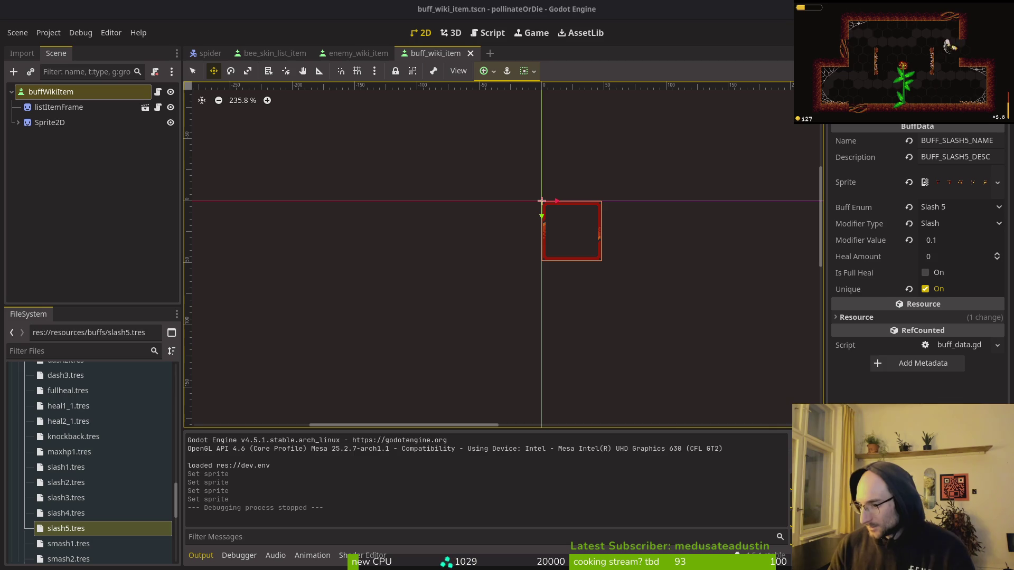
- Run the project again to bring up the game's title screen, then return to the editor
click(310, 107)
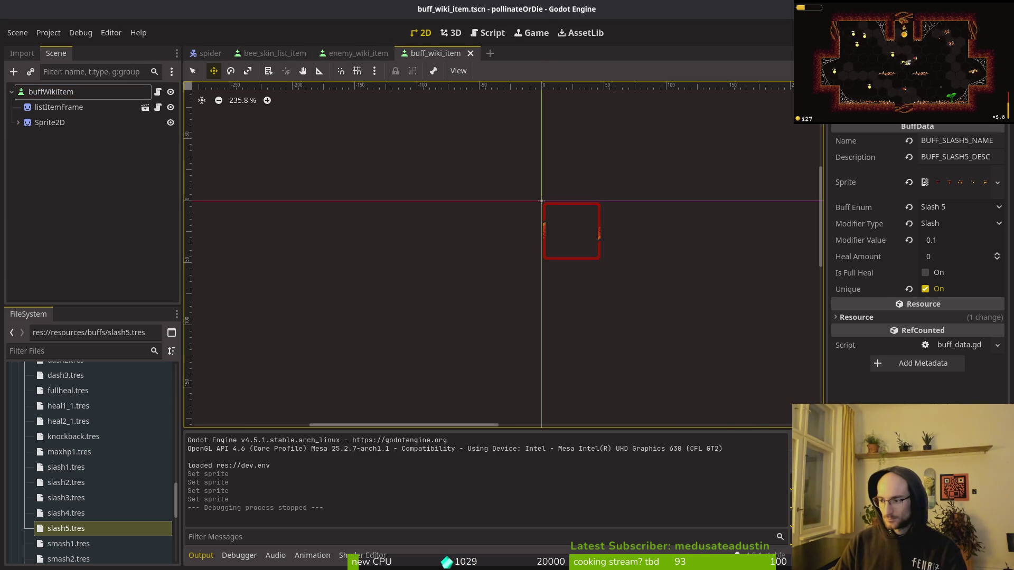
key(F5)
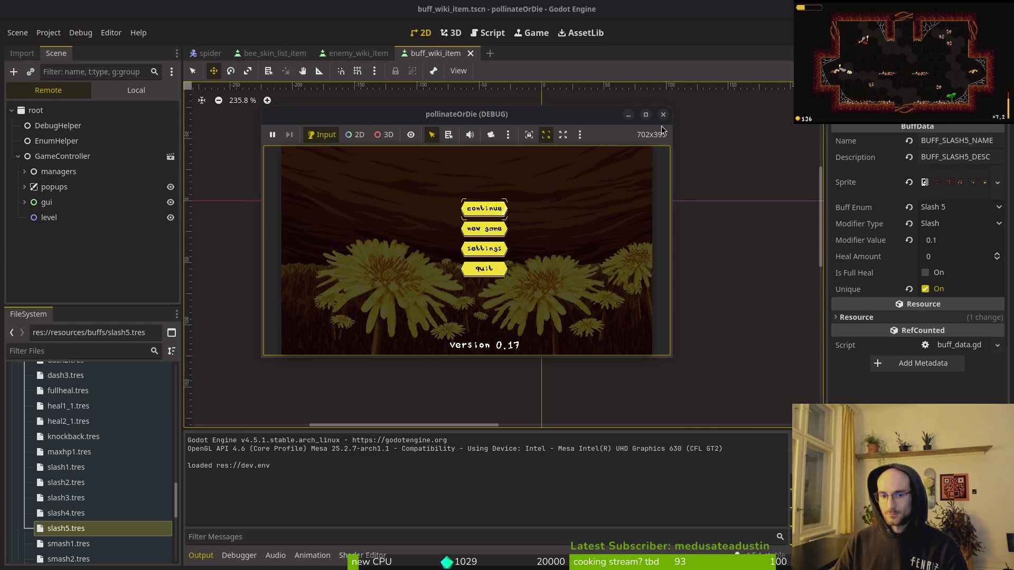
key(super+1)
key(super+2)
- In Project Settings, set Application > Boot Splash image to splashscreen.png
click(48, 33)
click(59, 45)
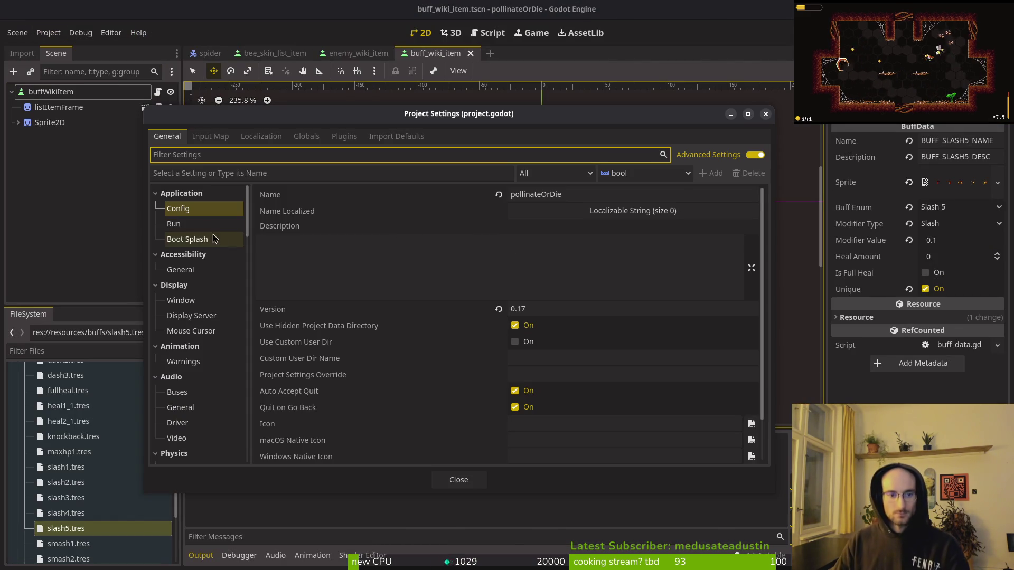
click(193, 227)
click(214, 240)
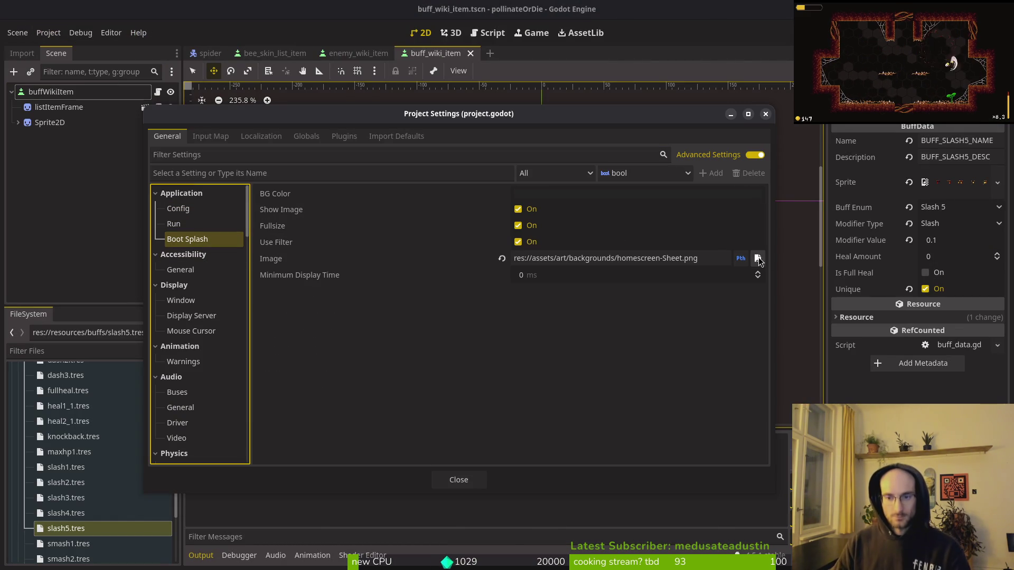
click(758, 259)
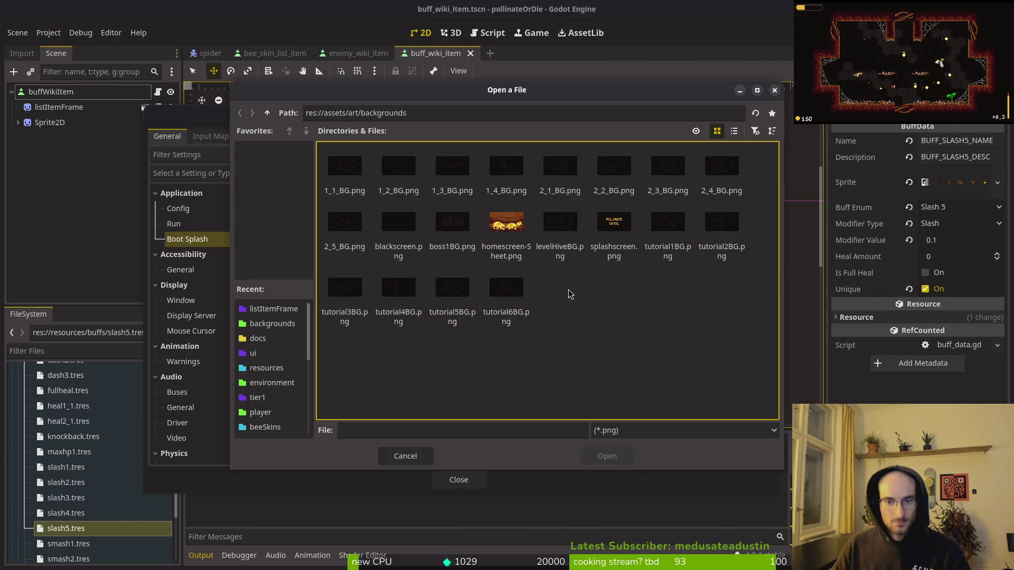
click(620, 237)
click(607, 457)
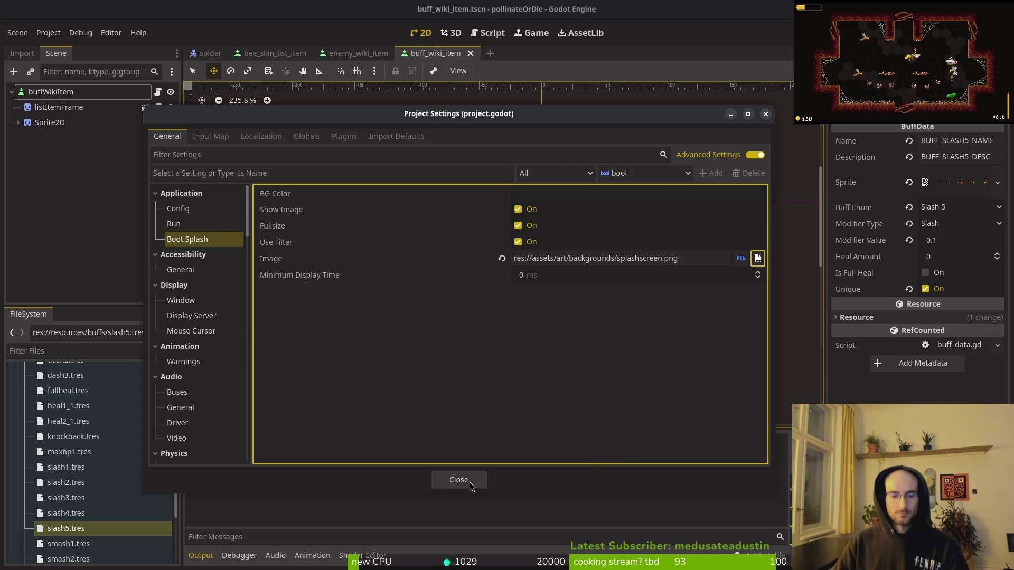
click(458, 480)
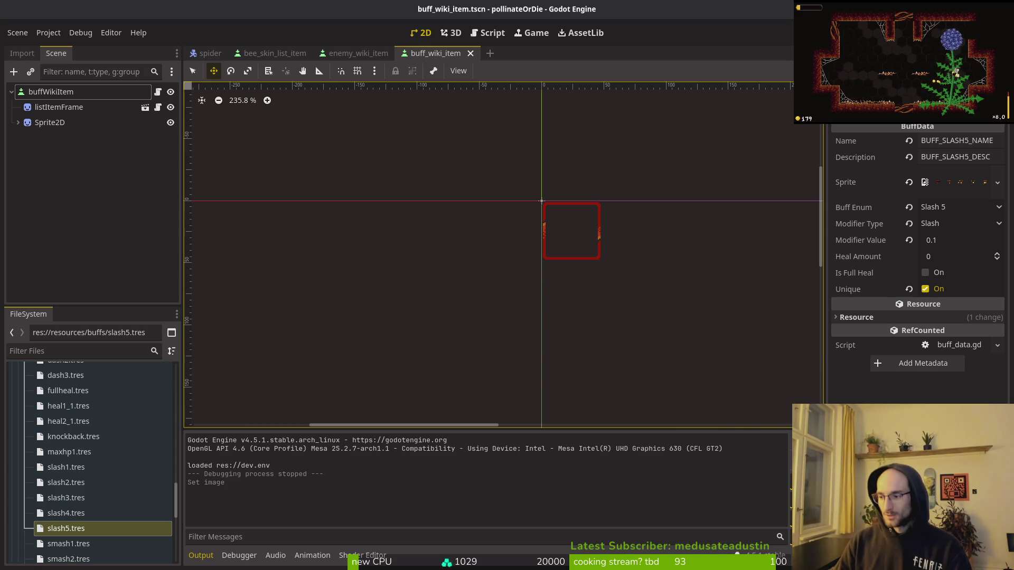
- Open a file browser at the home folder with Super+E
key(super)
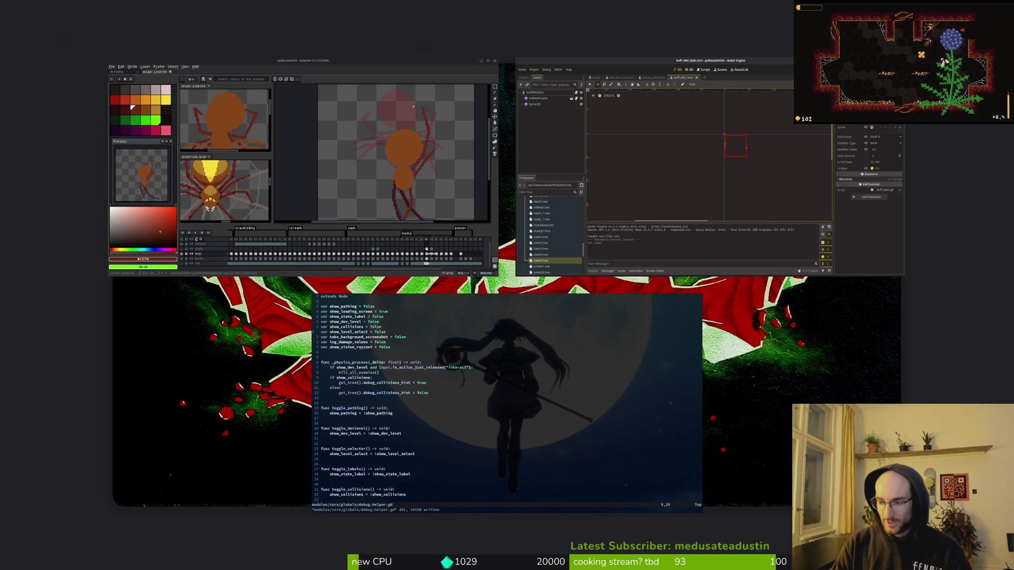
key(super)
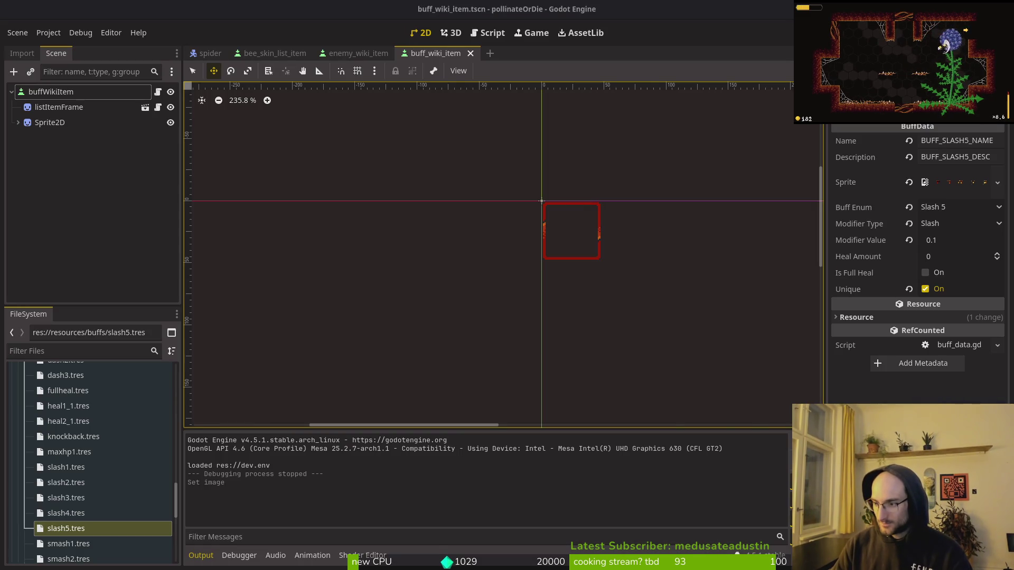
key(super+e)
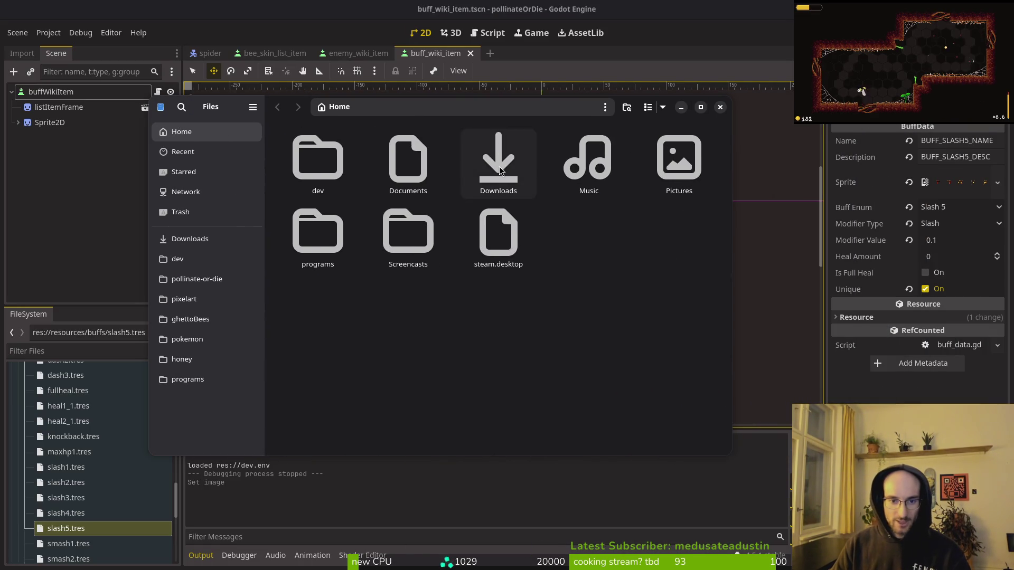
- Browse Downloads to pollinateordieSteamAssets, select library920x430.png, then close the chooser unopened
double_click(499, 169)
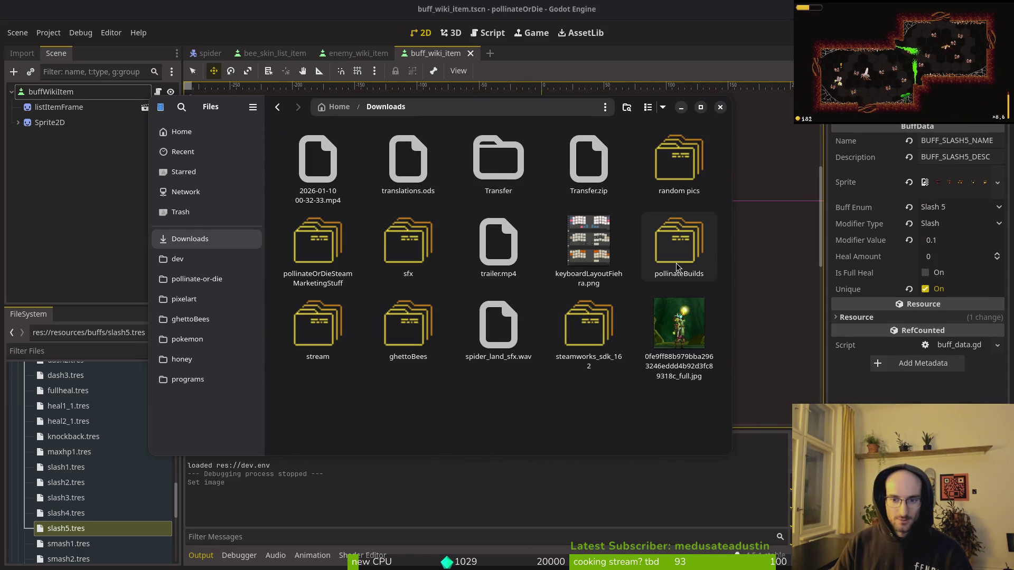
double_click(348, 249)
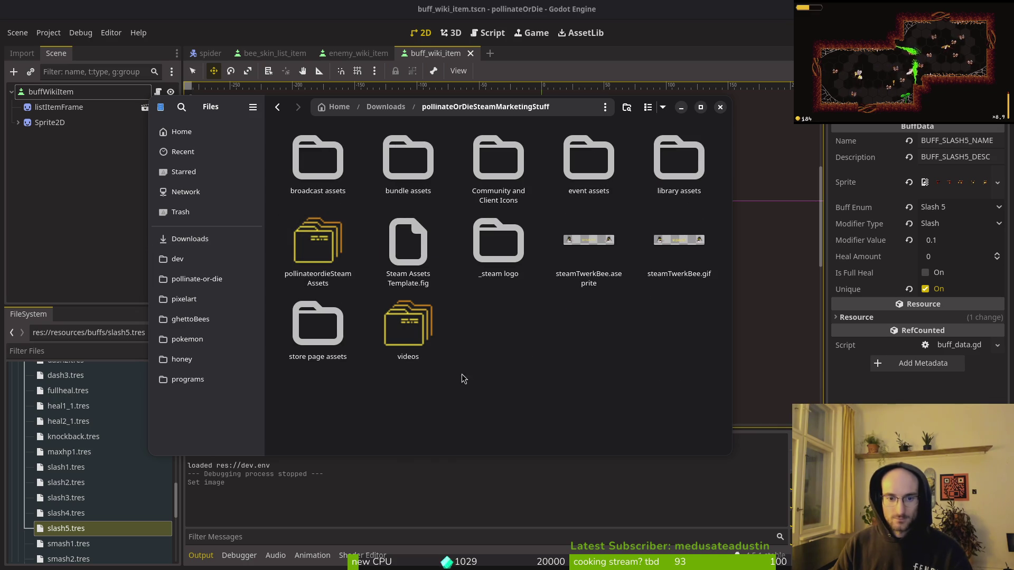
double_click(313, 262)
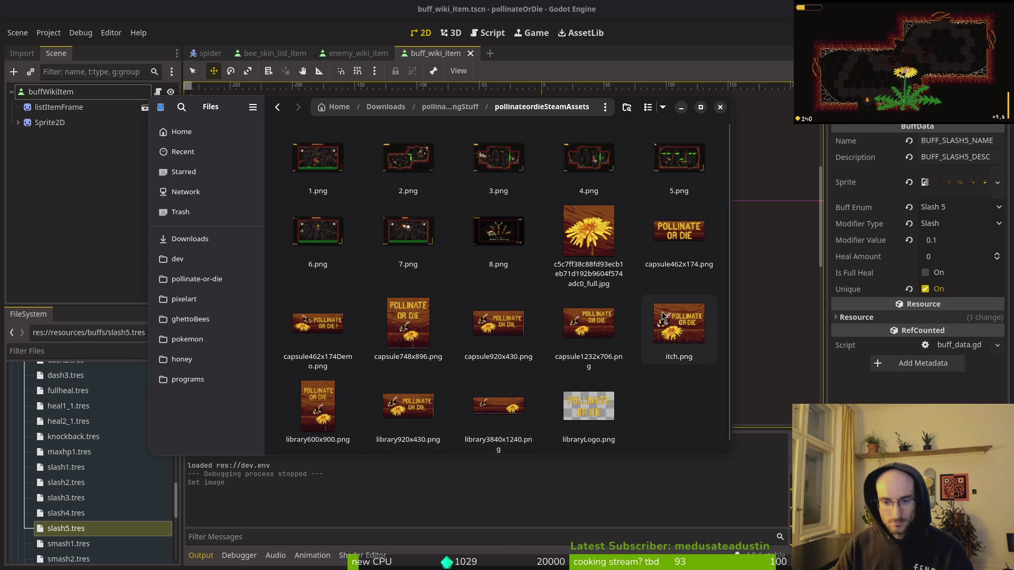
scroll(581, 285, down, 1)
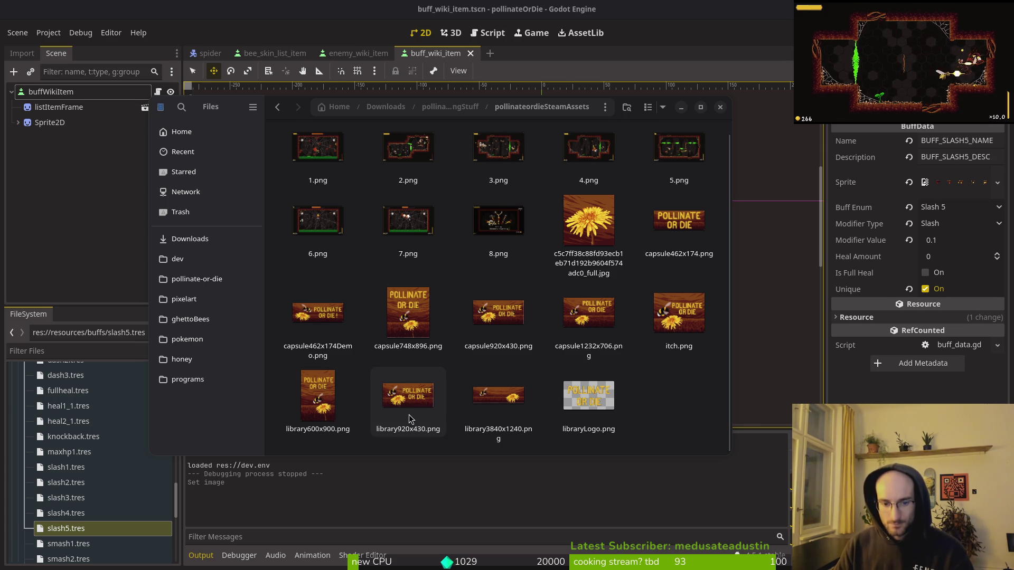
click(410, 419)
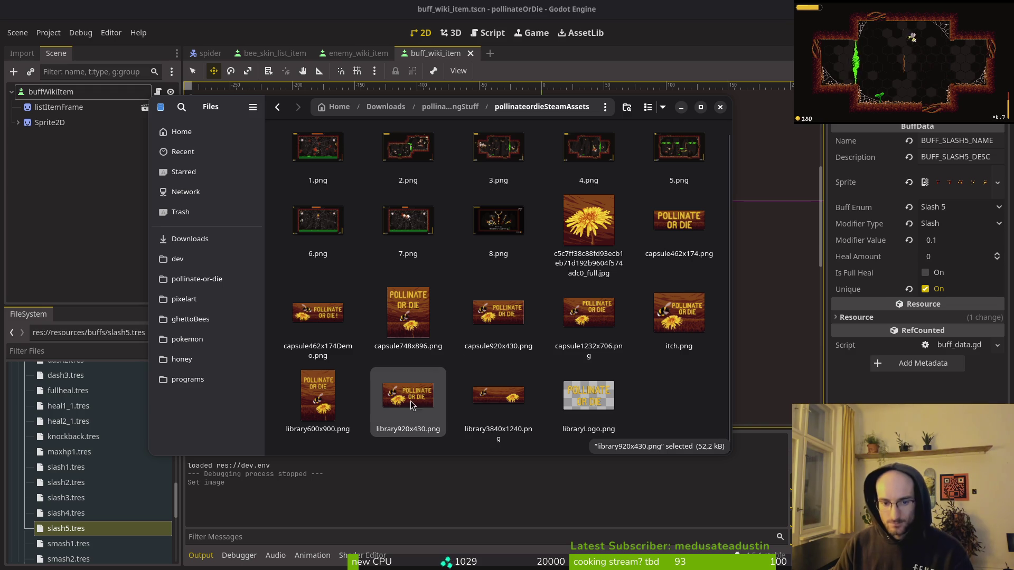
click(720, 103)
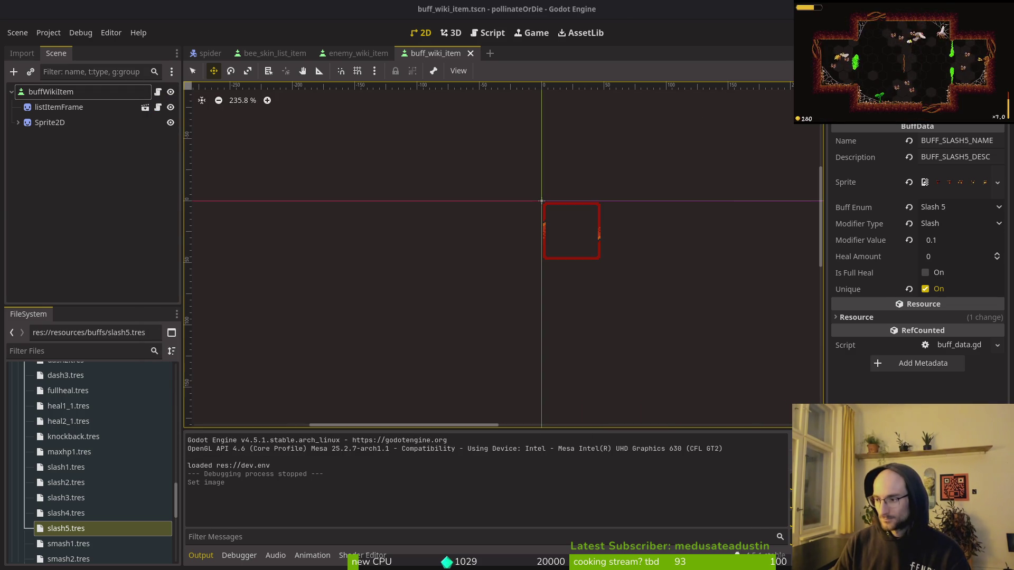
- In Aseprite, flip between neighbouring spider frames to compare the leg poses
key(alt+Tab)
mouse_move(777, 326)
mouse_down()
mouse_move(652, 269)
mouse_move(692, 268)
mouse_move(678, 275)
mouse_move(695, 285)
mouse_move(721, 239)
mouse_move(726, 320)
mouse_move(736, 279)
mouse_up()
key(Right)
key(Left)
key(Left)
key(Right)
key(Right)
key(Left)
key(Right)
key(Left)
drag(719, 292, 749, 258)
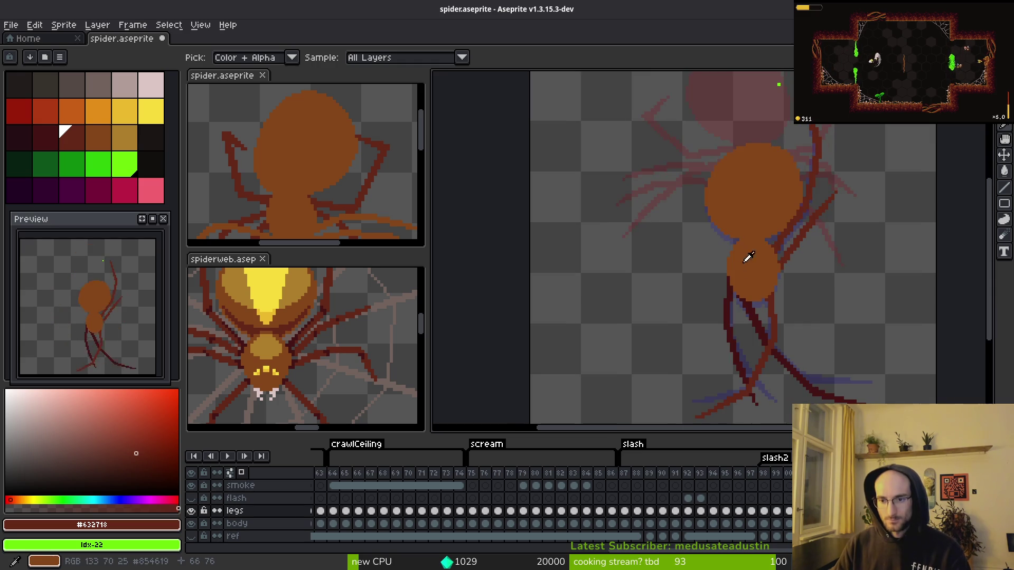
key(Right)
key(Left)
key(Right)
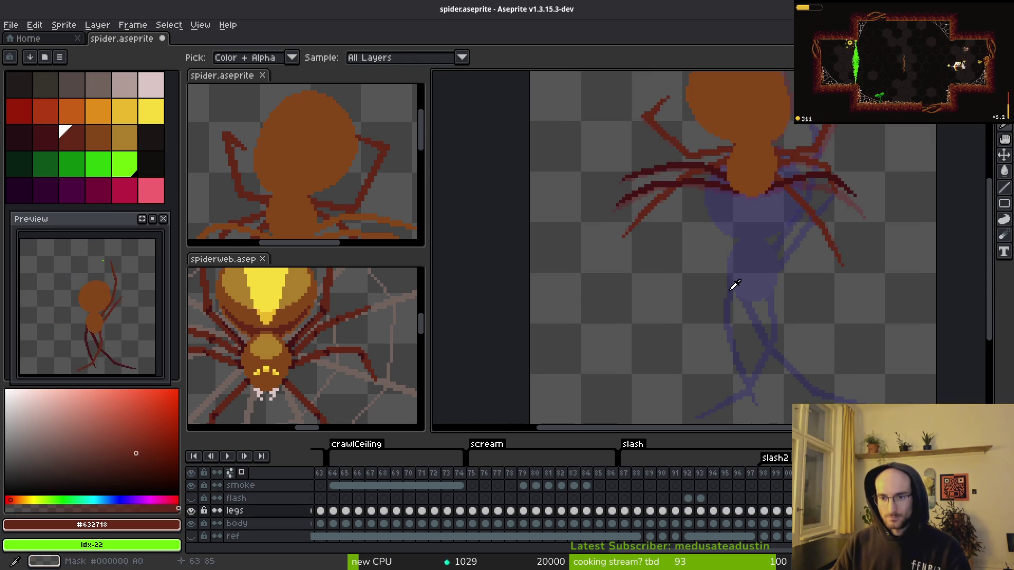
key(Left)
- Advance to the next frame and draw a straight dark-red leg leftward from the body
key(b)
drag(695, 267, 713, 276)
scroll(712, 276, up, 2)
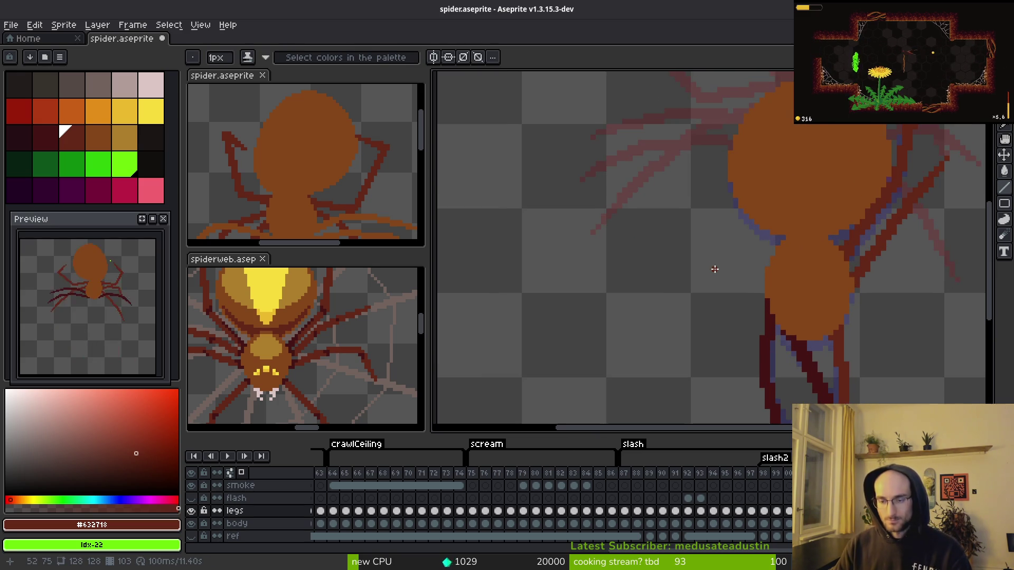
key(i)
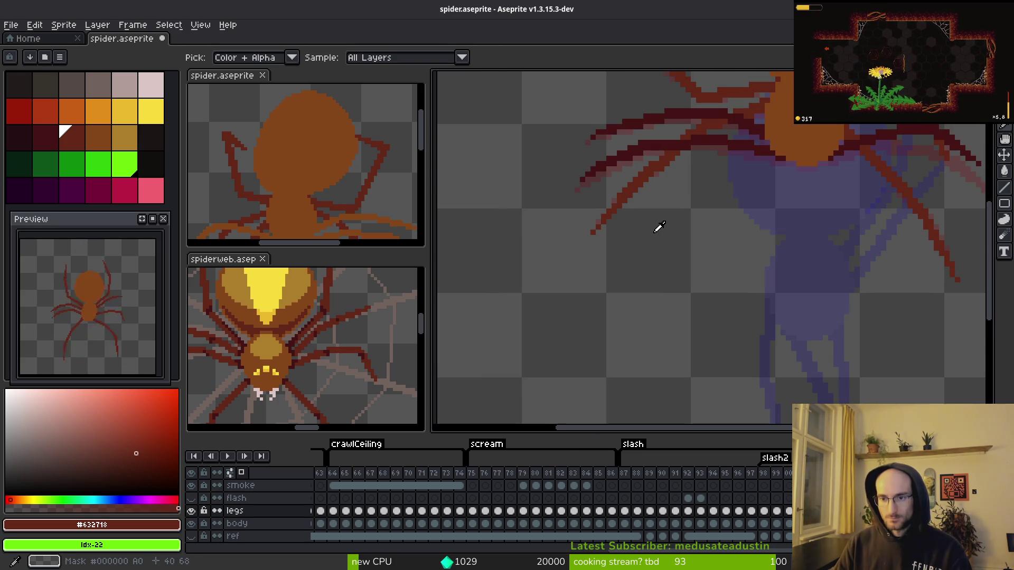
key(Right)
key(b)
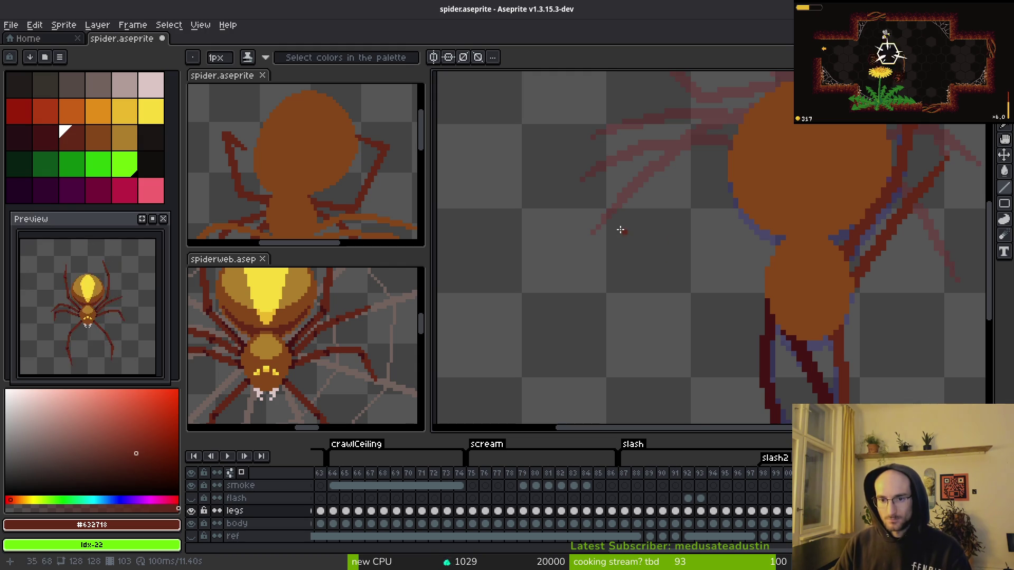
scroll(596, 229, up, 1)
key(i)
key(Right)
key(b)
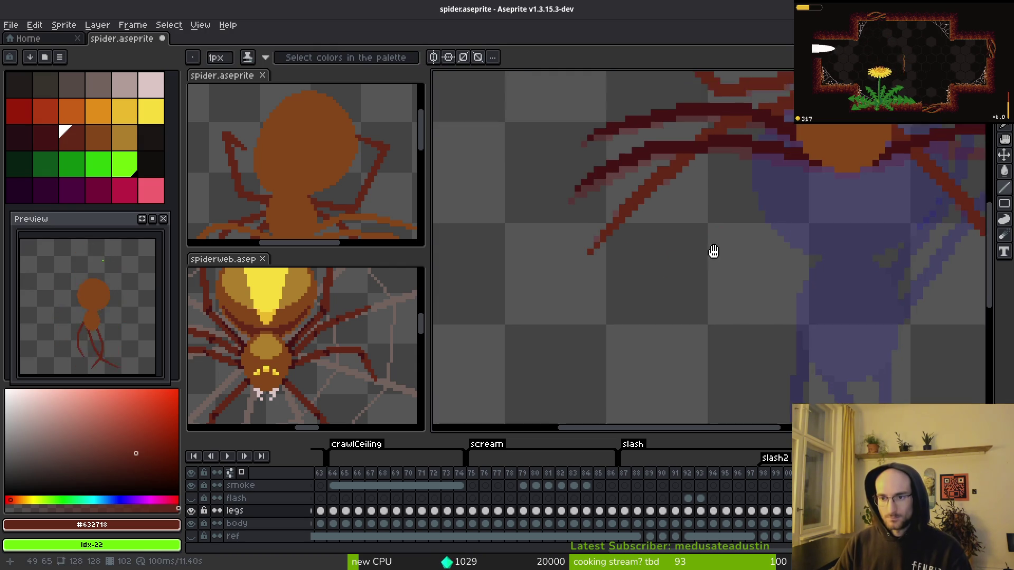
key(i)
key(Right)
key(b)
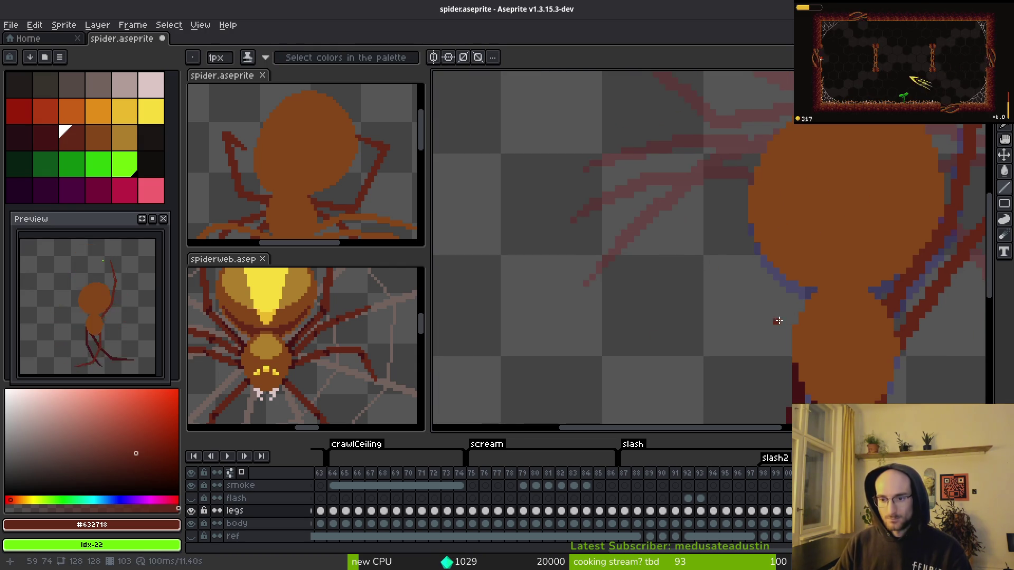
mouse_move(793, 324)
mouse_down()
mouse_move(738, 289)
mouse_move(658, 273)
mouse_move(588, 284)
mouse_move(672, 278)
mouse_move(743, 296)
mouse_up()
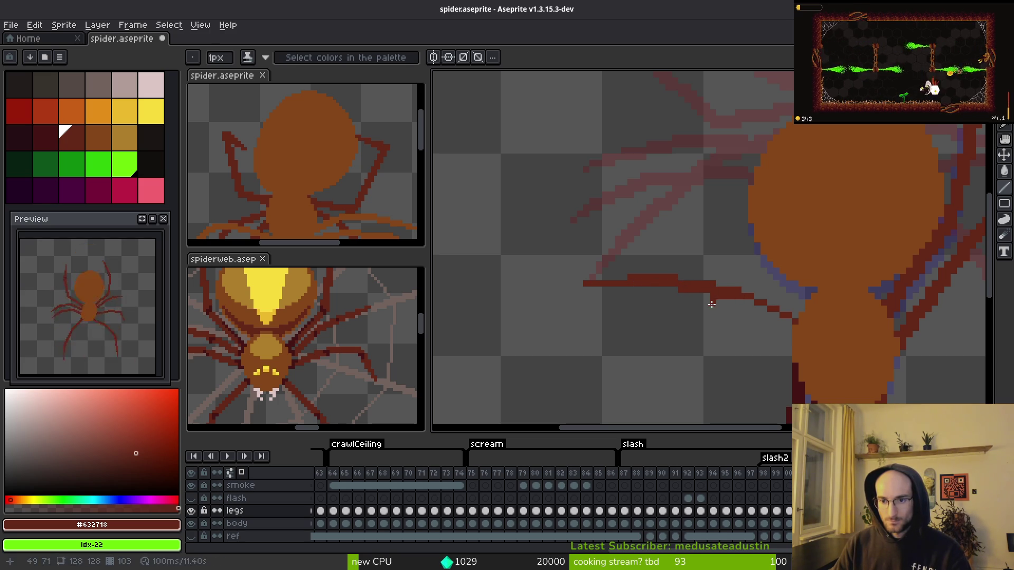
scroll(712, 304, up, 2)
scroll(658, 278, down, 1)
- Extend the leg line leftward along the web strand and fill its gaps with dark-red pixels
mouse_move(787, 290)
mouse_down()
mouse_move(758, 285)
mouse_move(790, 300)
mouse_move(691, 257)
mouse_up()
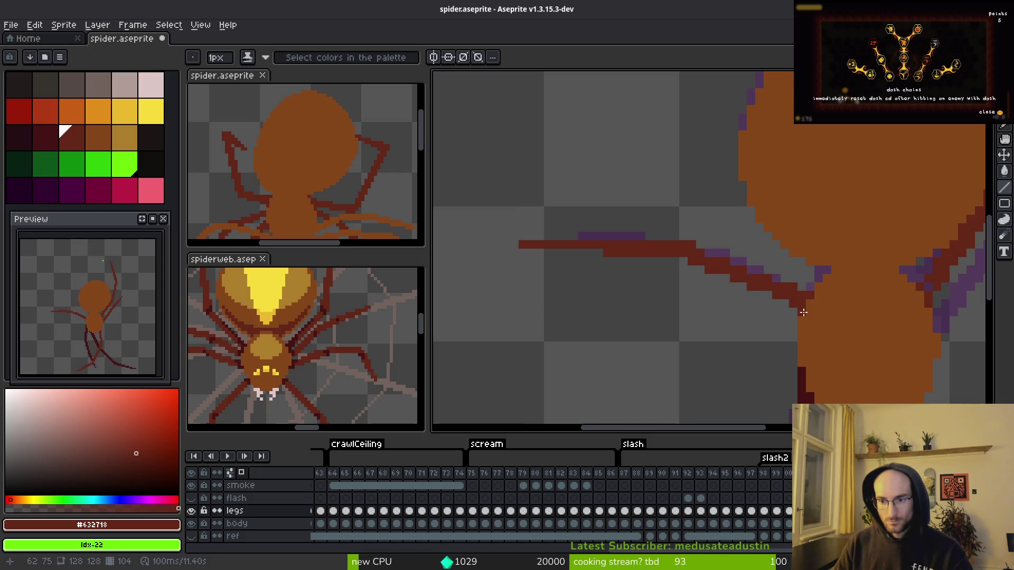
scroll(775, 311, down, 2)
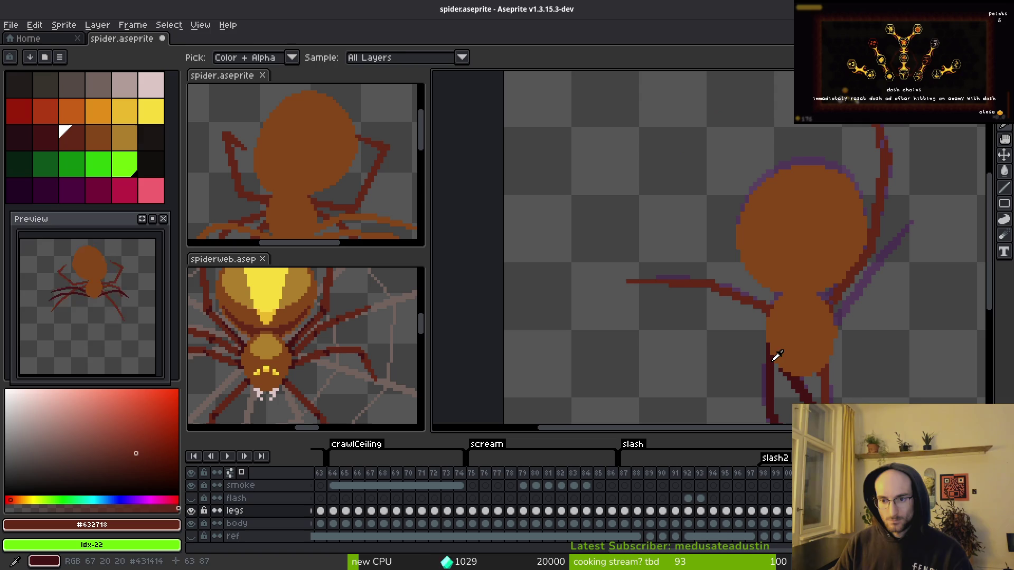
scroll(106, 343, up, 3)
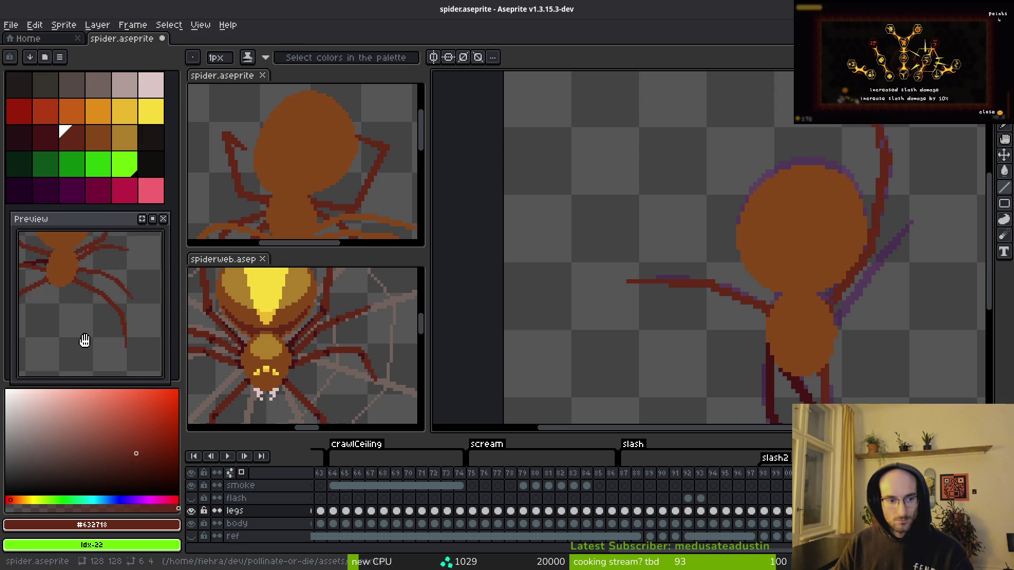
drag(159, 368, 132, 366)
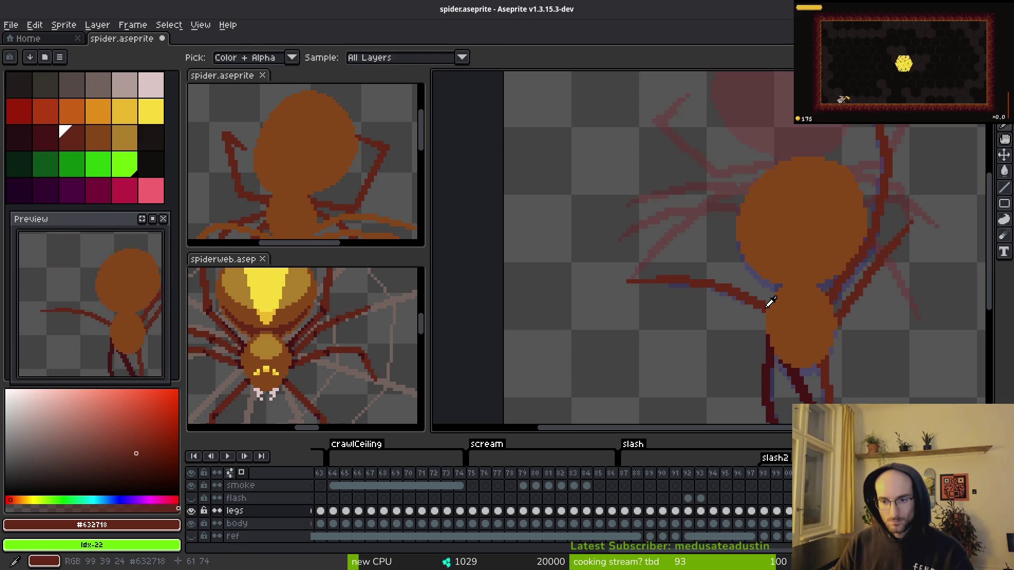
scroll(776, 300, up, 2)
scroll(686, 267, up, 1)
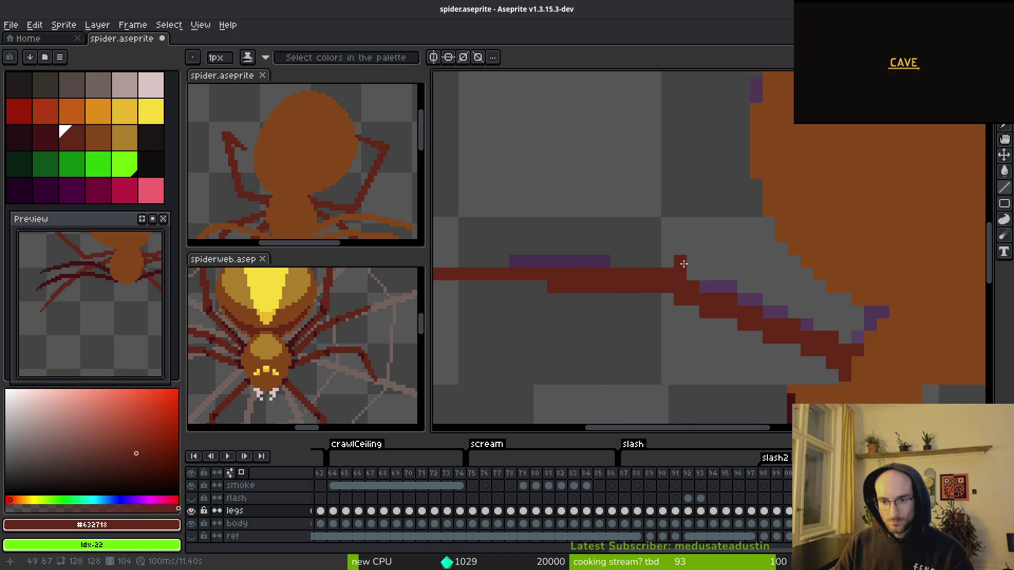
click(669, 299)
click(705, 361)
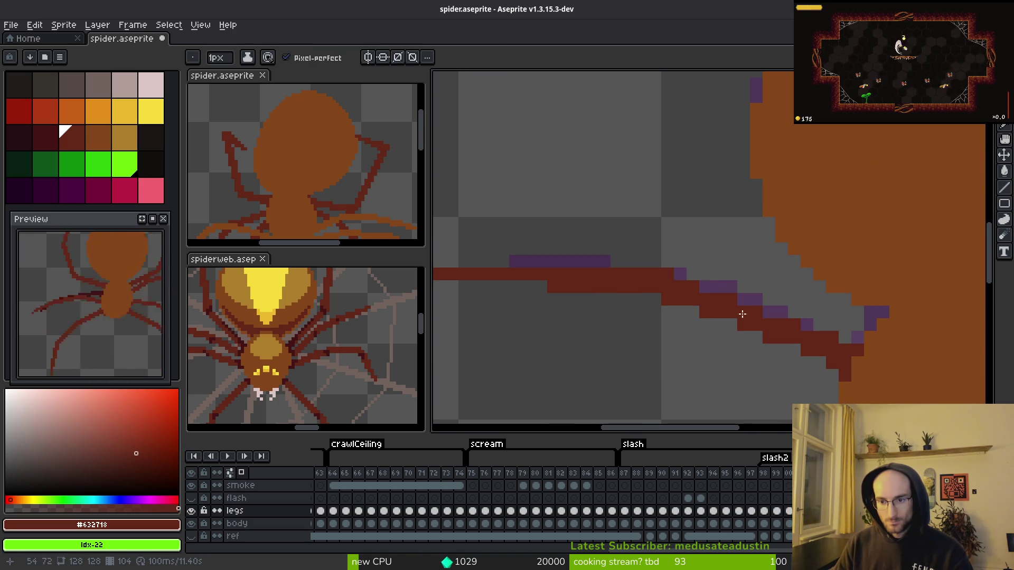
click(706, 289)
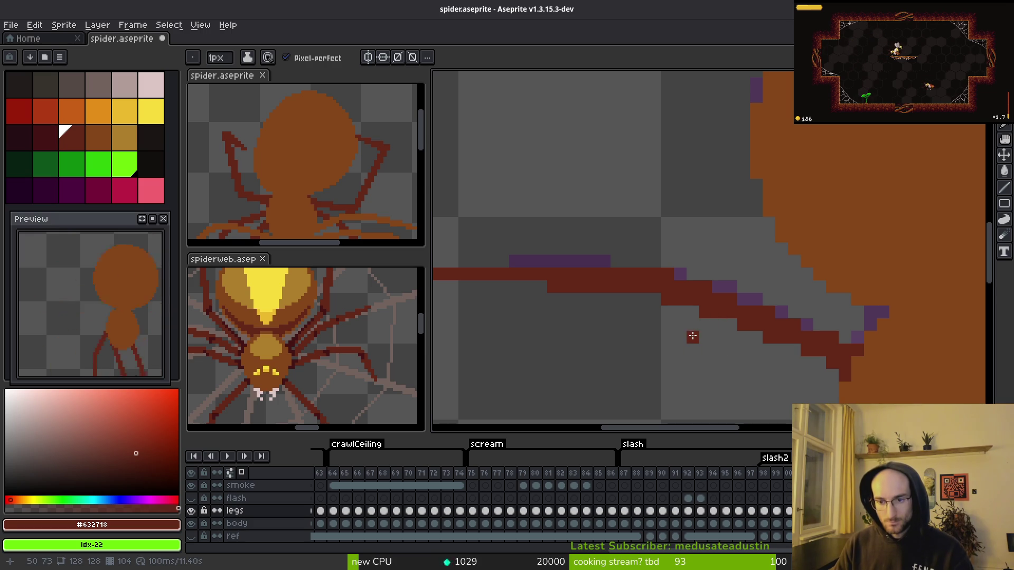
- Erase a stray pixel from the leg line, then save spider.aseprite
key(e)
click(706, 312)
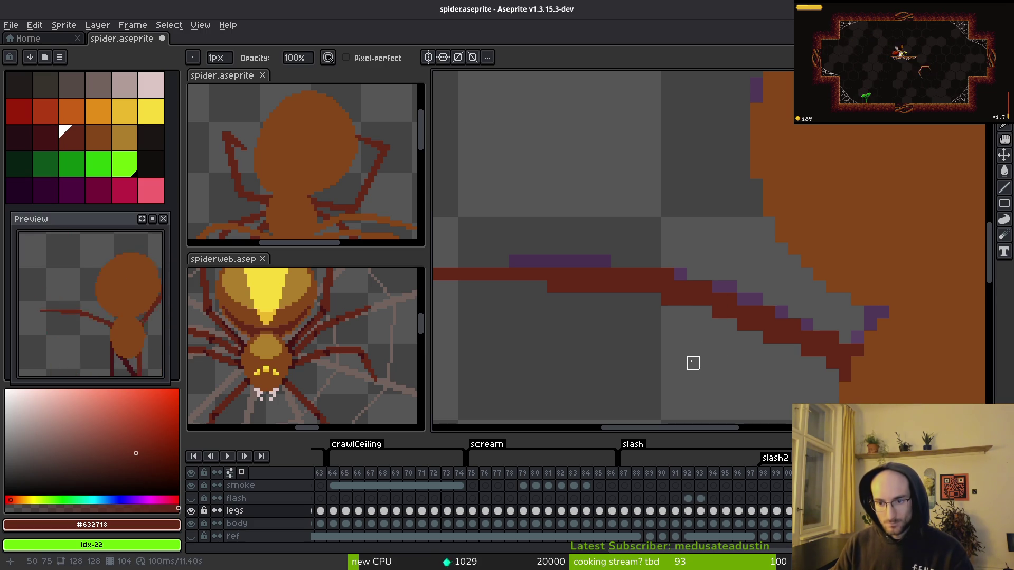
key(ctrl+z)
key(b)
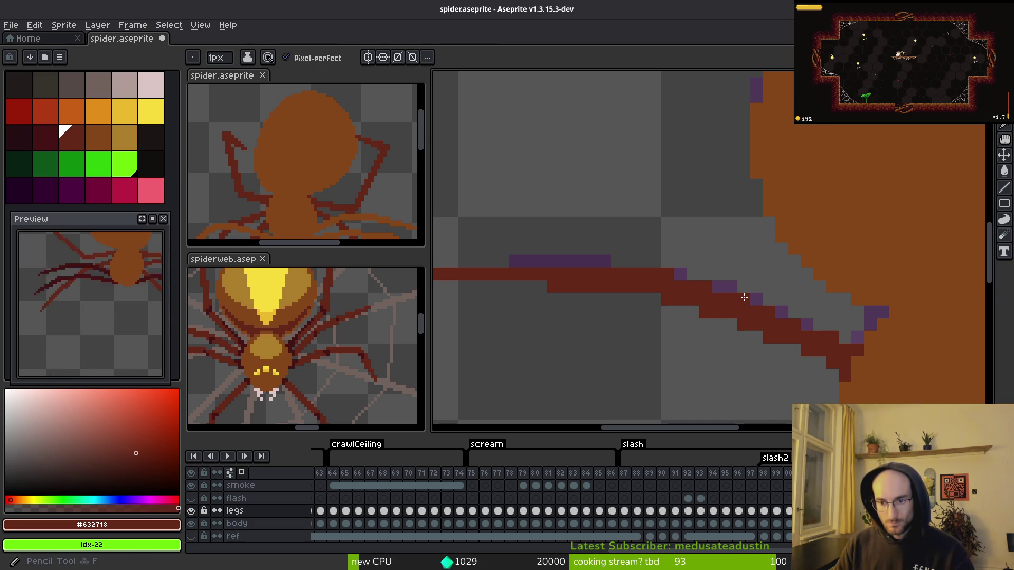
key(e)
click(768, 338)
scroll(794, 375, down, 3)
key(b)
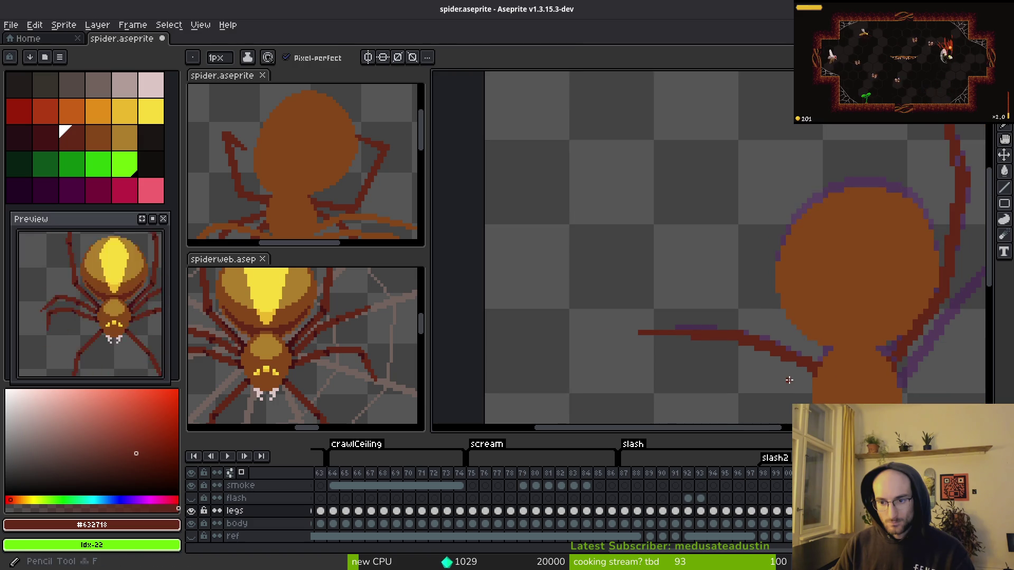
scroll(696, 290, down, 2)
scroll(696, 291, up, 3)
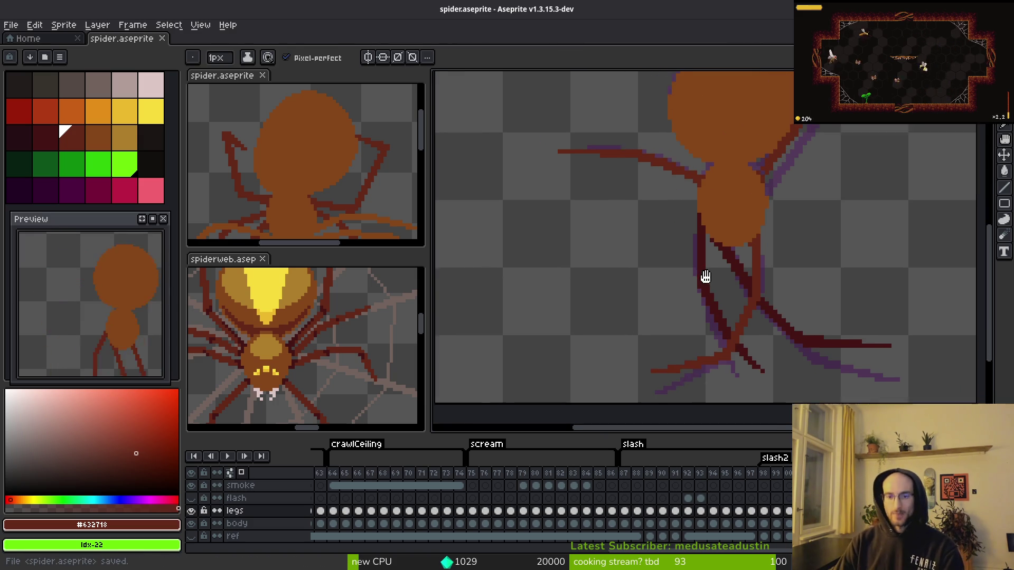
key(ctrl+s)
- Erase the leg's diagonal stretch nearest the body
drag(700, 312, 728, 379)
key(alt)
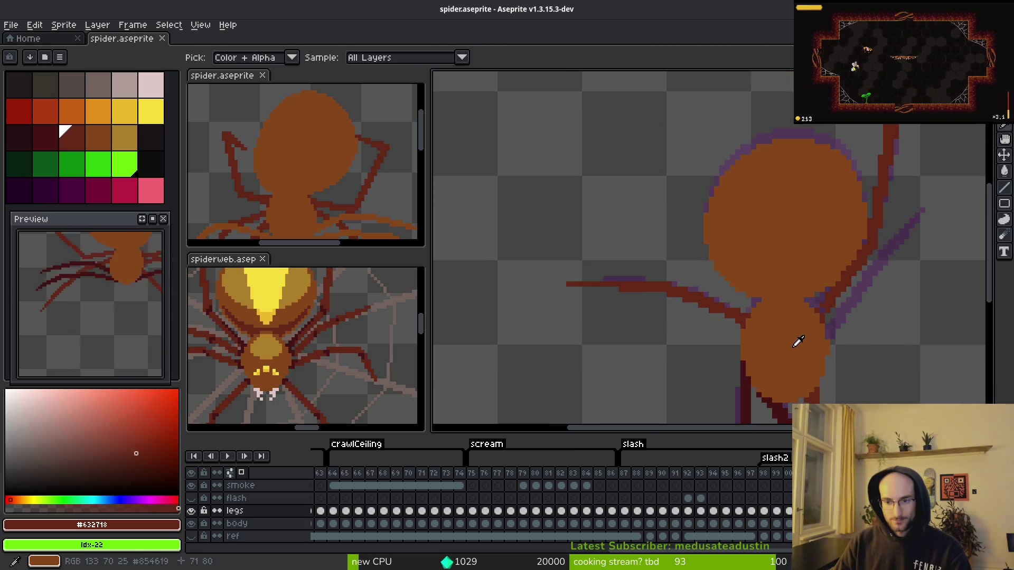
scroll(781, 340, up, 2)
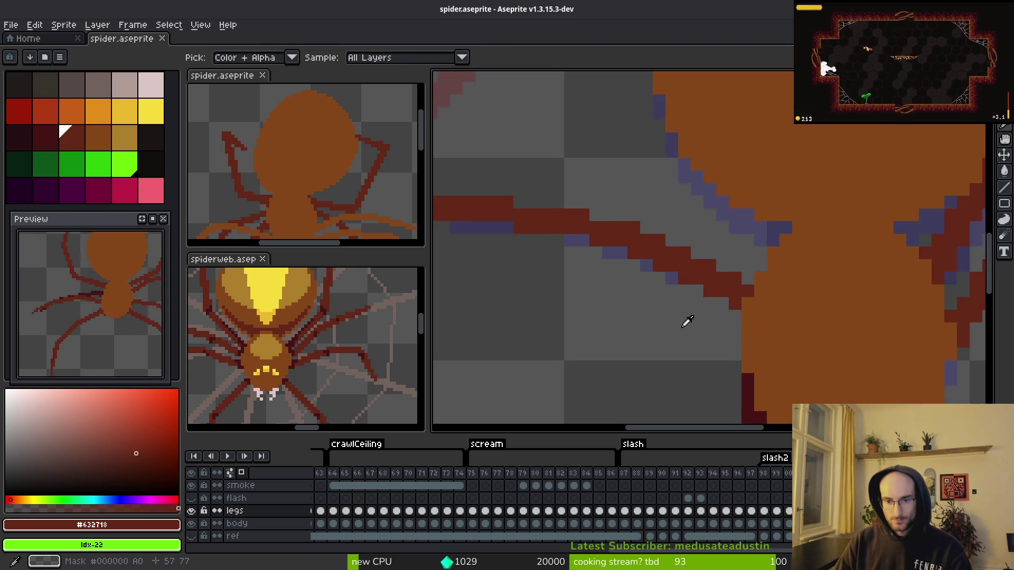
drag(686, 319, 770, 332)
key(e)
mouse_move(838, 300)
mouse_down()
mouse_move(798, 312)
mouse_move(851, 312)
mouse_move(699, 263)
mouse_up()
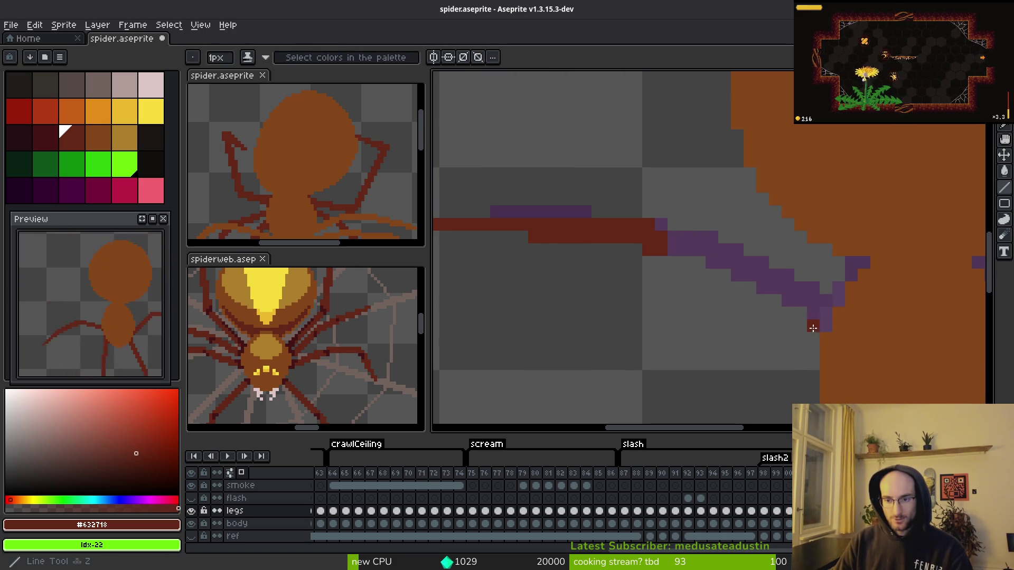
- Add dark-red pixels at the leg's inner end, undoing the extra upper one
key(ctrl+z)
key(i)
key(ctrl+y)
key(b)
click(813, 338)
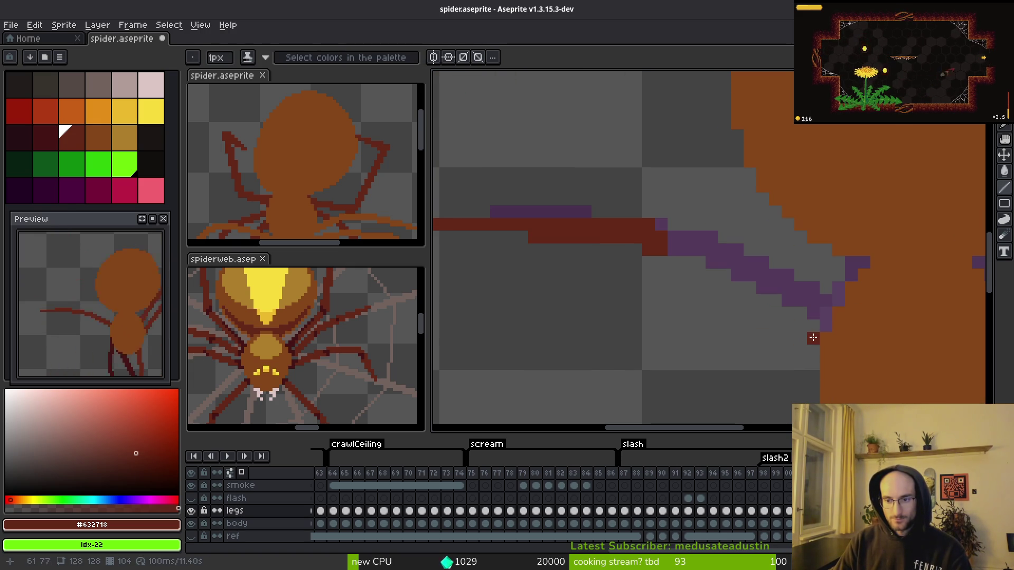
click(808, 327)
key(ctrl+z)
key(i)
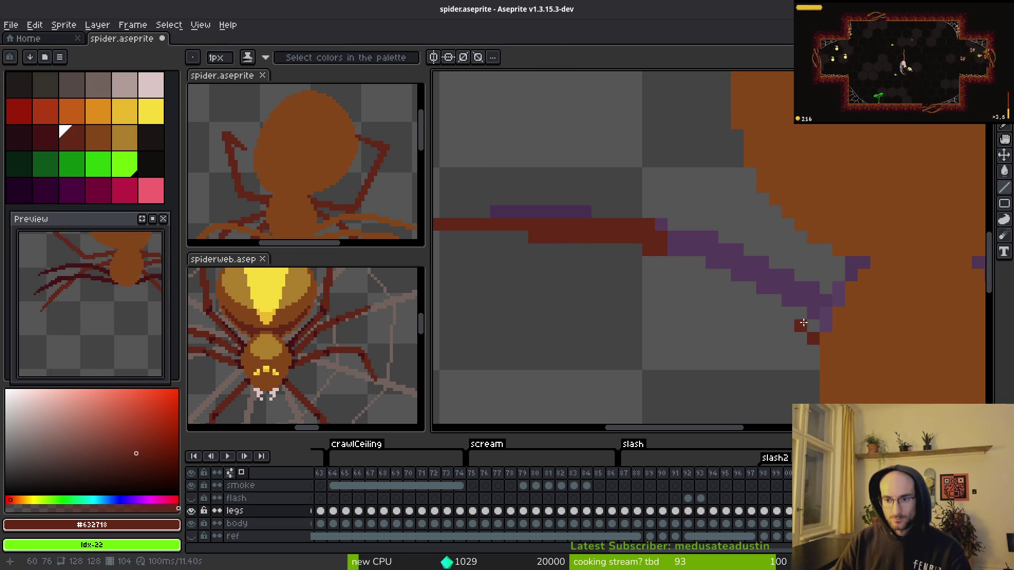
- Compare leg poses with neighbouring frames and undo a misplaced leg stroke
key(Left)
key(Right)
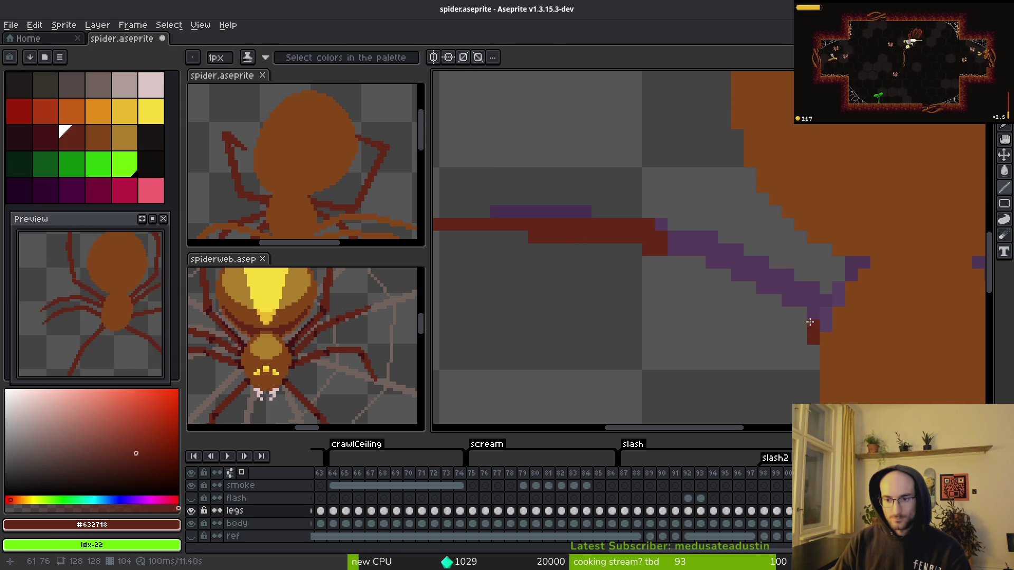
key(Left)
key(Right)
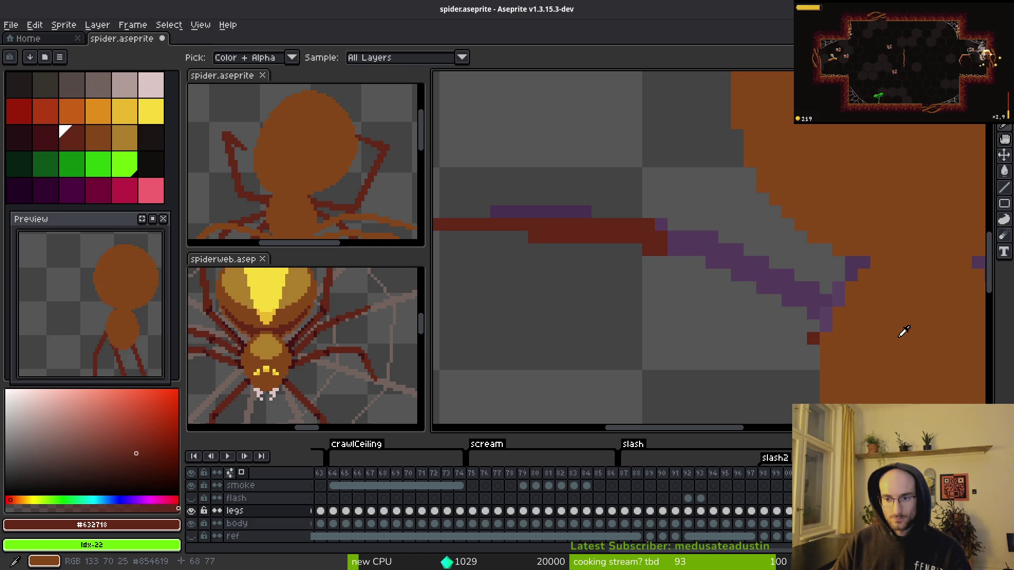
key(Left)
key(Right)
drag(819, 325, 797, 327)
key(Left)
key(Right)
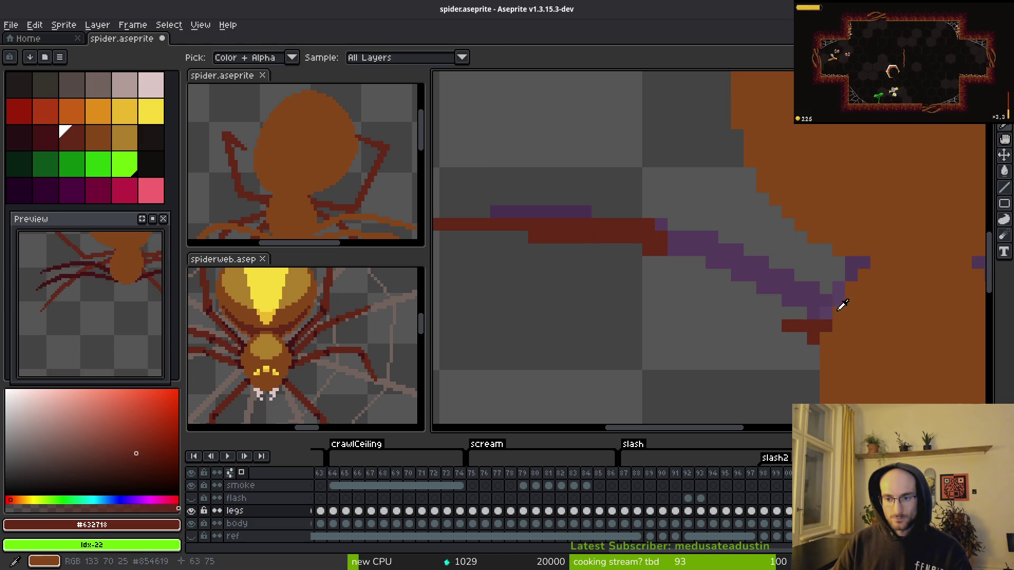
key(ctrl+z)
- Draw straight leg lines along the onion skin back to the body and fill in pixels
click(806, 323)
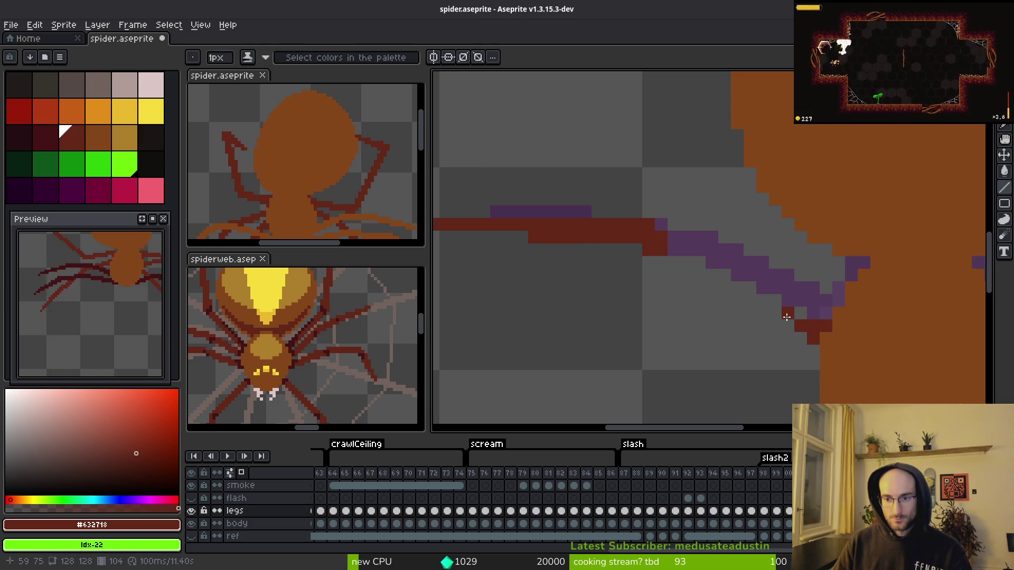
shift+click(674, 254)
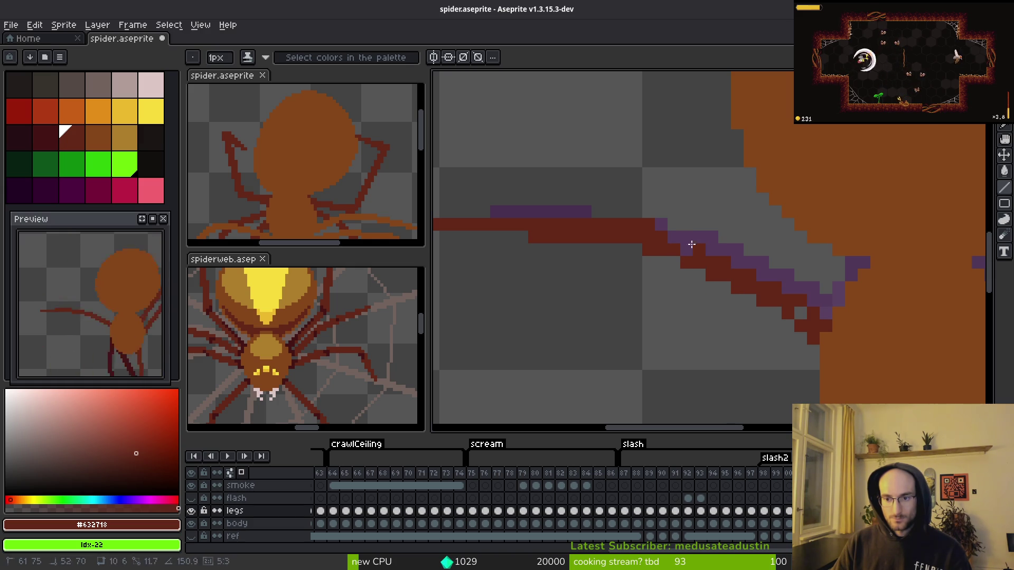
shift+click(678, 234)
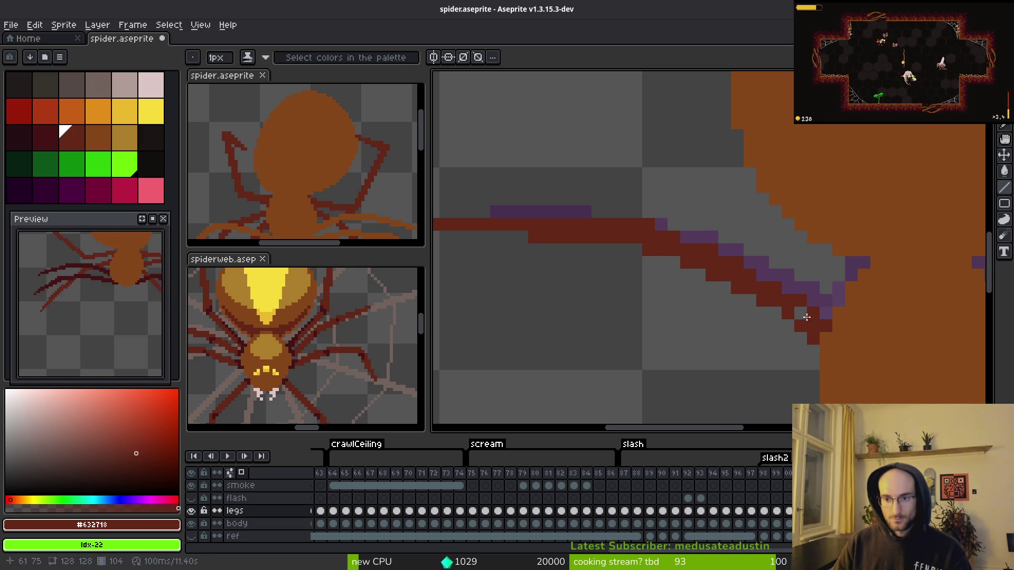
key(e)
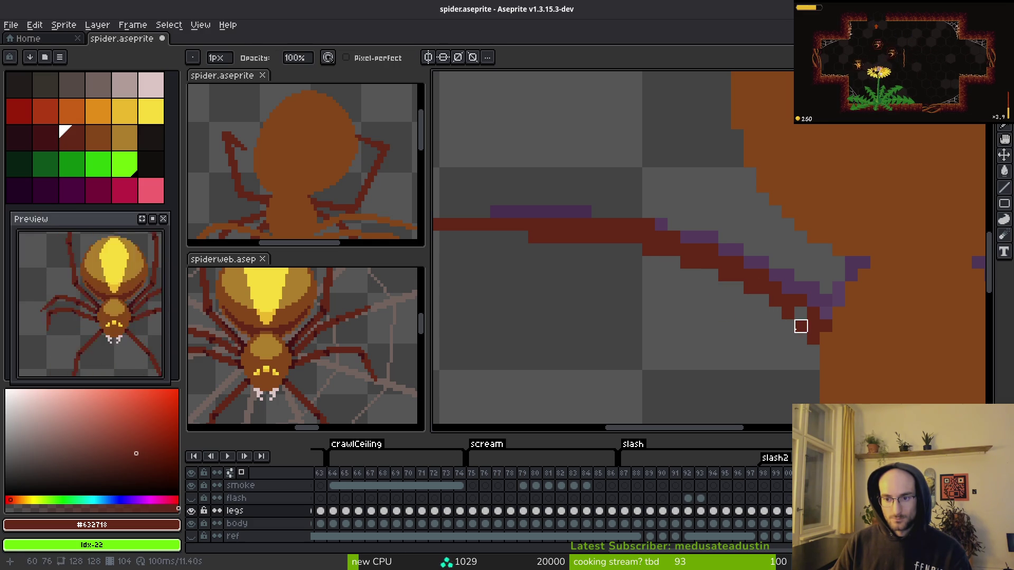
key(b)
drag(800, 312, 795, 336)
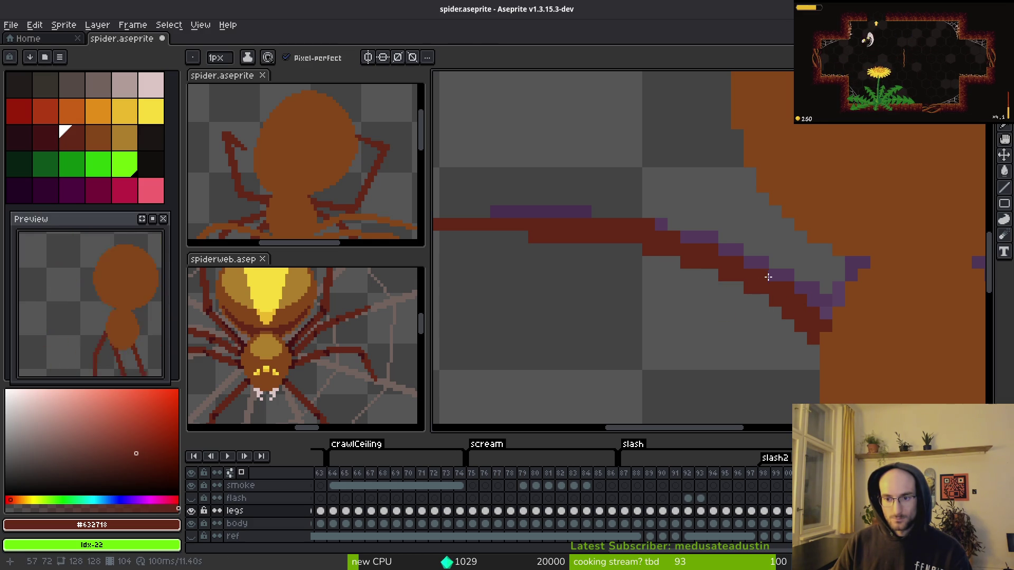
scroll(768, 350, down, 5)
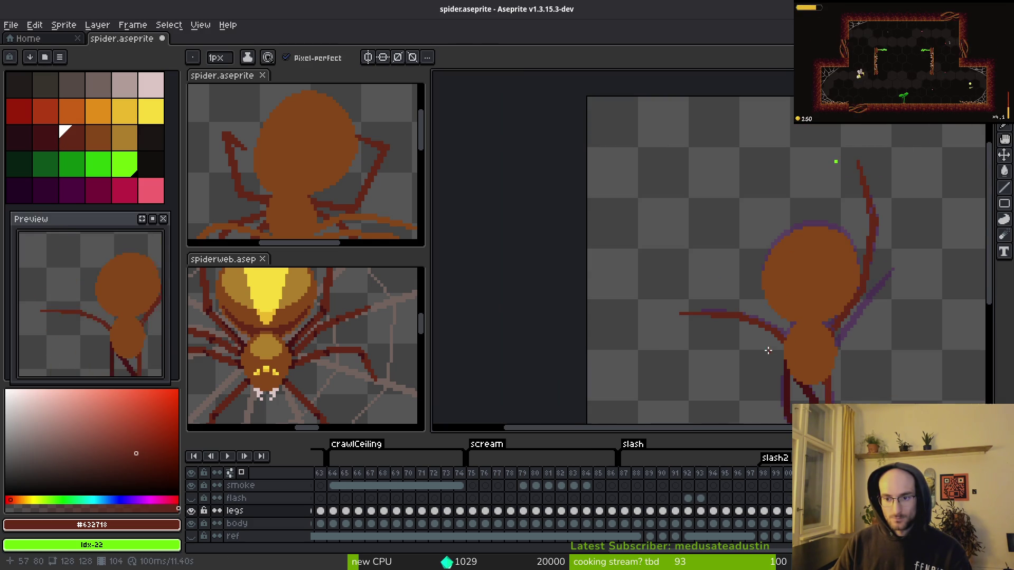
scroll(768, 350, up, 3)
scroll(736, 348, up, 2)
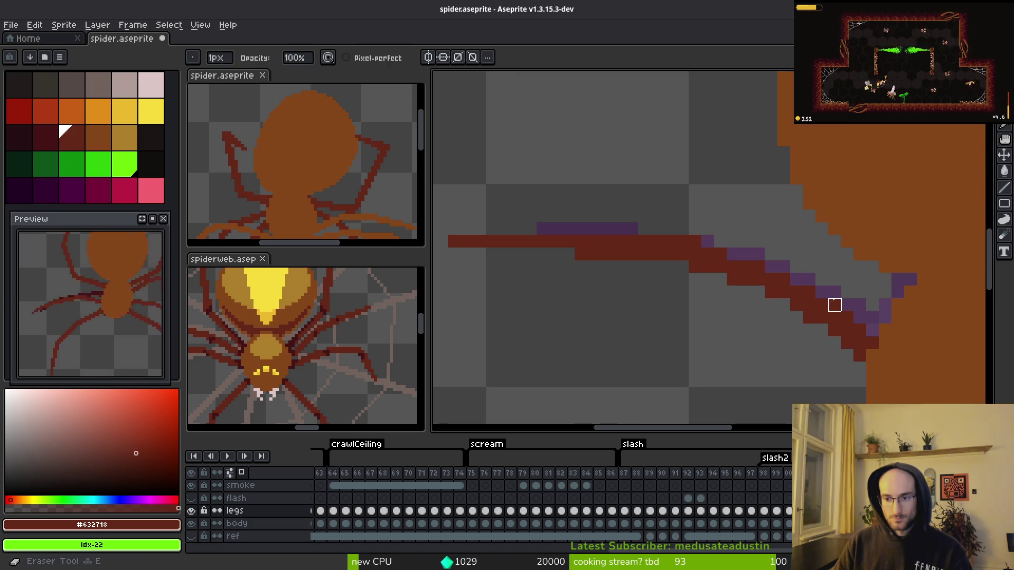
- Erase the isolated stray dark-red pixel and save spider.aseprite
key(ctrl+z)
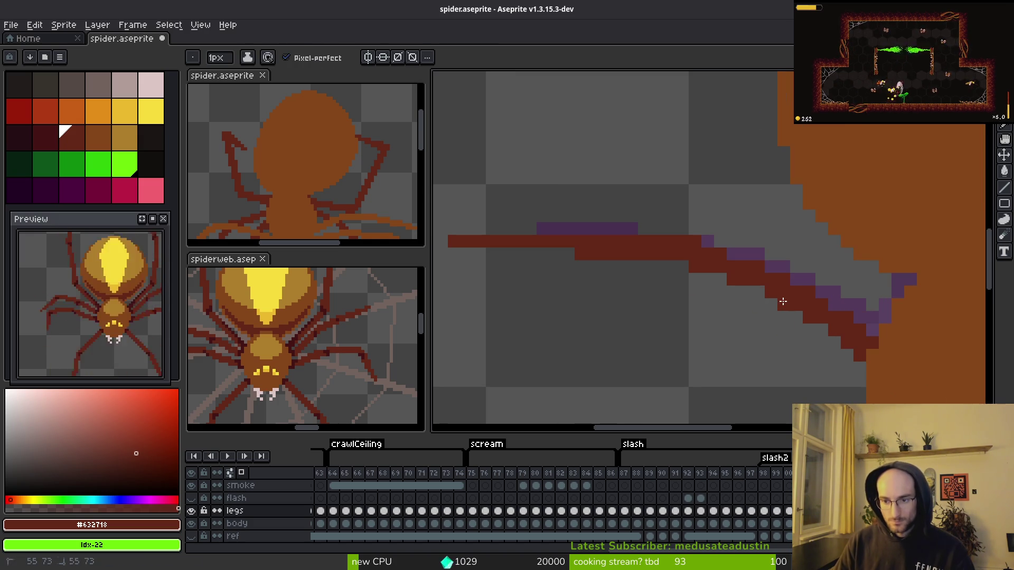
key(e)
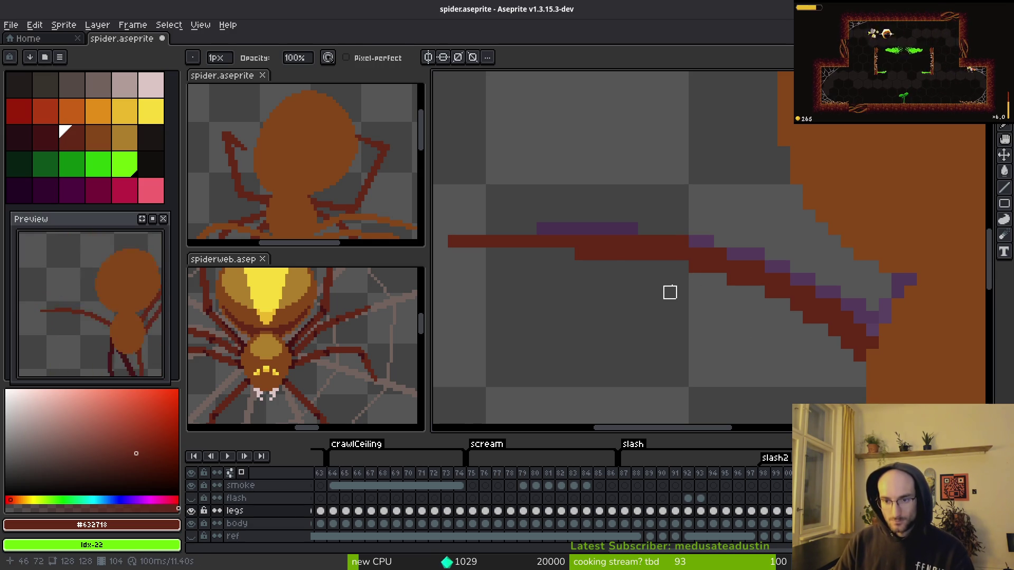
key(b)
scroll(630, 305, down, 4)
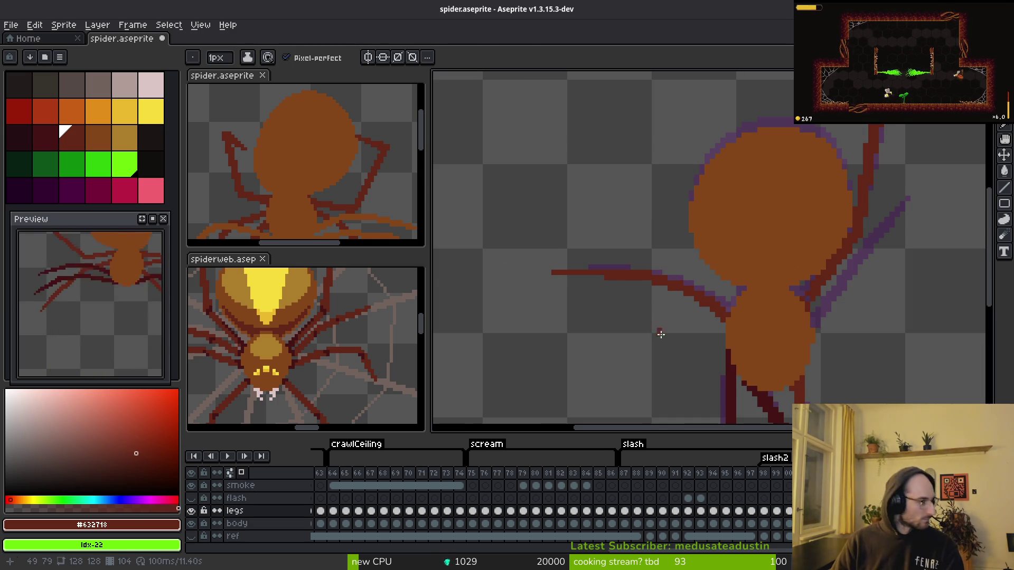
scroll(660, 334, down, 3)
key(ctrl+s)
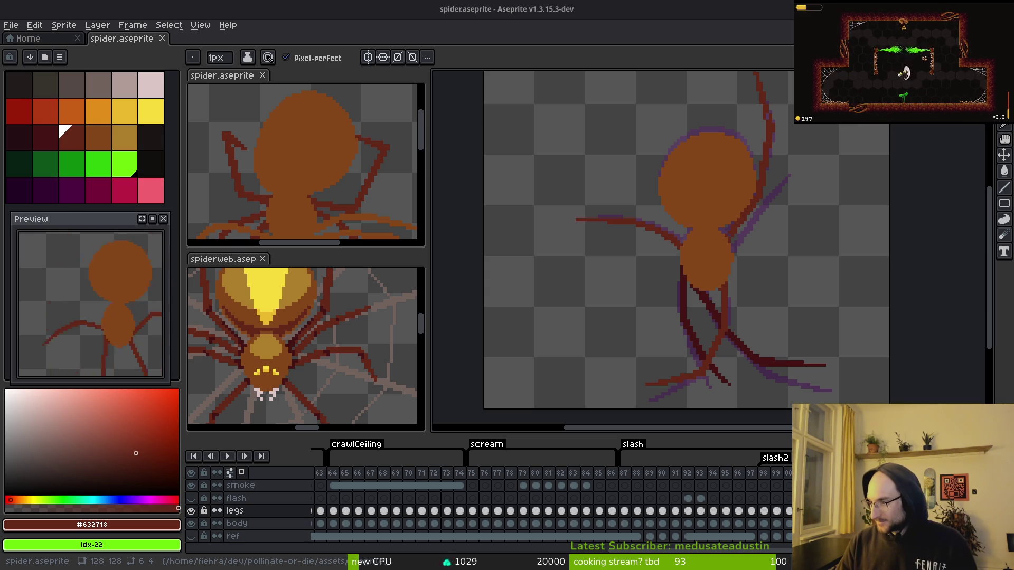
- Flip between frames 103 and 104 to check the new leg's motion
mouse_move(717, 271)
mouse_down()
mouse_move(666, 260)
mouse_move(679, 279)
mouse_up()
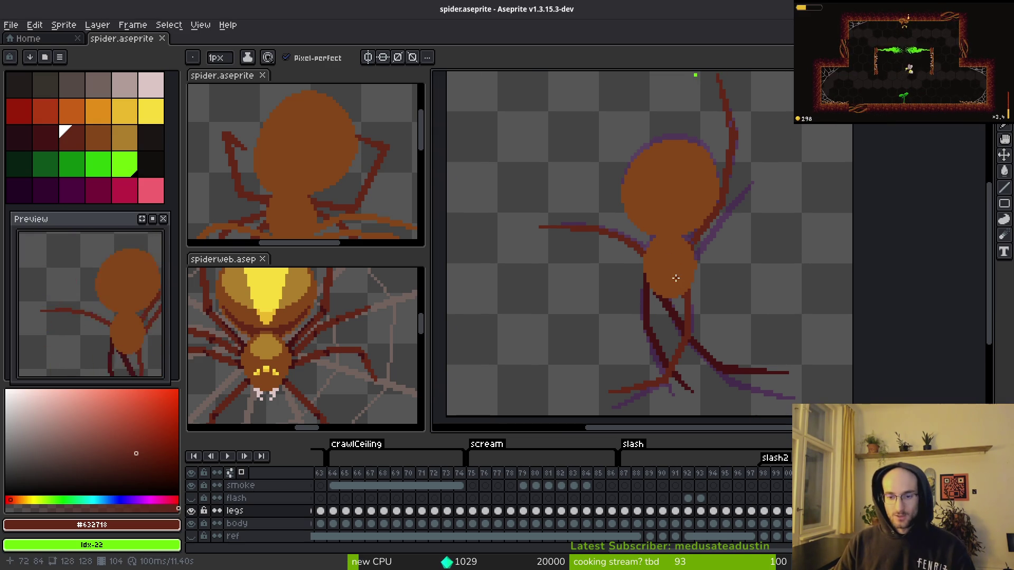
key(i)
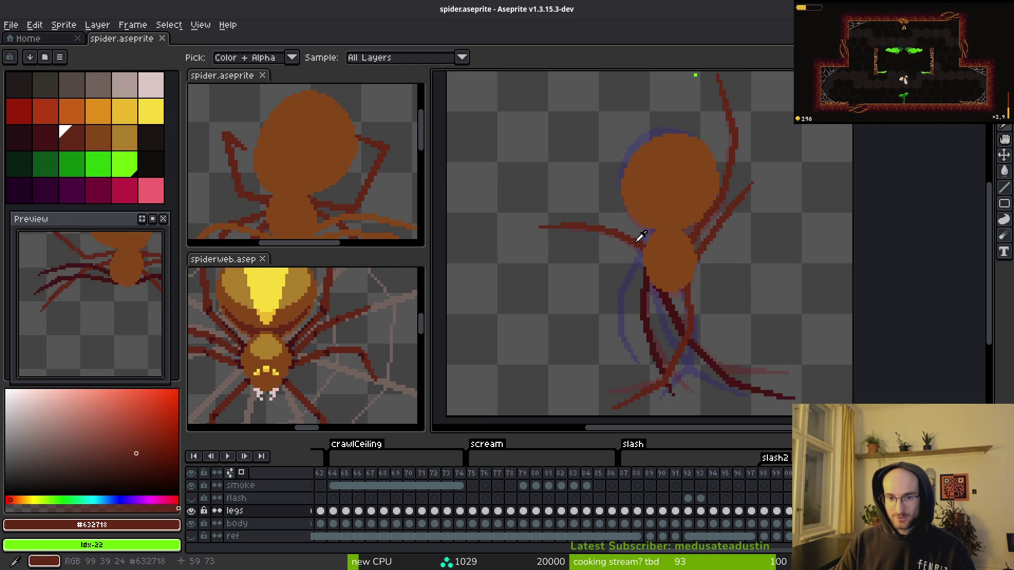
key(b)
mouse_move(649, 206)
mouse_down()
mouse_move(728, 327)
mouse_move(759, 328)
mouse_up()
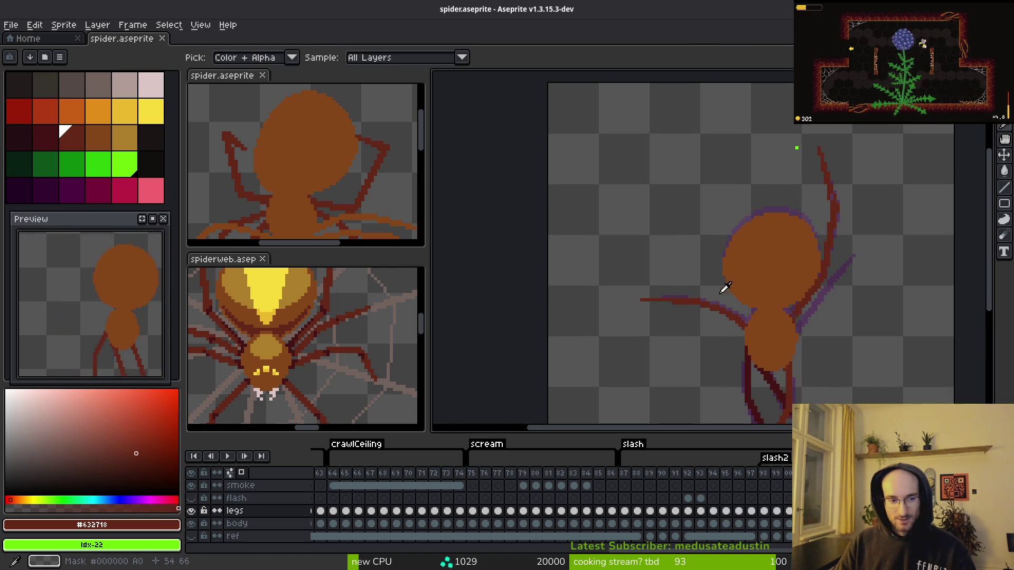
drag(781, 369, 792, 389)
key(alt)
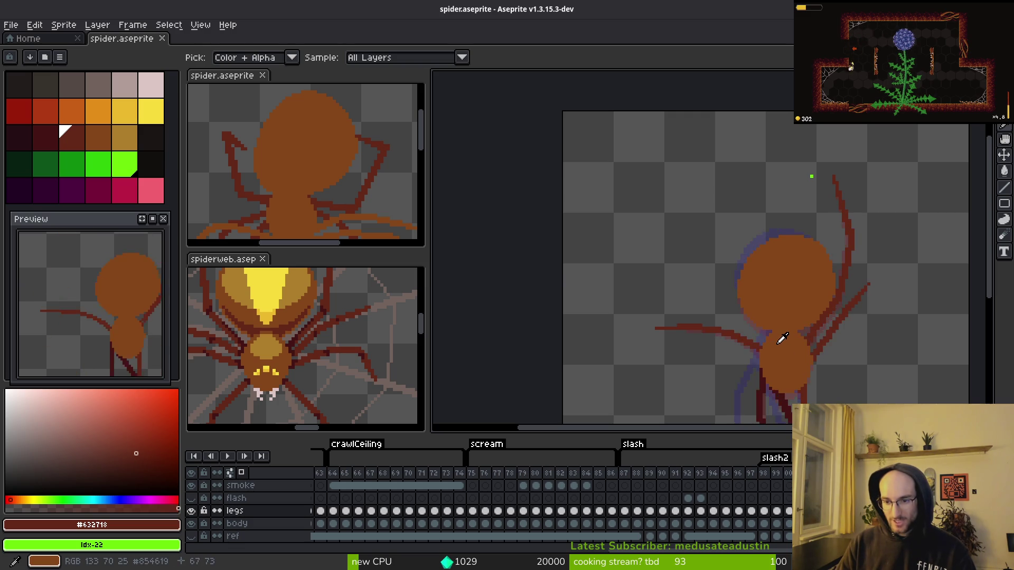
scroll(759, 330, up, 2)
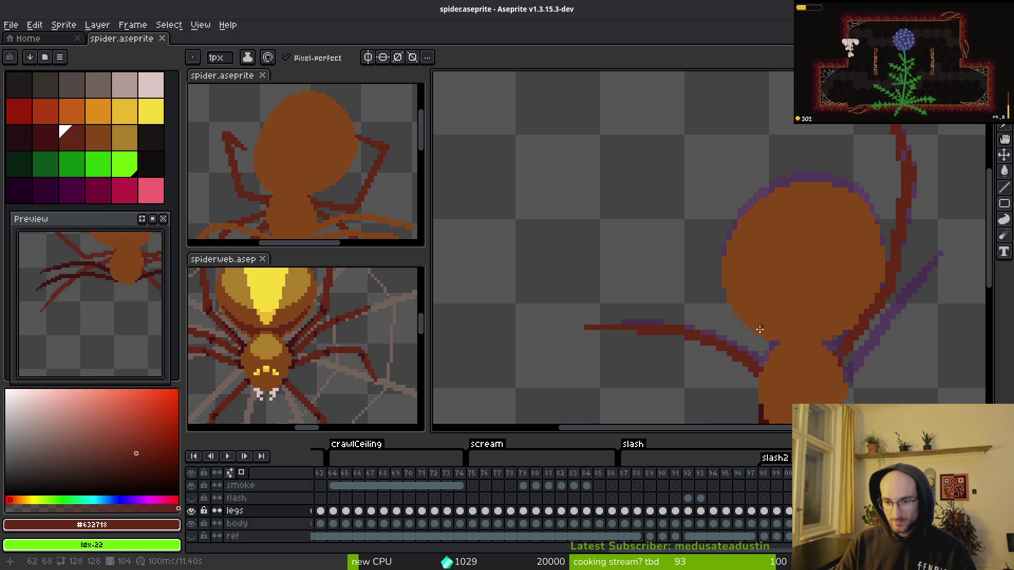
key(Right)
key(Left)
key(Right)
key(Right)
key(Left)
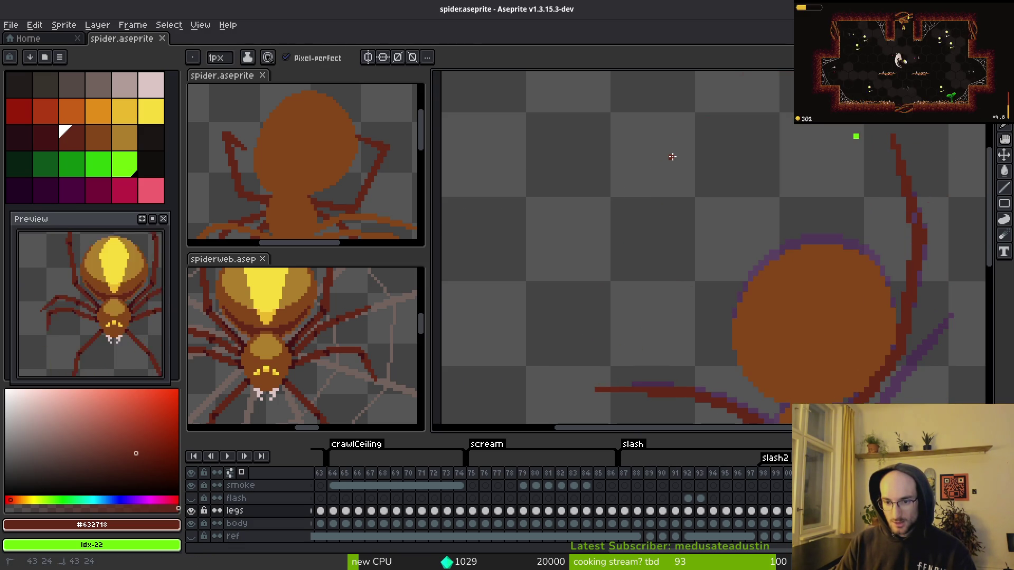
key(Left)
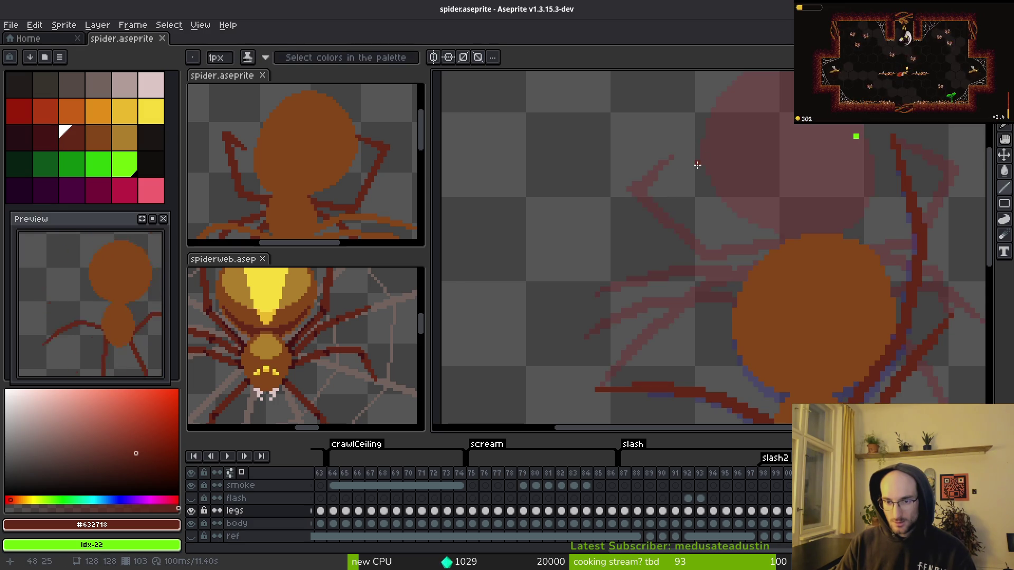
- Compare neighbouring frames, then draw a steep dark-red leg line up-left from the body on frame 103
key(Right)
key(Left)
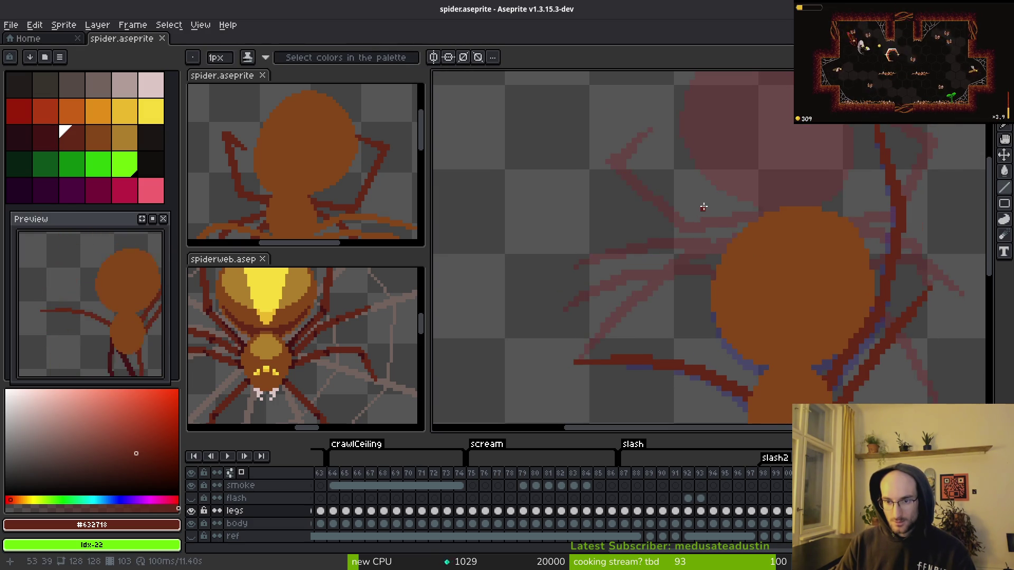
key(Right)
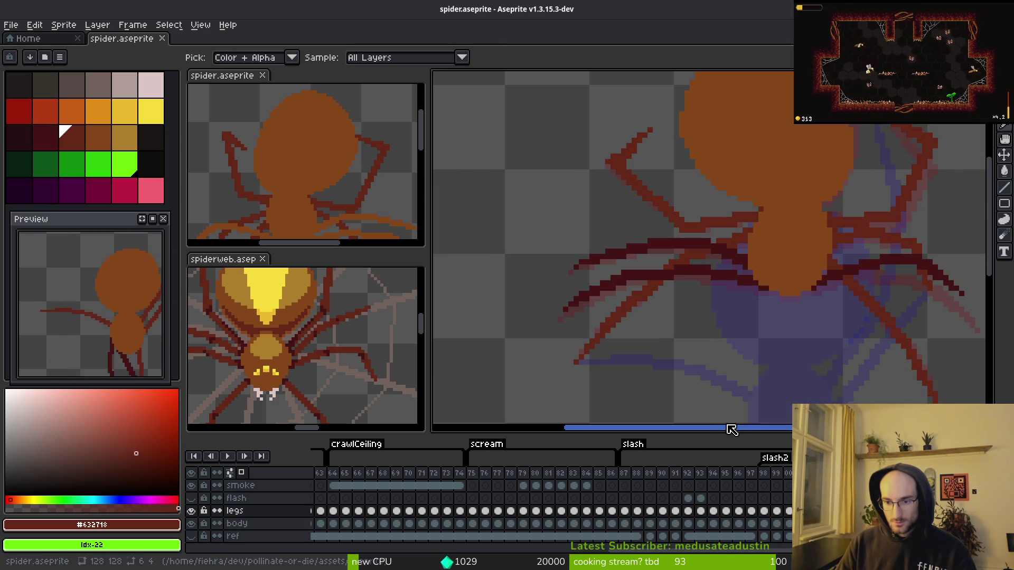
key(Left)
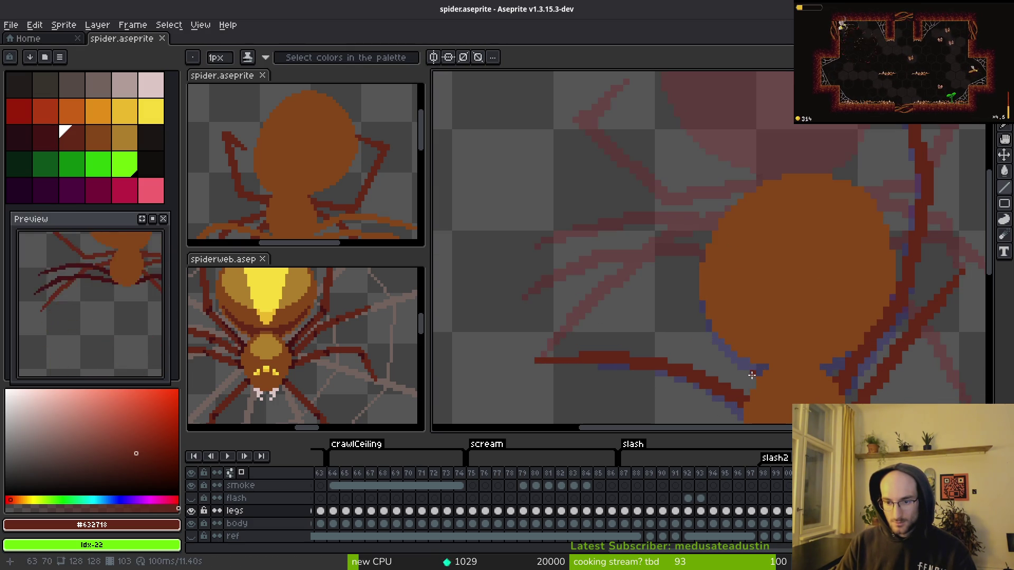
drag(752, 373, 681, 304)
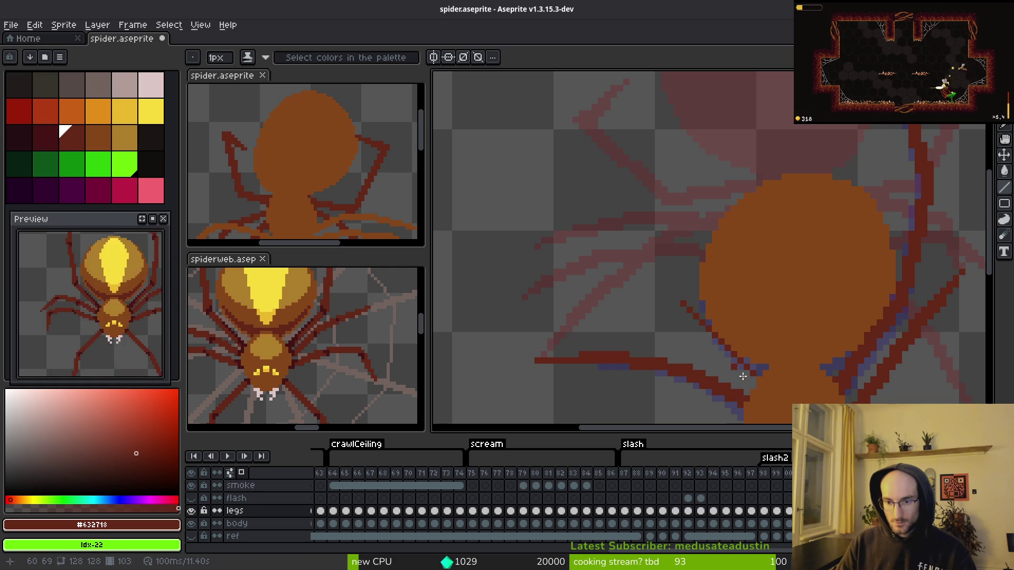
drag(751, 387, 680, 315)
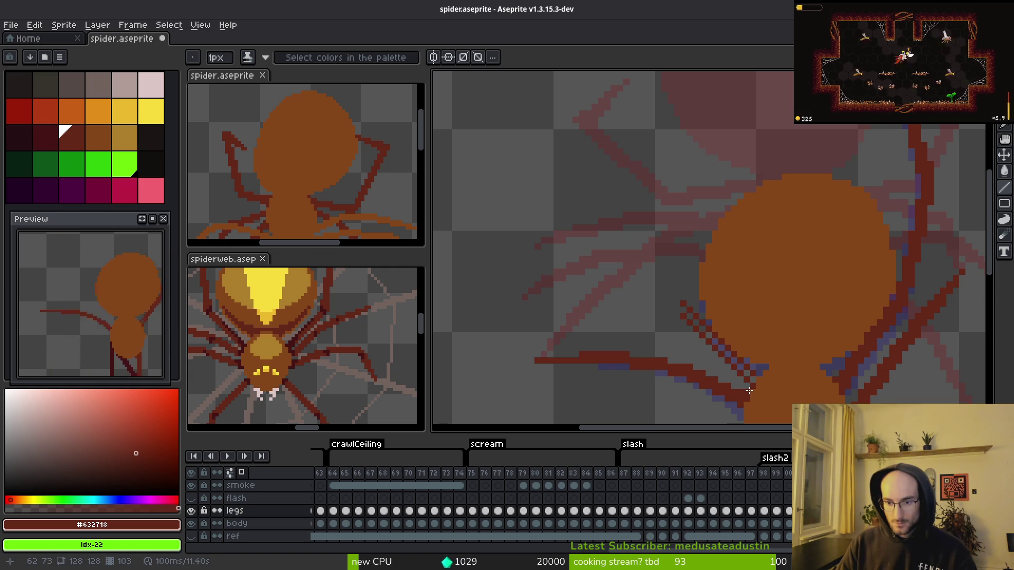
scroll(694, 349, up, 1)
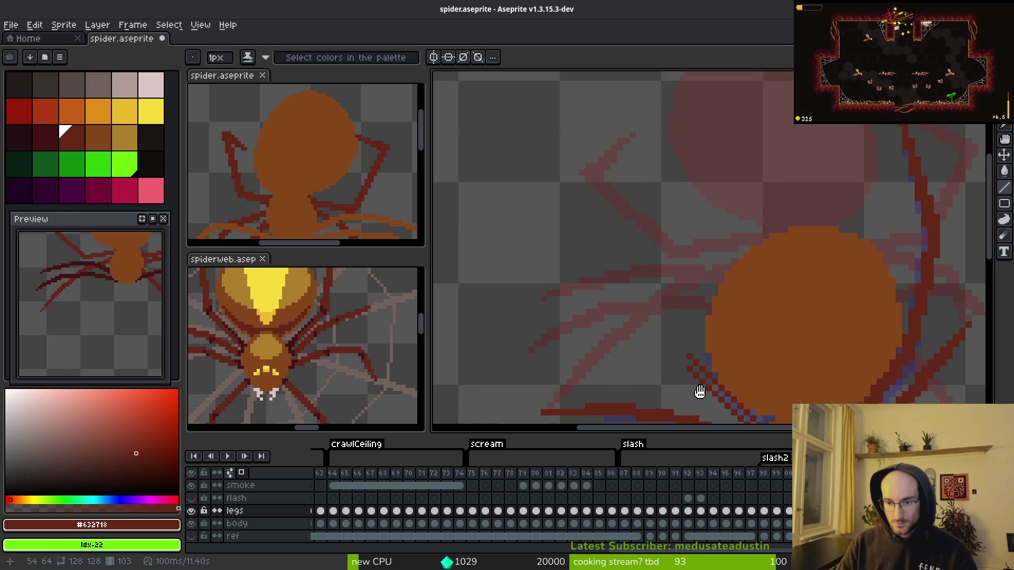
scroll(658, 306, down, 2)
- Check another frame's pose, then draw a near-vertical leg segment and straighten it to vertical
key(Right)
key(alt)
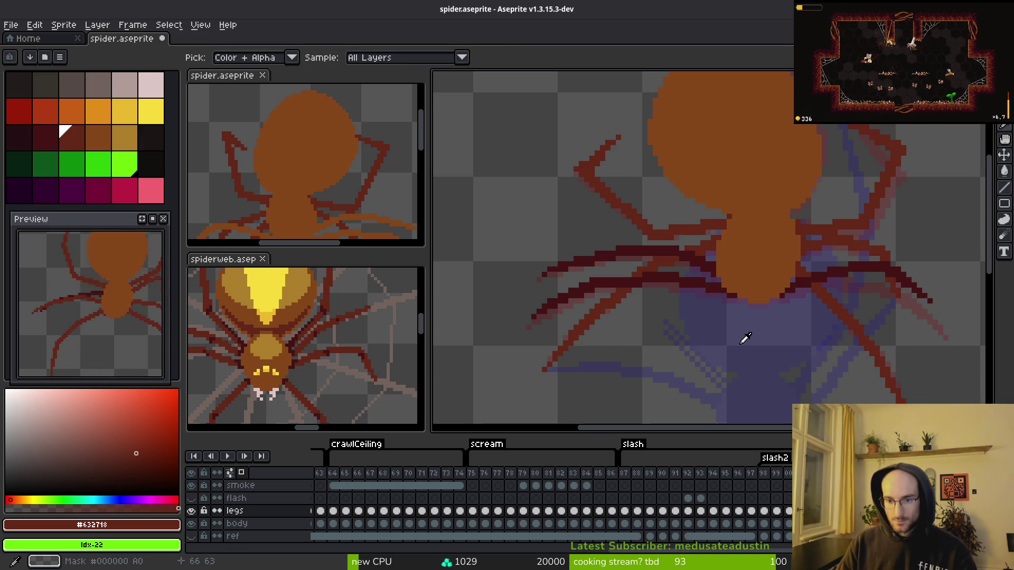
scroll(681, 277, down, 2)
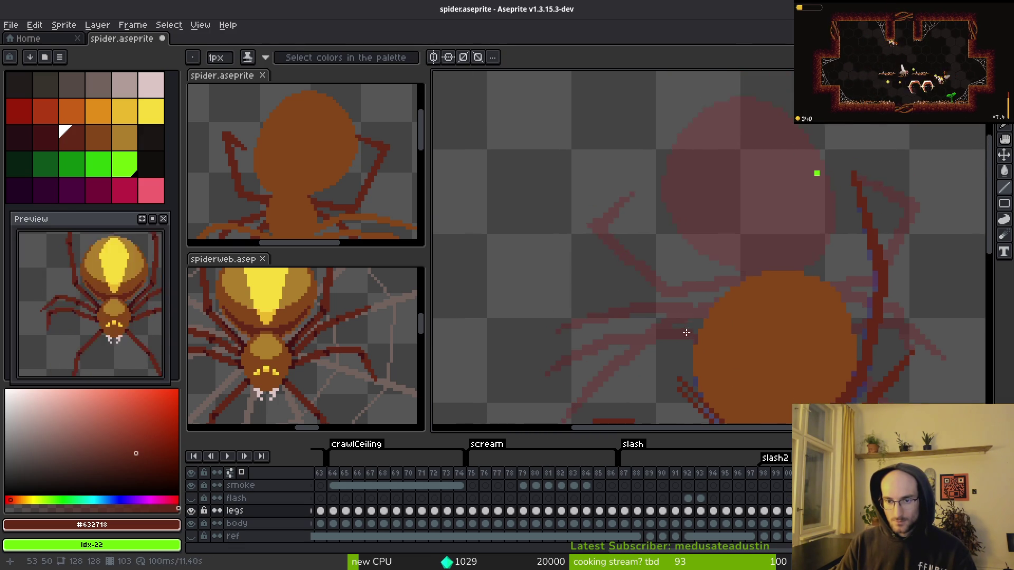
key(Right)
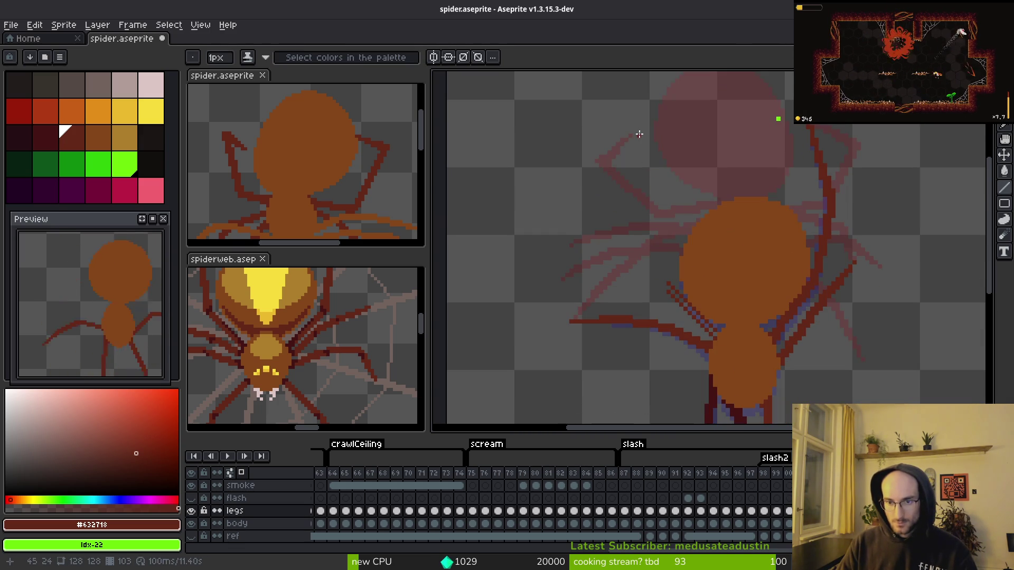
drag(632, 134, 627, 191)
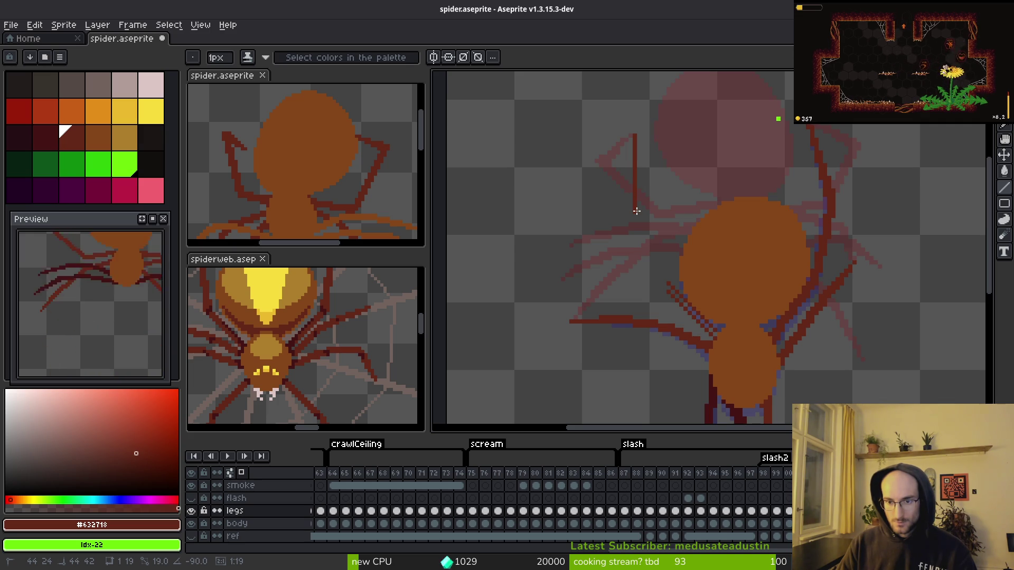
drag(636, 211, 641, 212)
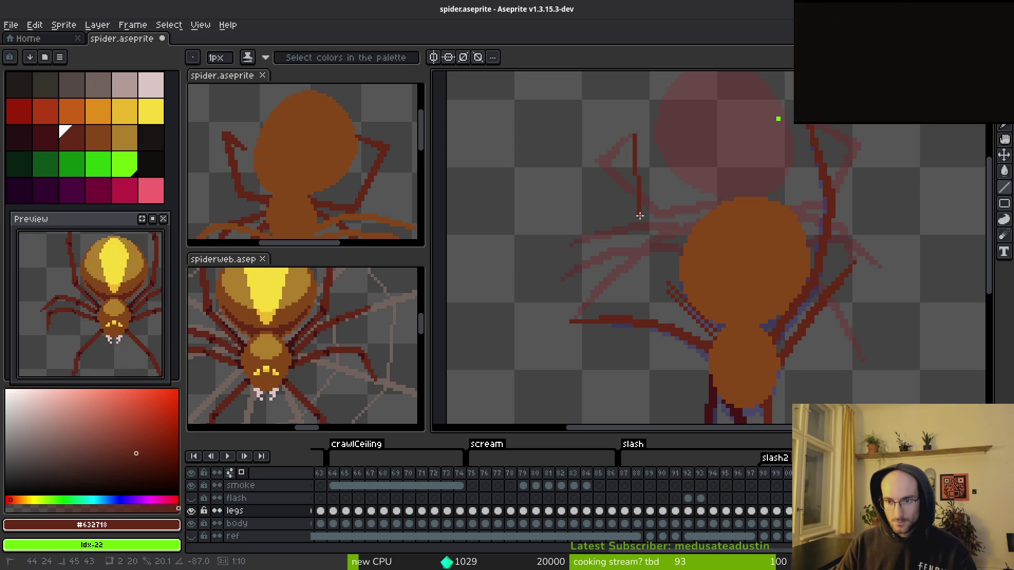
drag(638, 216, 633, 217)
- Add more dark-red leg lines: one up-left from the body, one downward, one short segment
scroll(662, 248, up, 1)
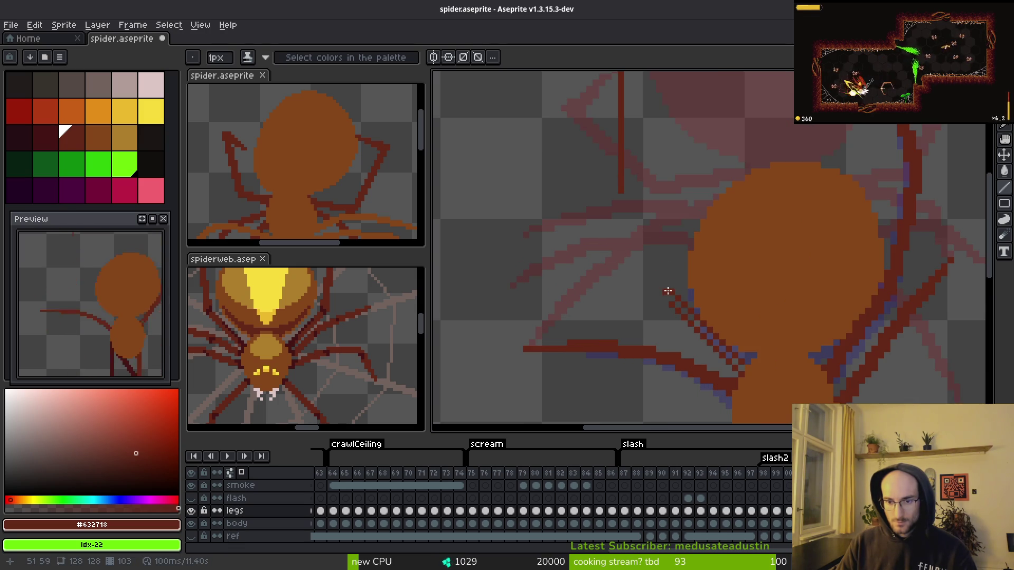
drag(669, 291, 625, 201)
scroll(625, 200, down, 1)
scroll(621, 114, up, 1)
drag(626, 95, 624, 233)
scroll(600, 192, up, 2)
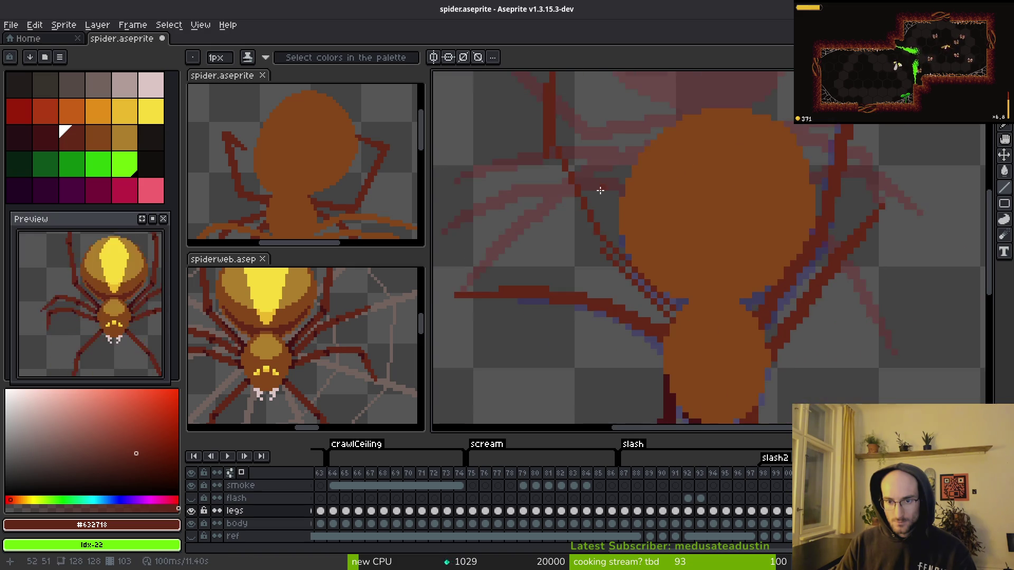
mouse_move(543, 146)
mouse_down()
mouse_move(614, 259)
mouse_move(622, 314)
mouse_move(543, 140)
mouse_move(632, 316)
mouse_move(555, 164)
mouse_move(595, 133)
mouse_up()
- Draw another dark-red leg line running downward on the spider's upper-left side
scroll(604, 234, down, 2)
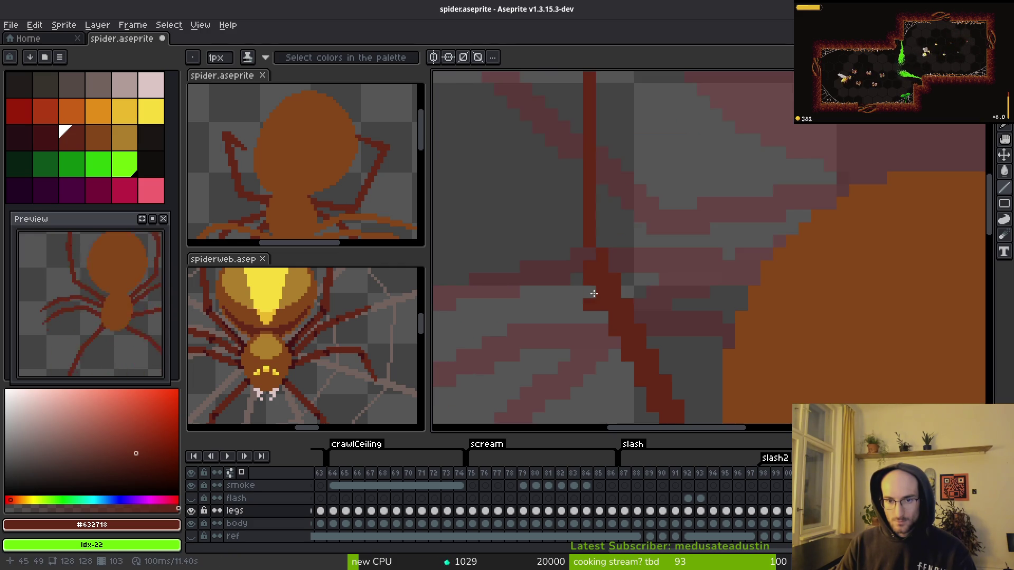
mouse_move(594, 180)
mouse_down()
mouse_move(596, 281)
mouse_move(607, 281)
mouse_up()
scroll(614, 254, down, 1)
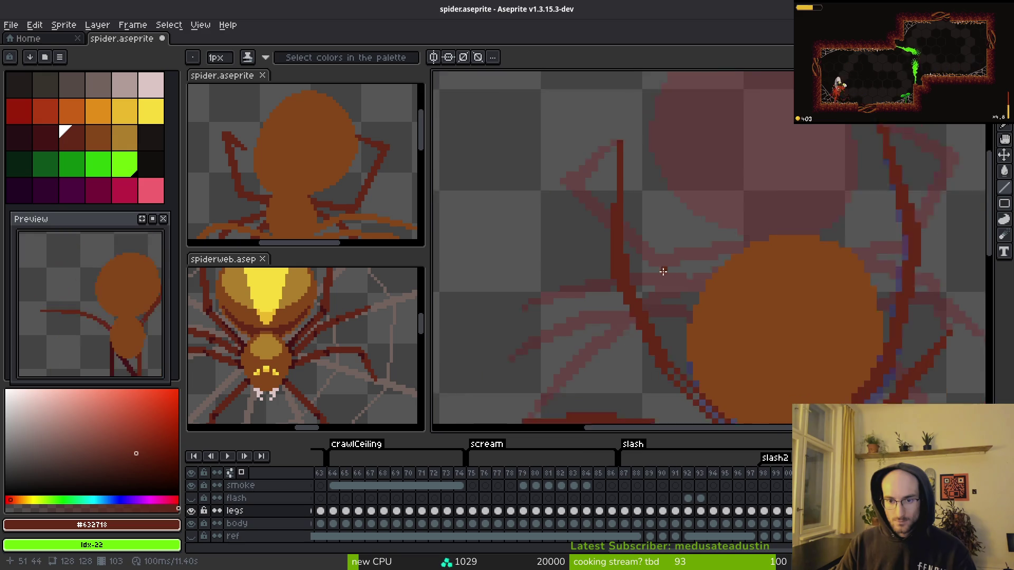
scroll(607, 248, up, 2)
- Touch up the new leg strokes with the pencil and eraser, then zoom out to view the spider
key(b)
key(b)
scroll(629, 222, down, 1)
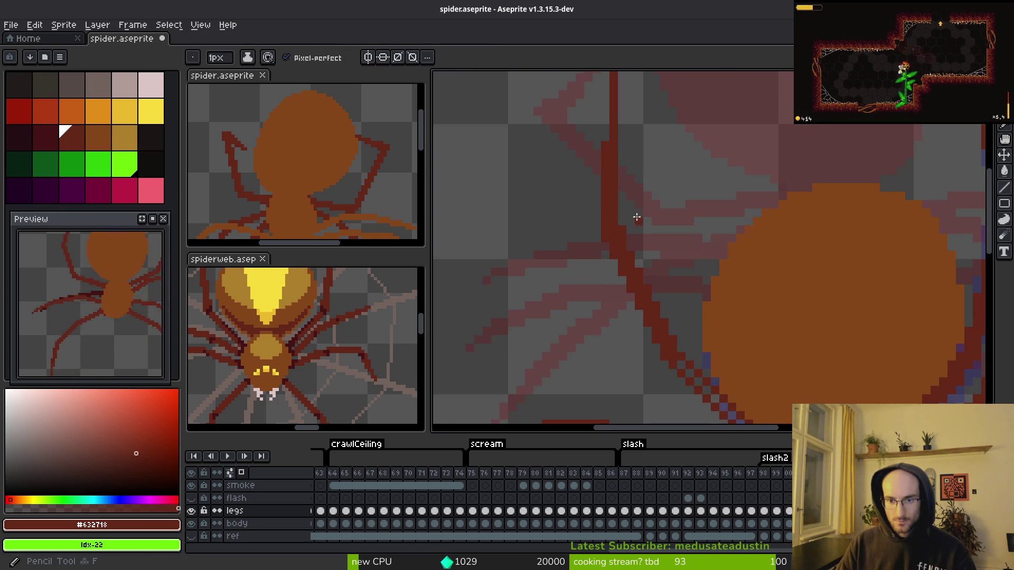
key(e)
scroll(624, 214, down, 1)
scroll(641, 219, up, 2)
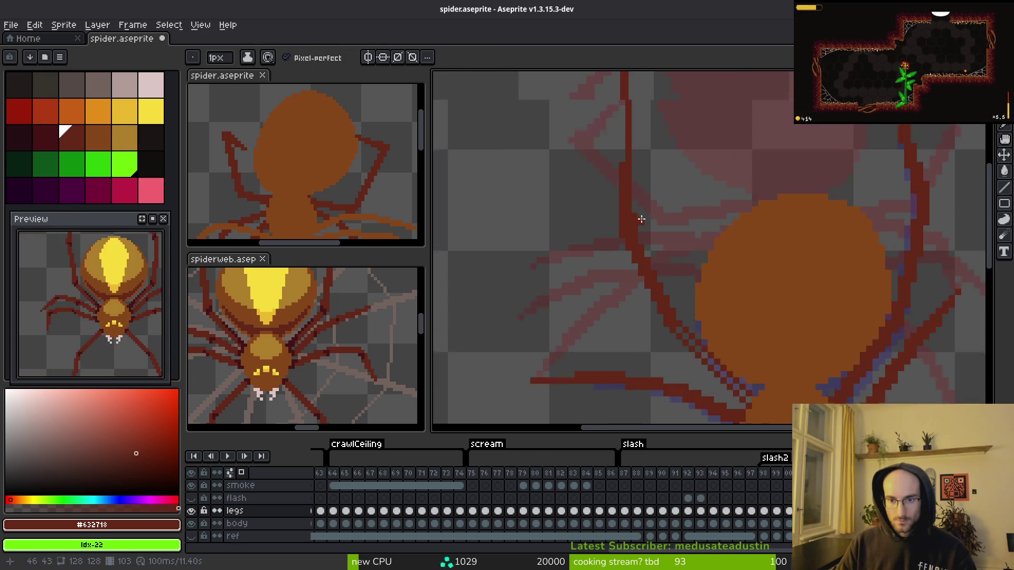
scroll(633, 215, down, 1)
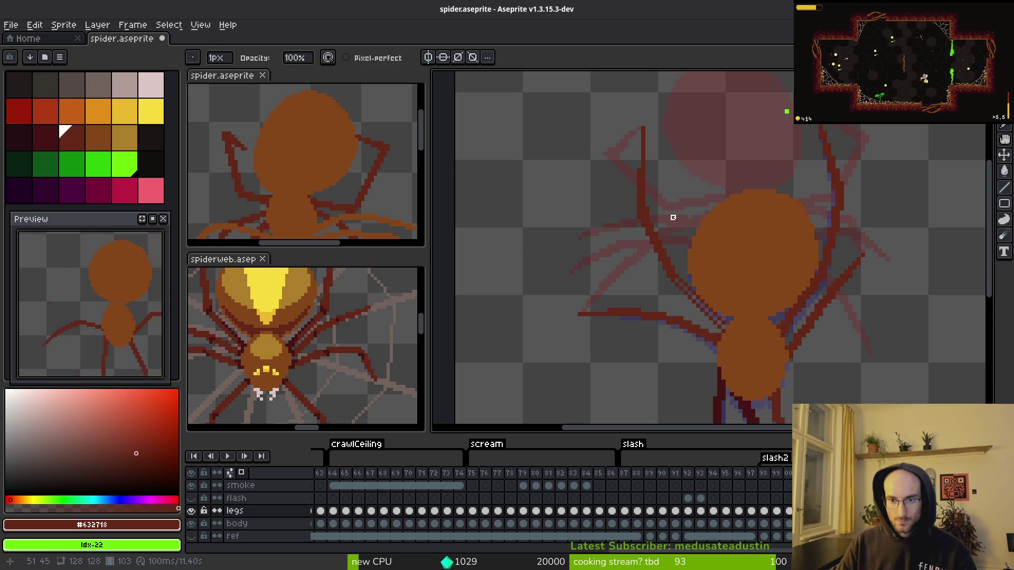
key(i)
scroll(667, 253, up, 1)
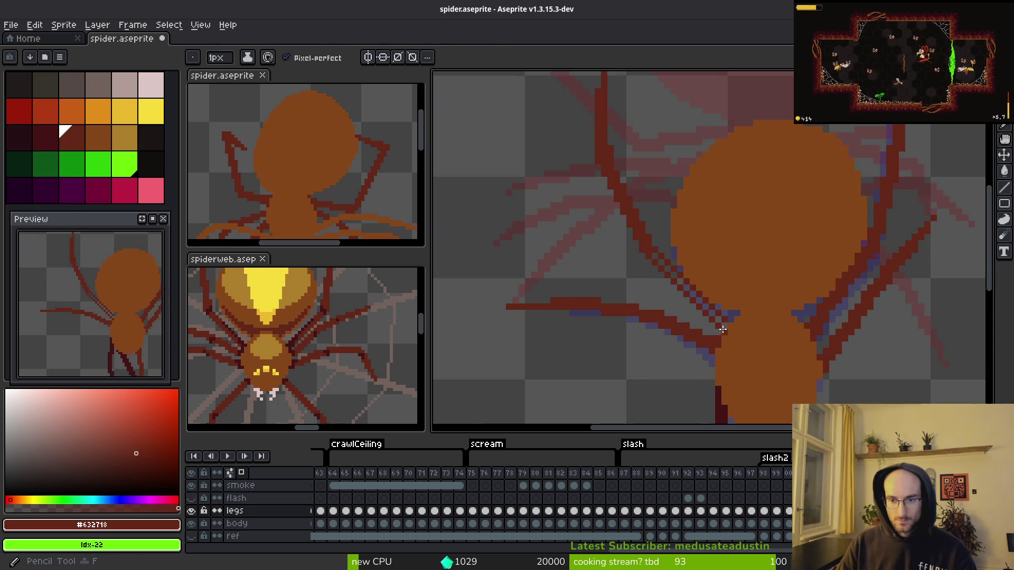
scroll(664, 255, down, 2)
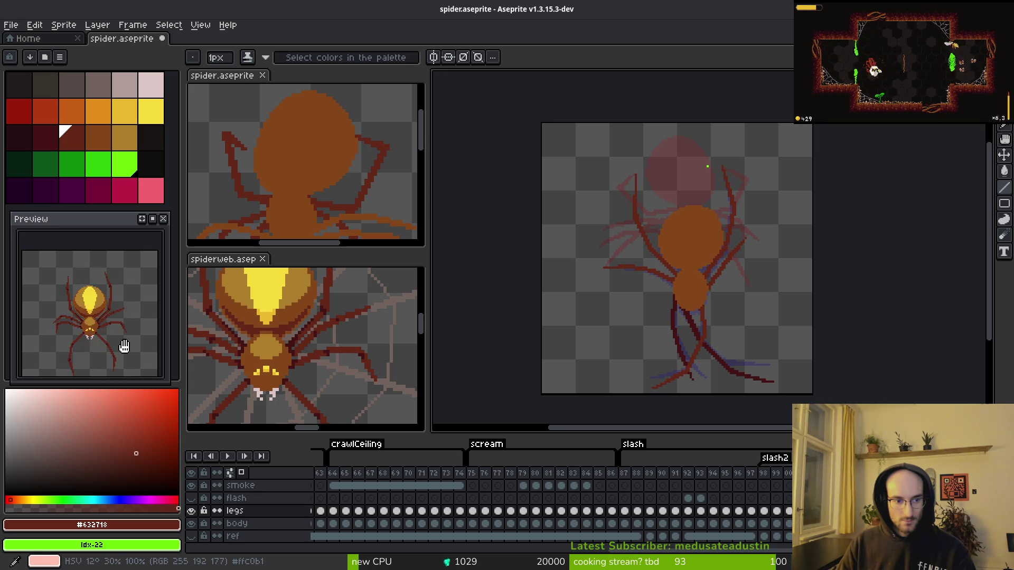
- Move frame 97 in the timeline to sit just after frame 86
drag(549, 353, 545, 340)
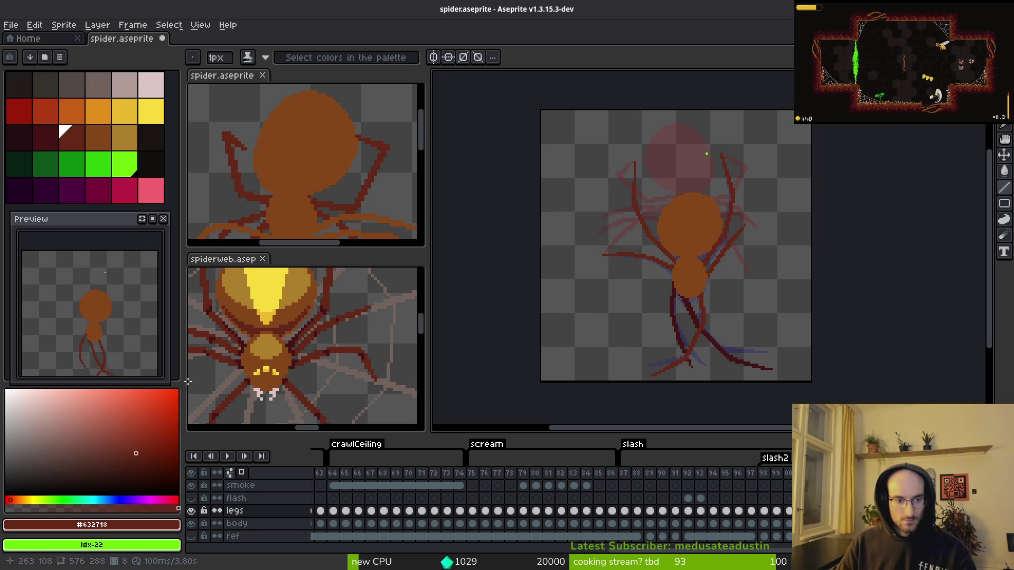
drag(604, 352, 625, 350)
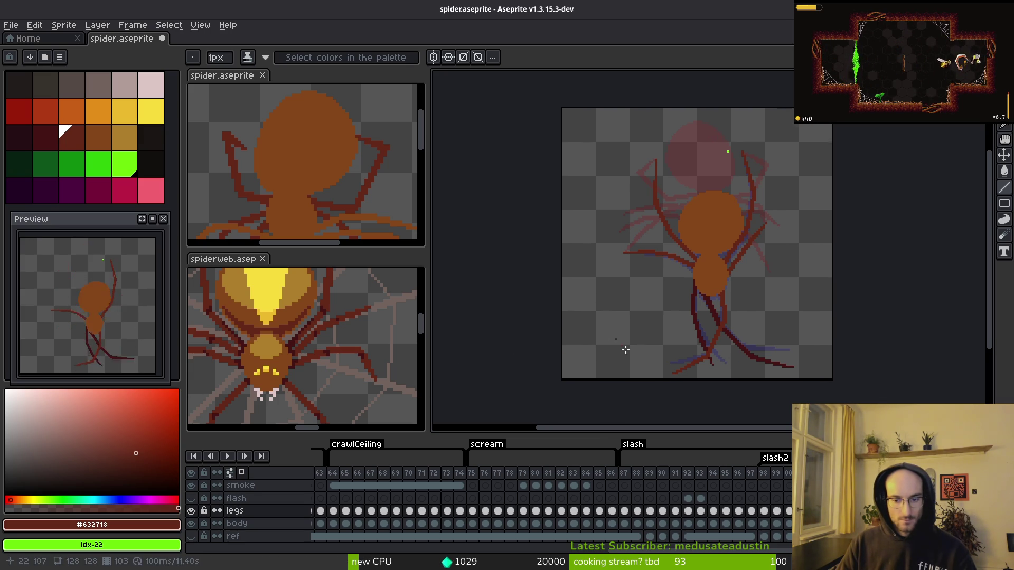
click(624, 473)
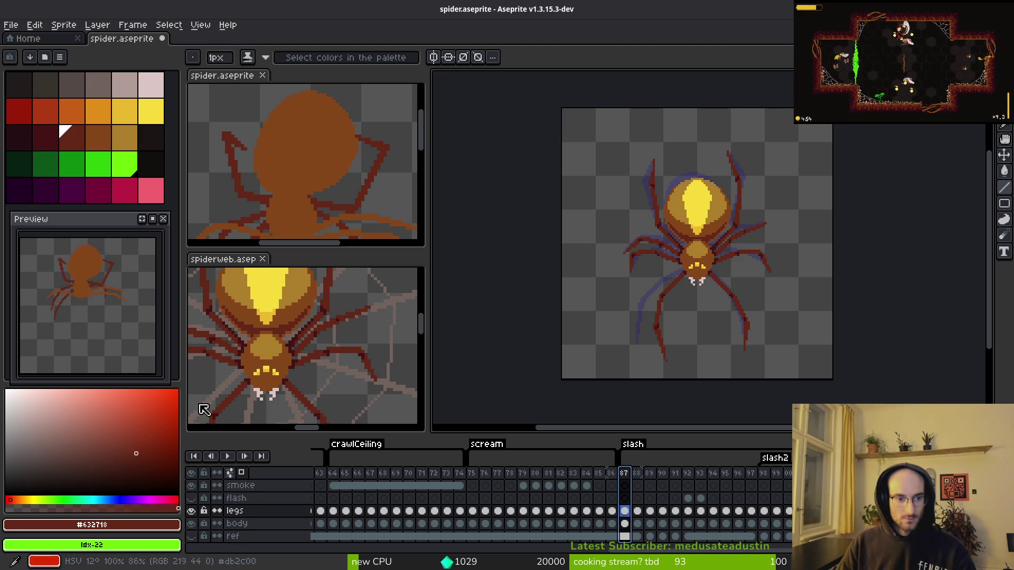
click(756, 475)
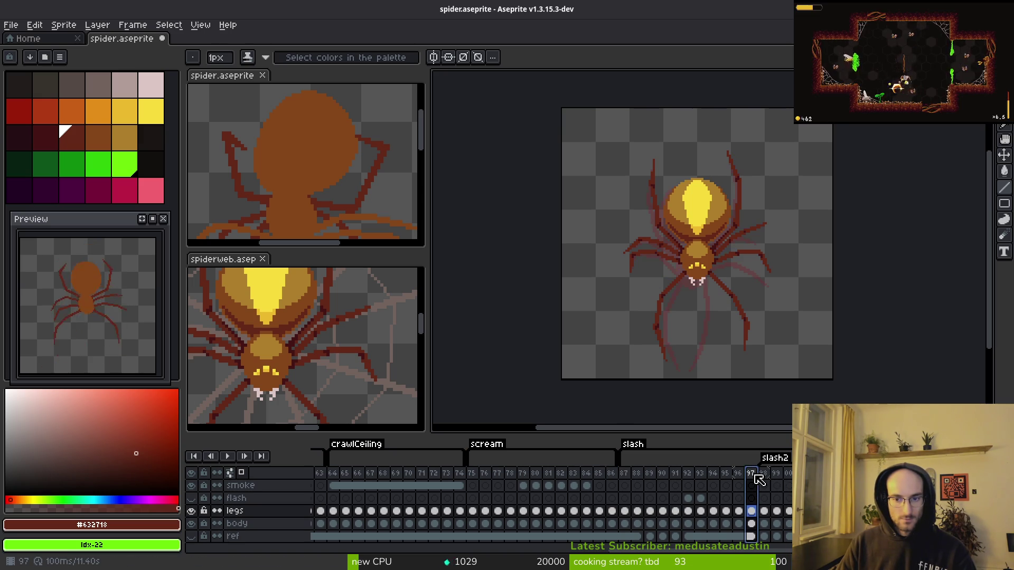
drag(764, 477, 622, 484)
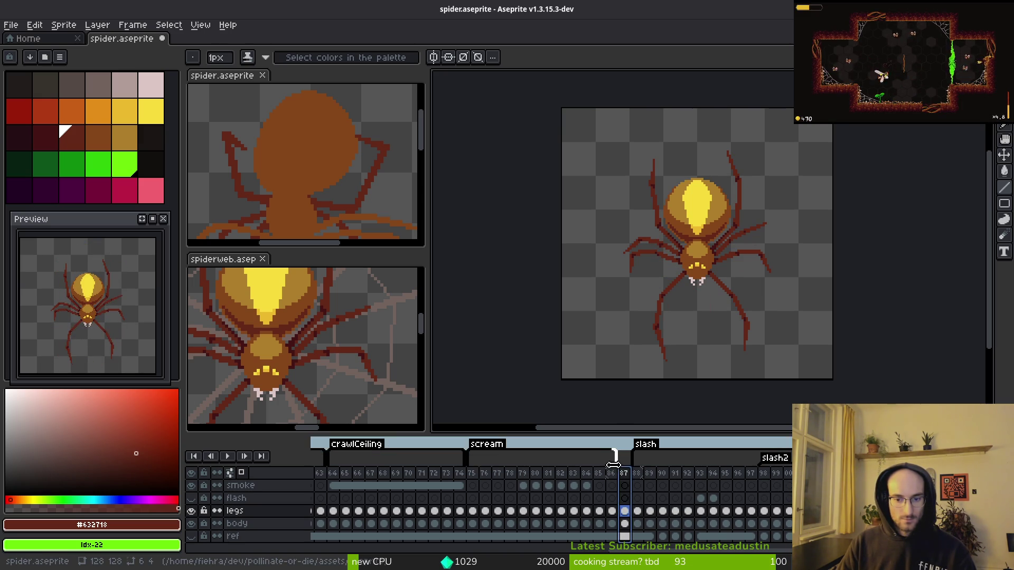
- Move frame 98 into position 88 and select frame 89
click(638, 474)
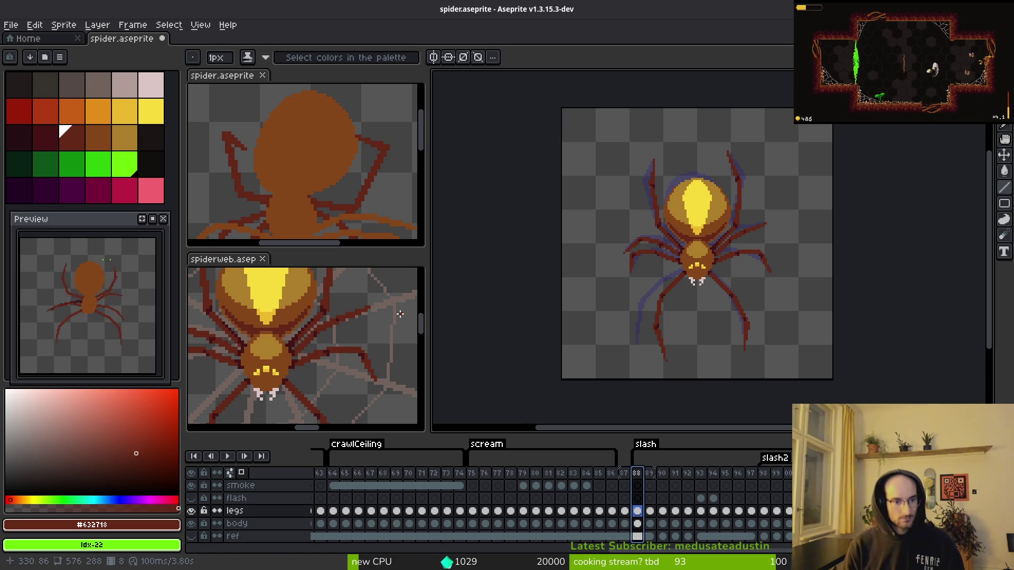
key(Right)
key(Right)
key(Right)
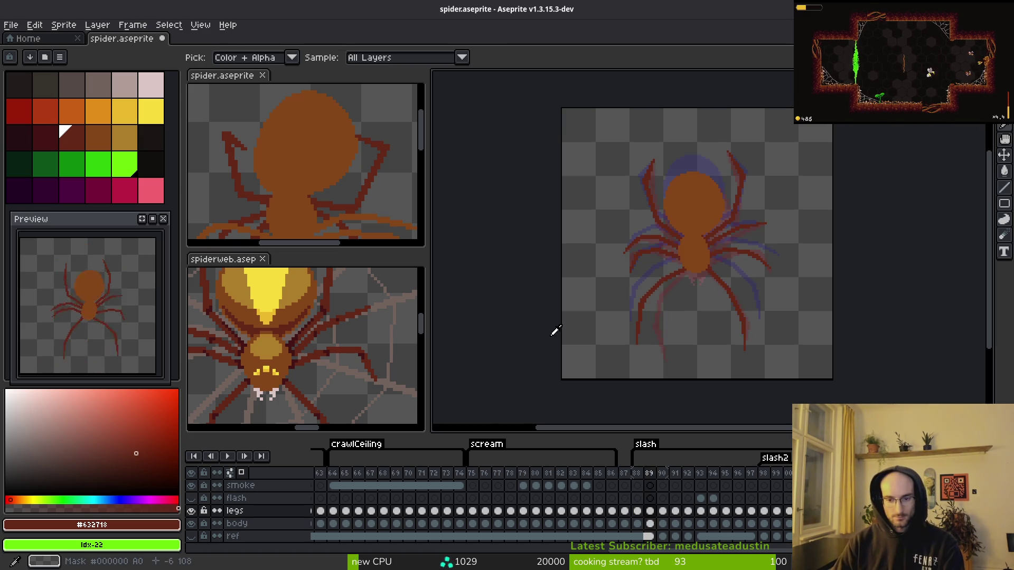
key(Right)
key(Right)
key(Right)
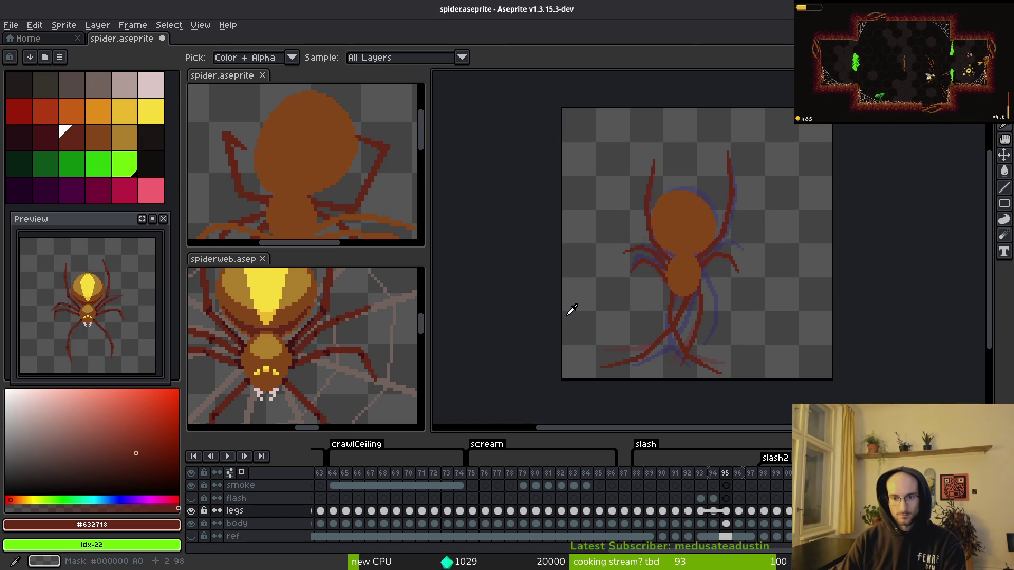
key(Right)
key(Right)
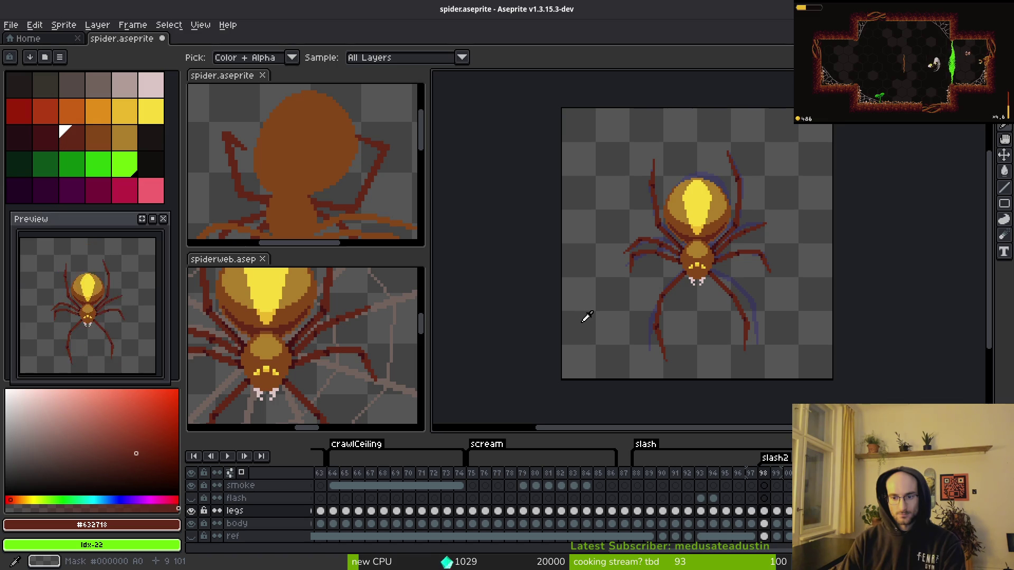
key(Right)
click(763, 476)
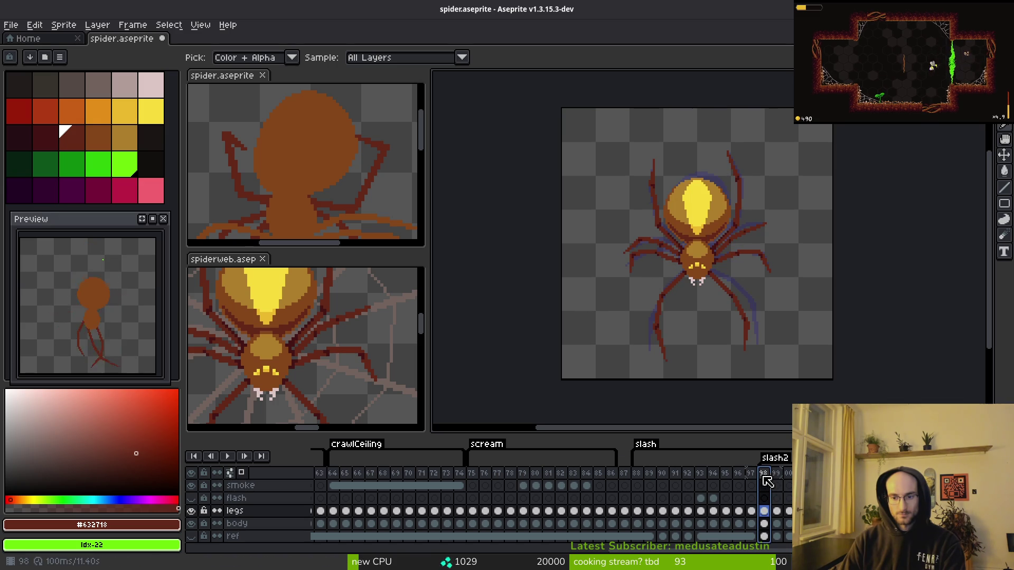
mouse_move(779, 485)
mouse_down()
mouse_move(708, 482)
mouse_move(640, 498)
mouse_up()
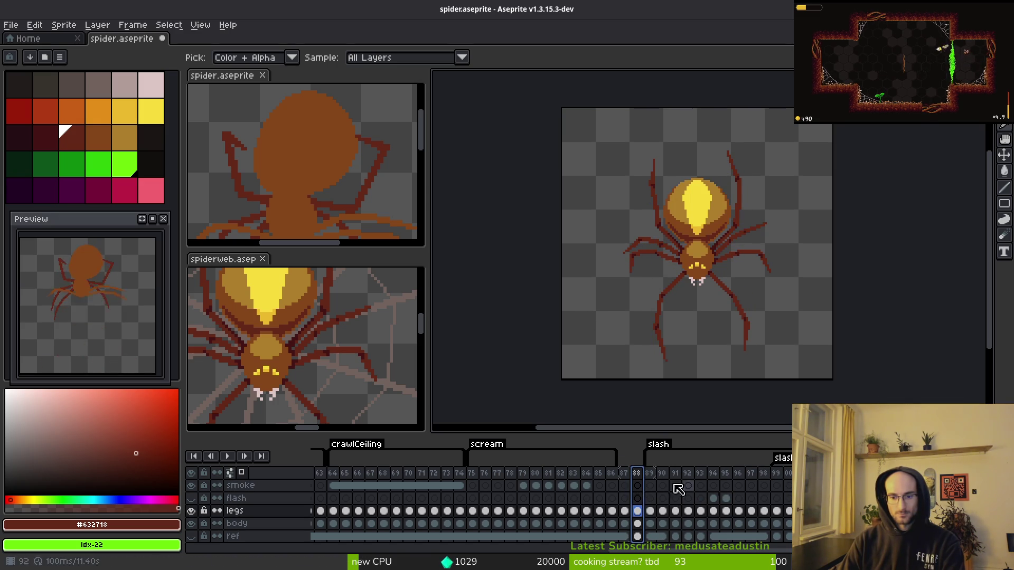
click(653, 479)
key(b)
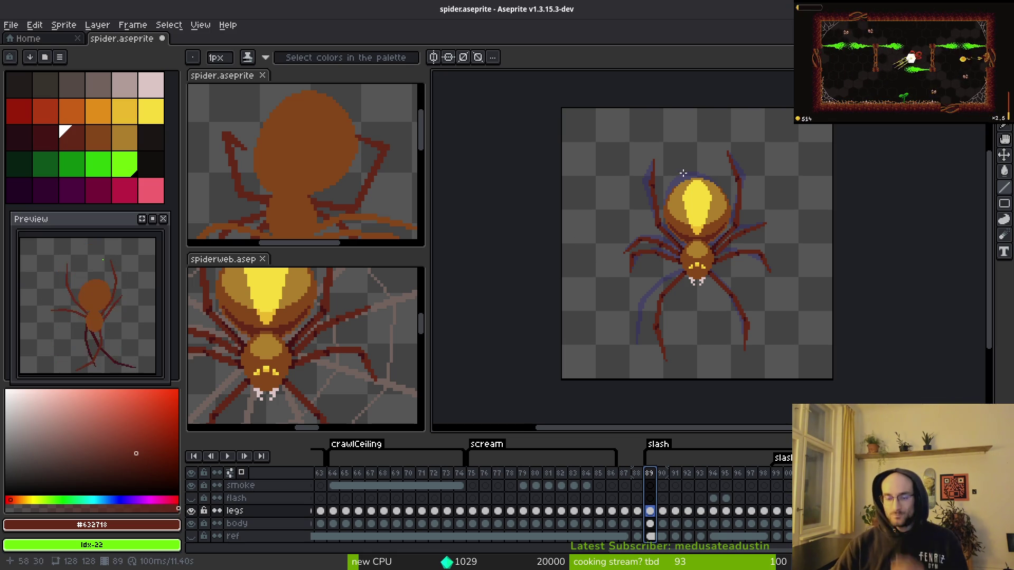
drag(724, 320, 682, 300)
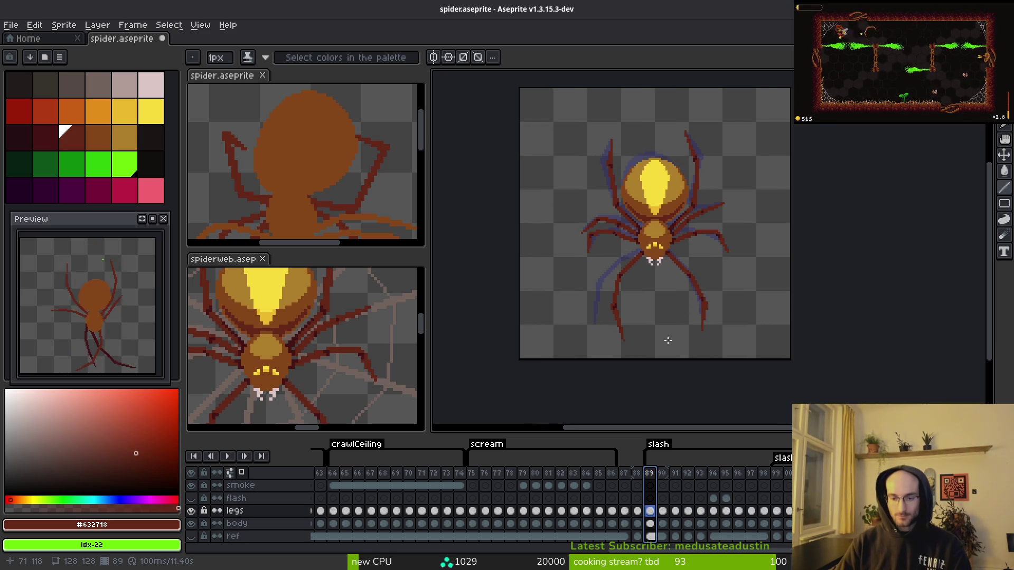
key(Return)
key(i)
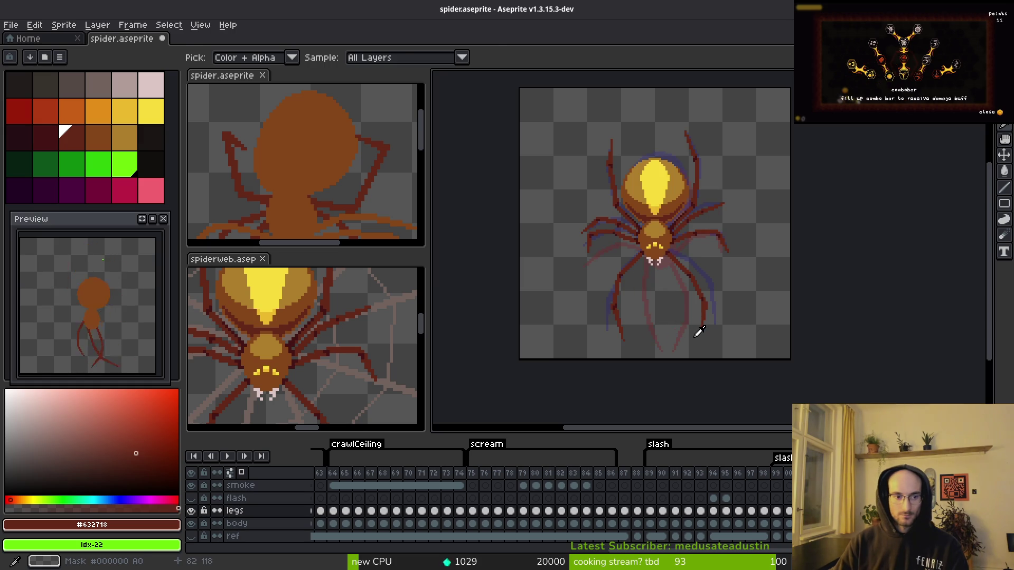
key(b)
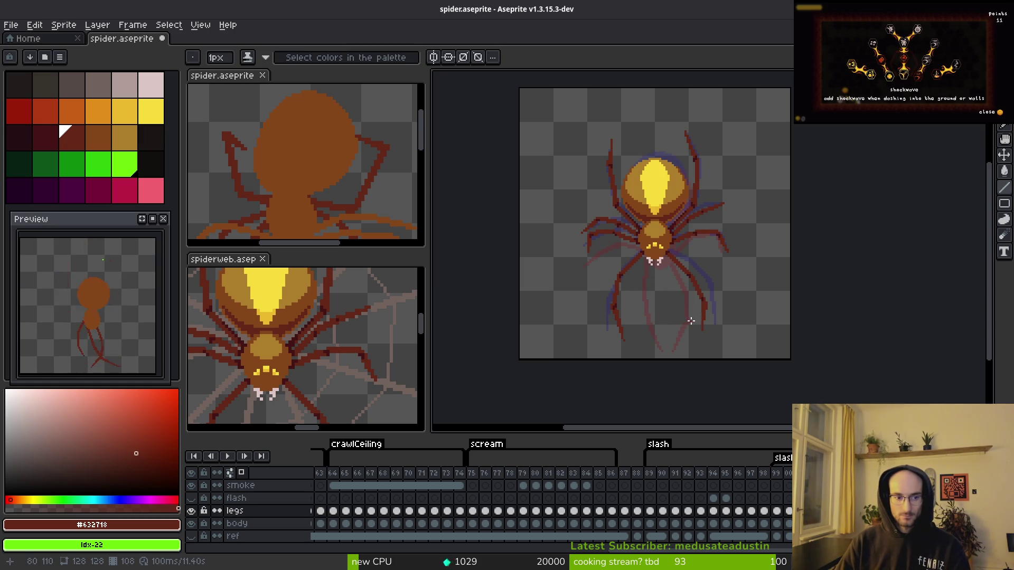
click(655, 479)
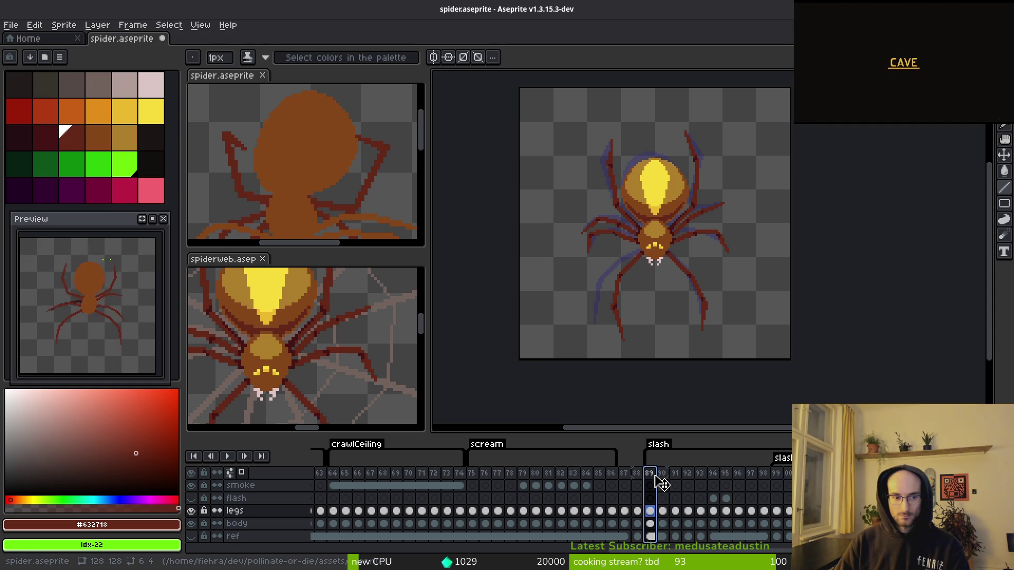
scroll(692, 317, up, 2)
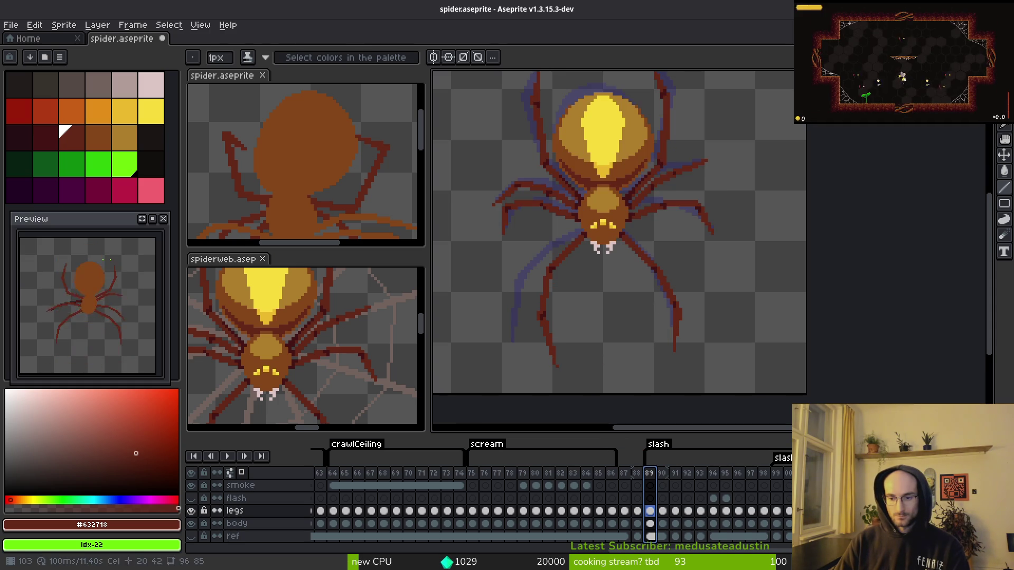
- On the legs layer, draw a dark-red leg line diagonally up-left from the body
key(Up)
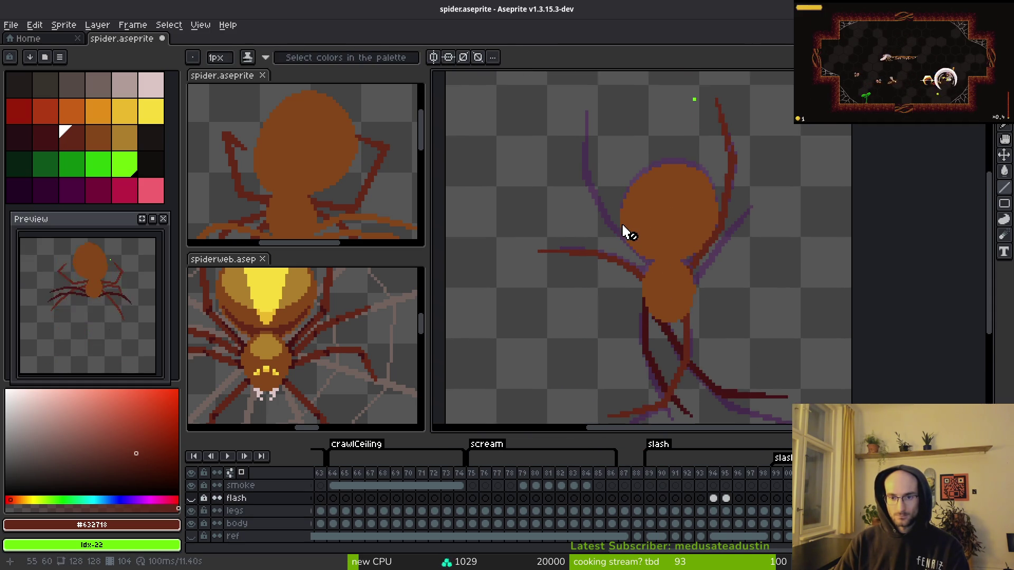
scroll(627, 248, down, 1)
scroll(655, 296, up, 2)
key(Down)
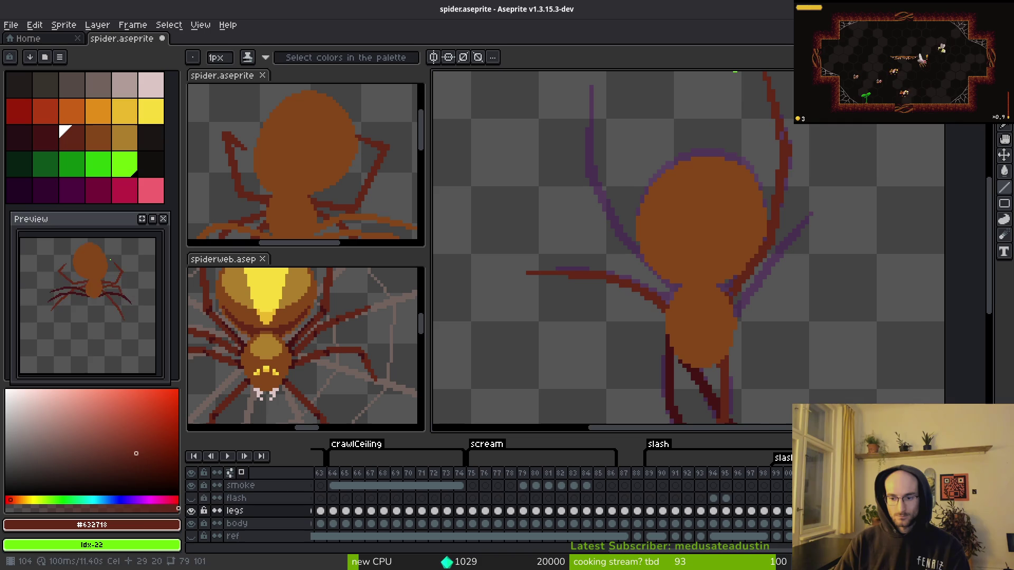
scroll(687, 324, up, 1)
scroll(686, 324, up, 1)
scroll(687, 324, up, 1)
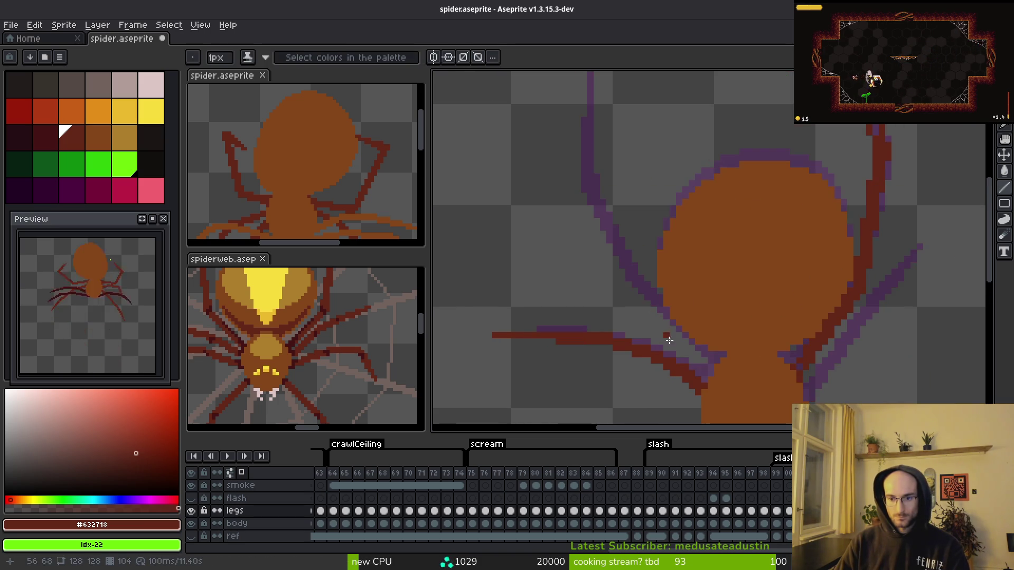
scroll(711, 359, up, 1)
mouse_move(714, 358)
mouse_down()
mouse_move(627, 276)
mouse_move(636, 274)
mouse_move(627, 263)
mouse_up()
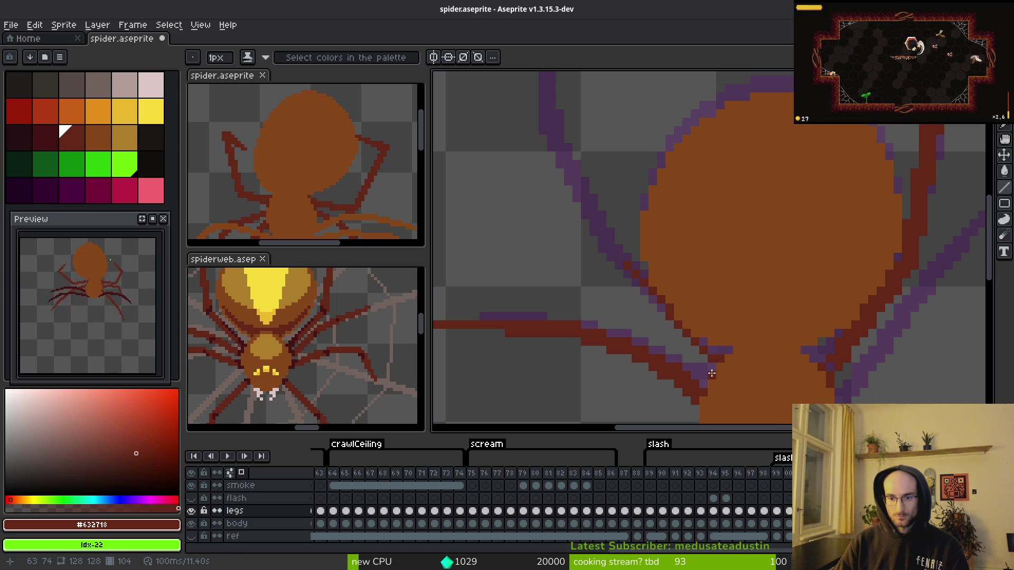
- Draw a dithered dark-red line along the body's lower-left edge and a leg reaching up-left
drag(706, 363, 658, 317)
key(ctrl+z)
mouse_move(707, 372)
mouse_down()
mouse_move(628, 293)
mouse_move(624, 274)
mouse_up()
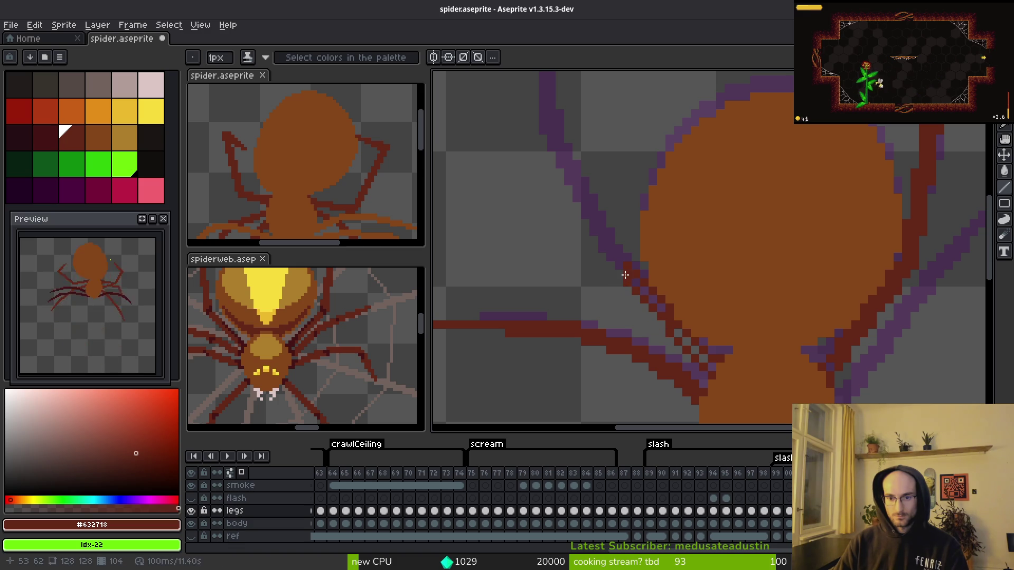
mouse_move(625, 310)
mouse_down()
mouse_move(648, 366)
mouse_move(649, 316)
mouse_move(577, 170)
mouse_up()
scroll(648, 365, down, 1)
scroll(662, 342, up, 1)
mouse_move(551, 122)
mouse_down()
mouse_move(611, 215)
mouse_move(663, 346)
mouse_move(578, 133)
mouse_move(556, 135)
mouse_move(602, 194)
mouse_move(606, 264)
mouse_move(592, 152)
mouse_move(597, 184)
mouse_up()
- Compare the leg poses on neighbouring frames, then return to the frame being edited
scroll(584, 171, down, 3)
scroll(604, 263, up, 3)
scroll(623, 198, down, 2)
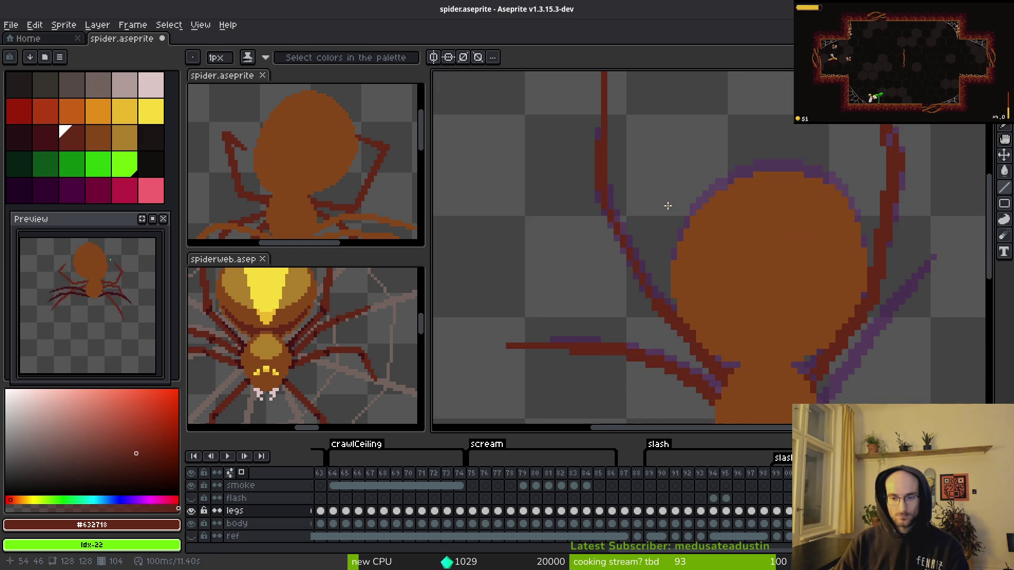
key(alt)
key(Right)
key(Right)
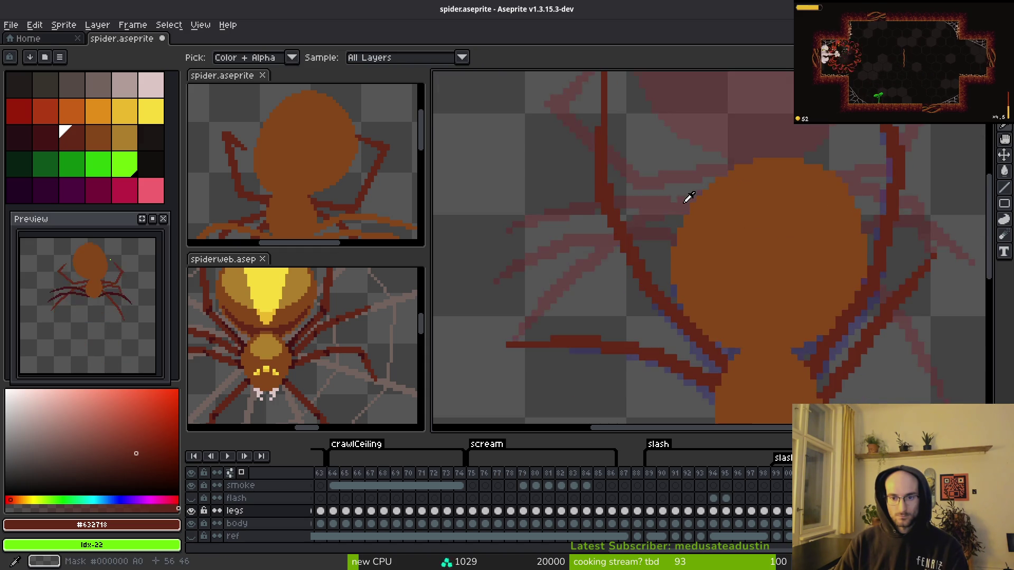
key(Left)
key(Left)
key(Right)
key(Left)
key(Right)
key(Right)
key(Left)
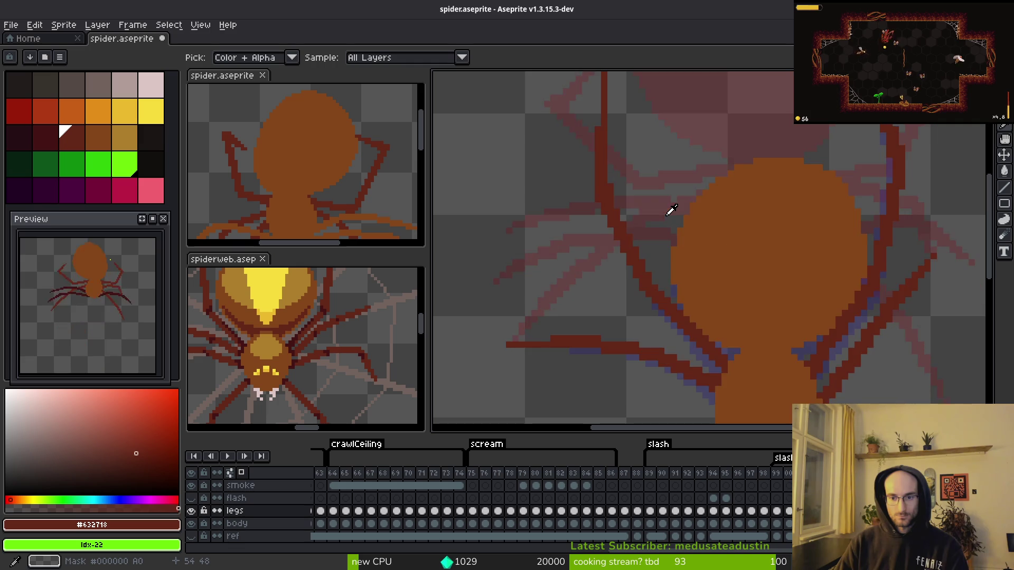
key(Left)
- Draw a purple outline down the long left leg and dark-red diagonal lines along it
mouse_move(666, 216)
mouse_down()
mouse_move(652, 211)
mouse_move(674, 294)
mouse_move(717, 339)
mouse_up()
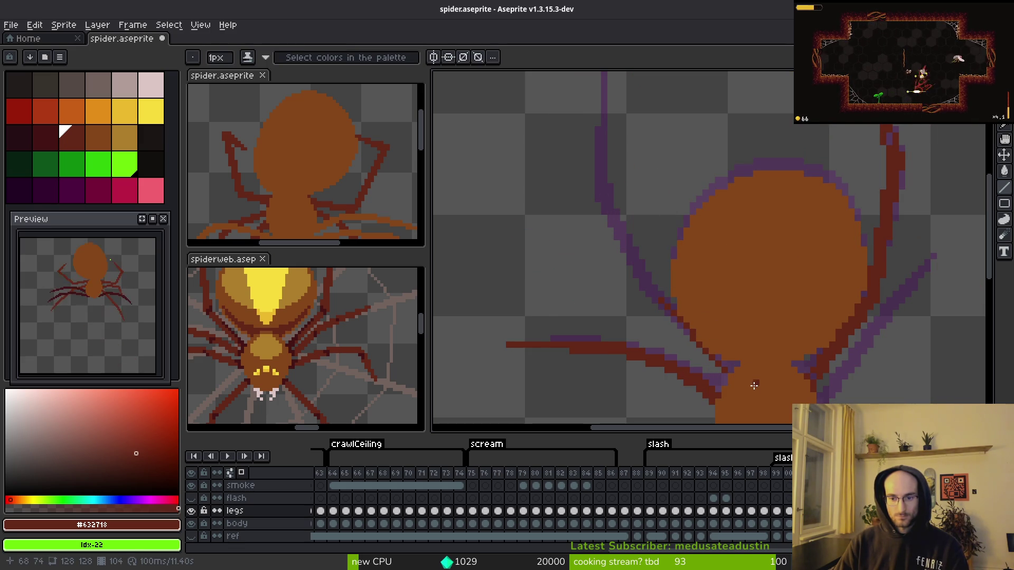
scroll(729, 380, up, 1)
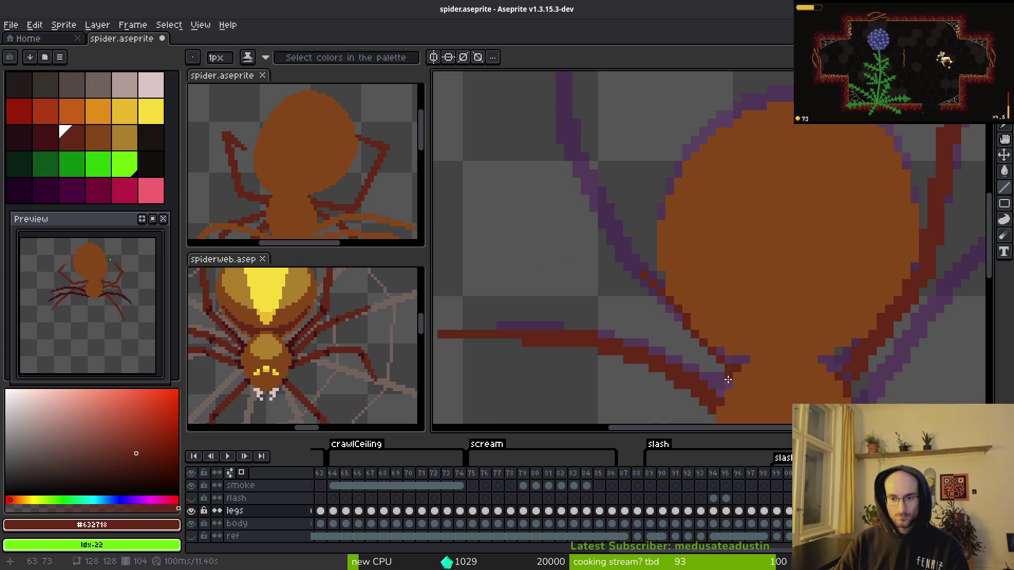
mouse_move(729, 383)
mouse_down()
mouse_move(628, 298)
mouse_move(634, 286)
mouse_move(618, 268)
mouse_move(631, 262)
mouse_up()
drag(652, 296, 677, 323)
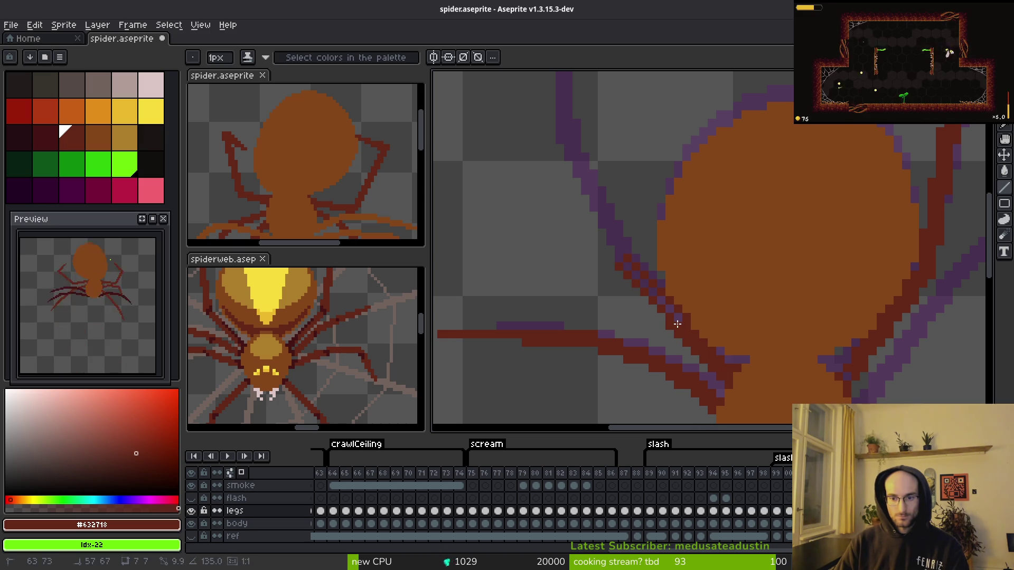
- Pencil dark-red lines and pixels up the left leg's purple outline edge
key(e)
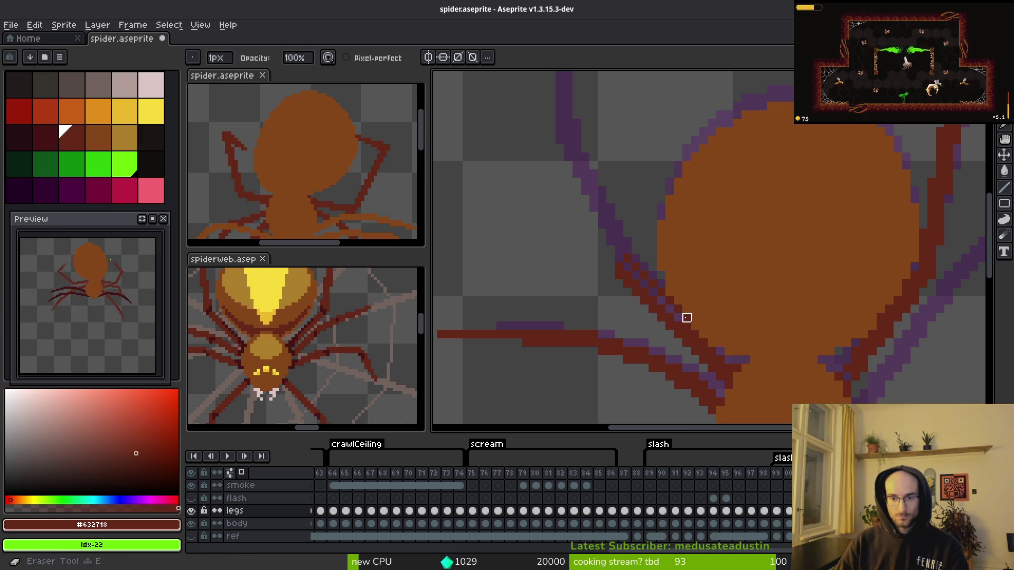
scroll(669, 309, up, 2)
key(b)
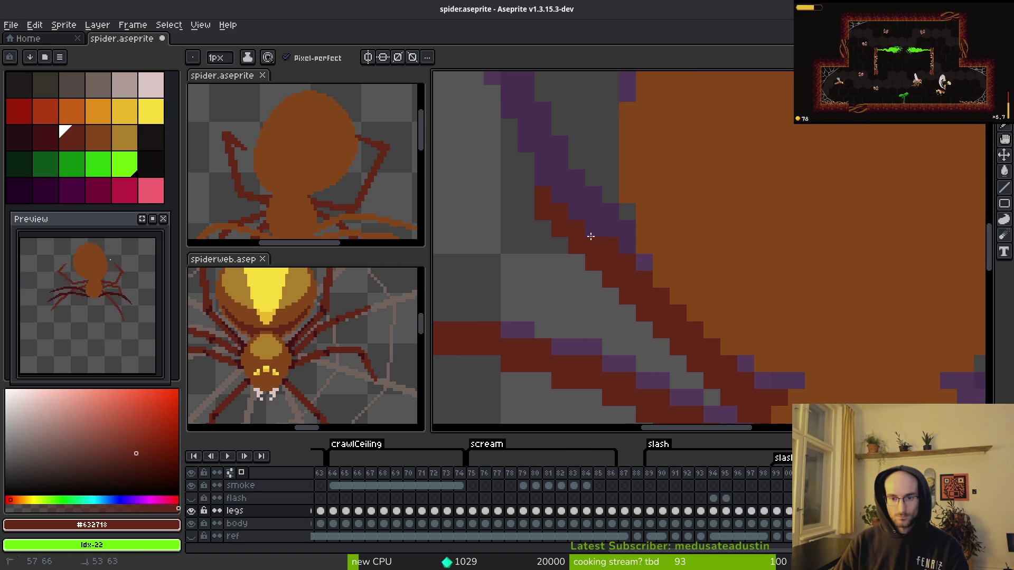
scroll(558, 195, down, 3)
scroll(655, 361, up, 3)
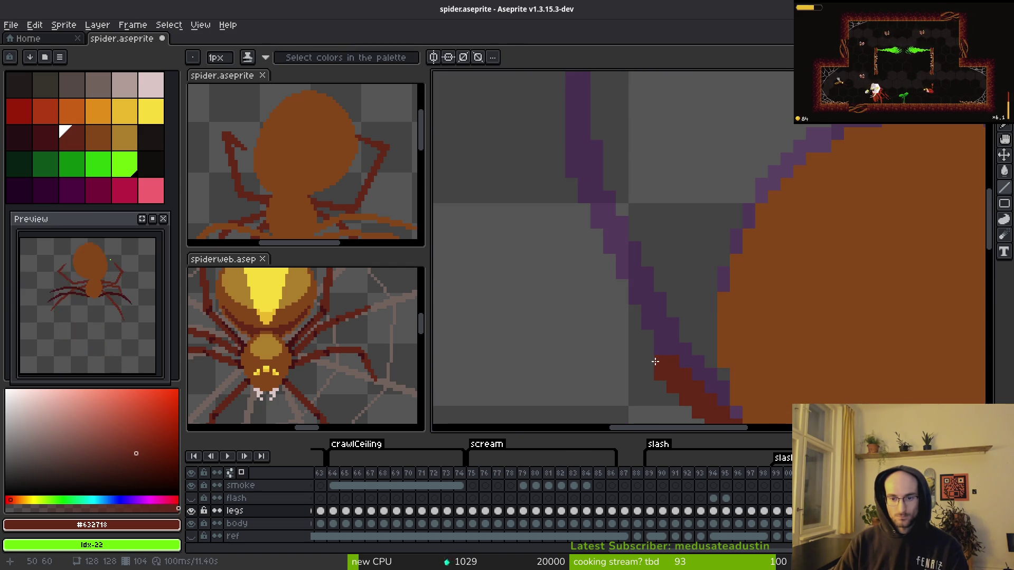
mouse_move(650, 360)
mouse_down()
mouse_move(592, 172)
mouse_move(575, 155)
mouse_up()
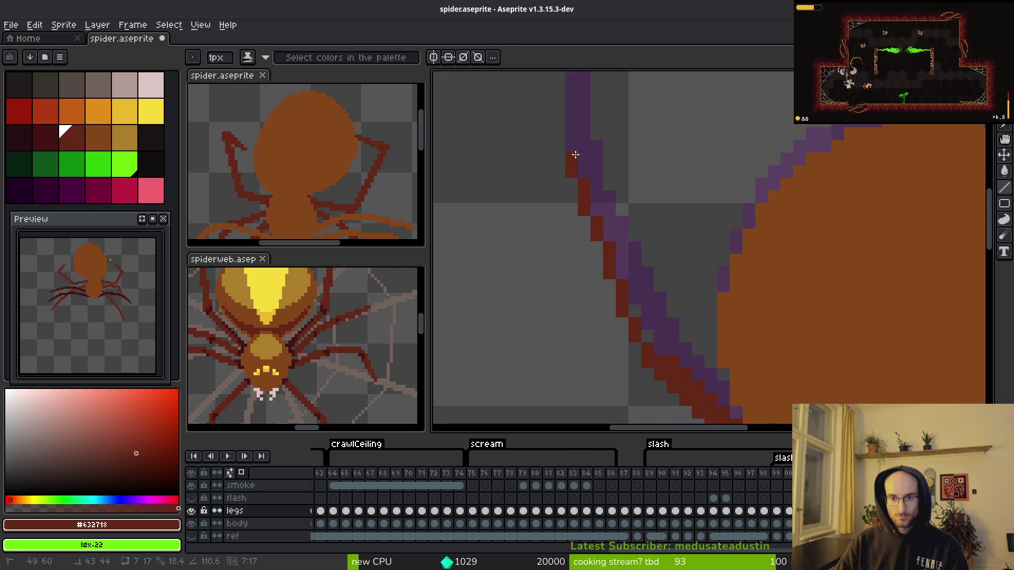
click(674, 298)
drag(662, 346, 591, 156)
click(647, 334)
click(623, 273)
click(597, 209)
- Cover the top of the purple leg outline in dark red, sampling colours from the canvas
scroll(607, 238, down, 3)
scroll(619, 189, up, 3)
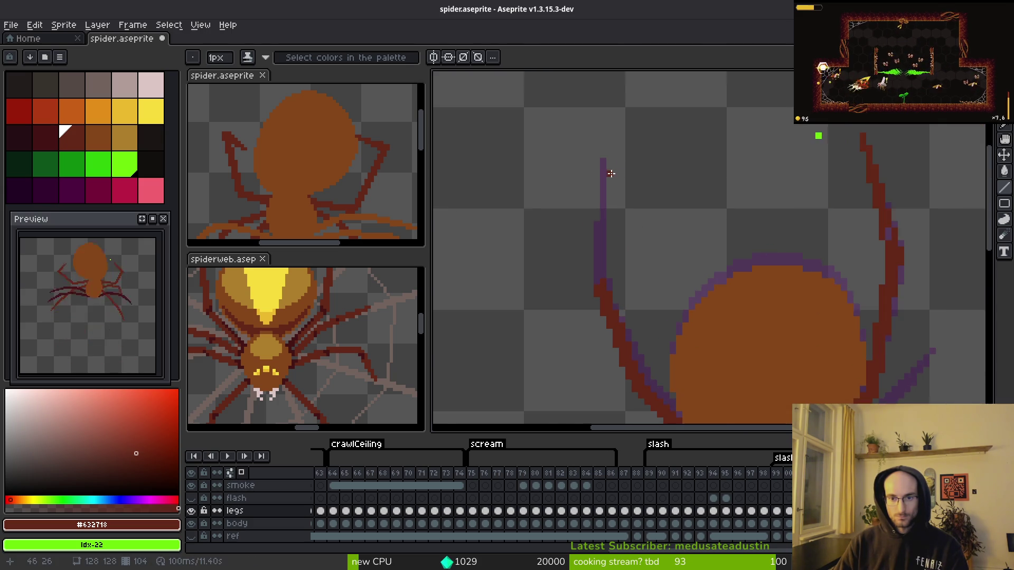
drag(594, 149, 595, 267)
key(f)
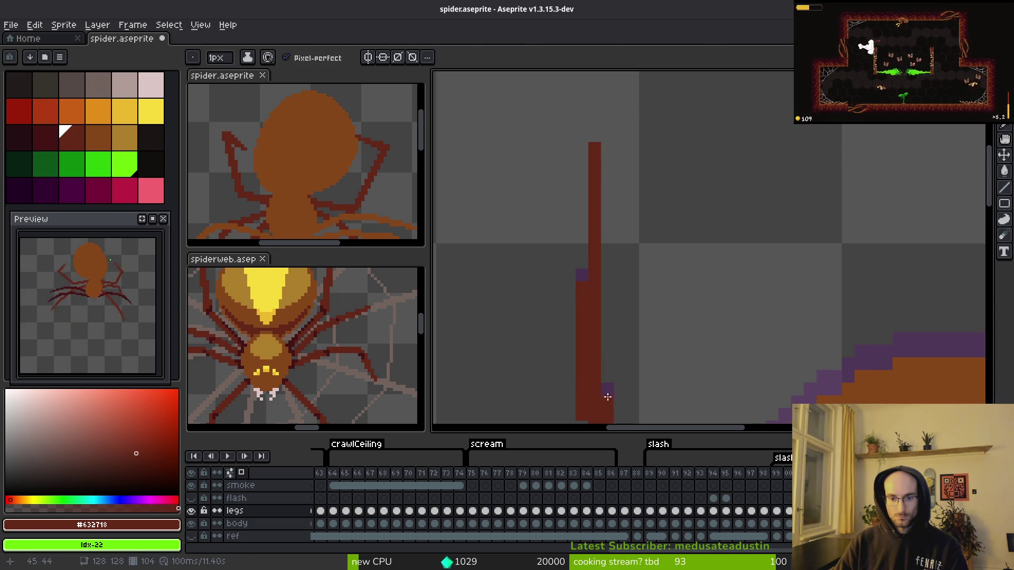
scroll(608, 397, down, 3)
key(i)
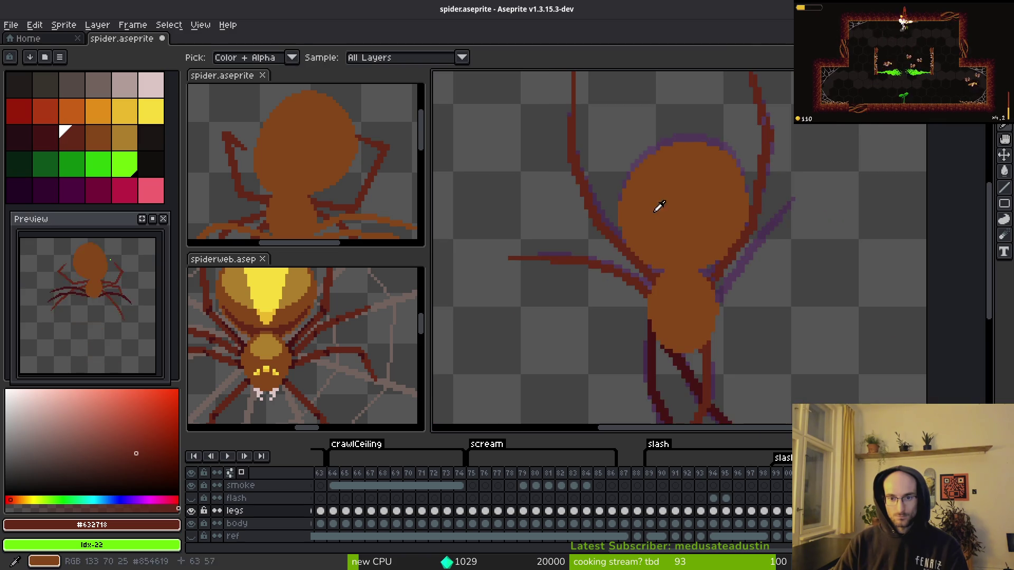
key(f)
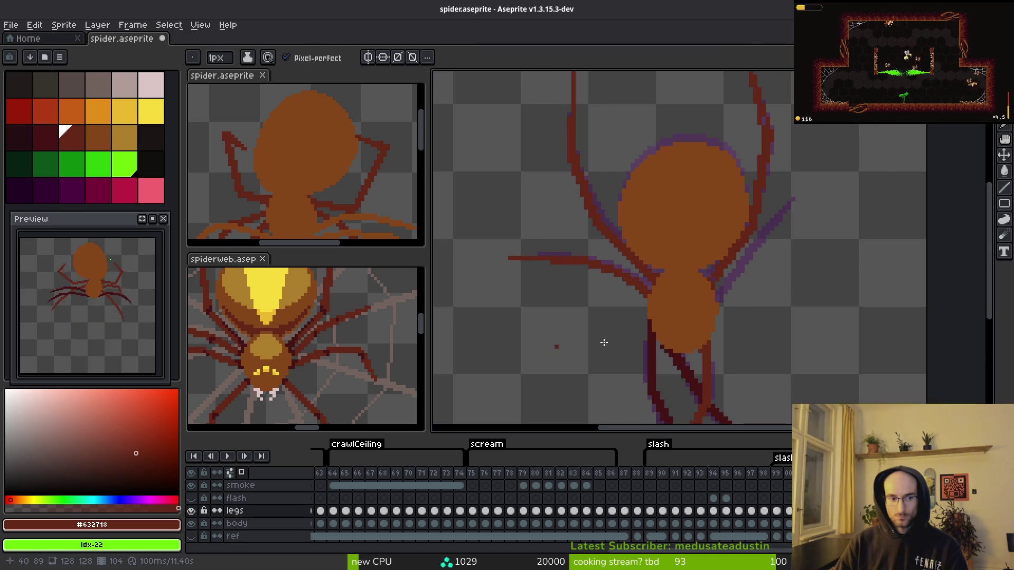
scroll(562, 243, up, 1)
scroll(581, 264, down, 2)
key(i)
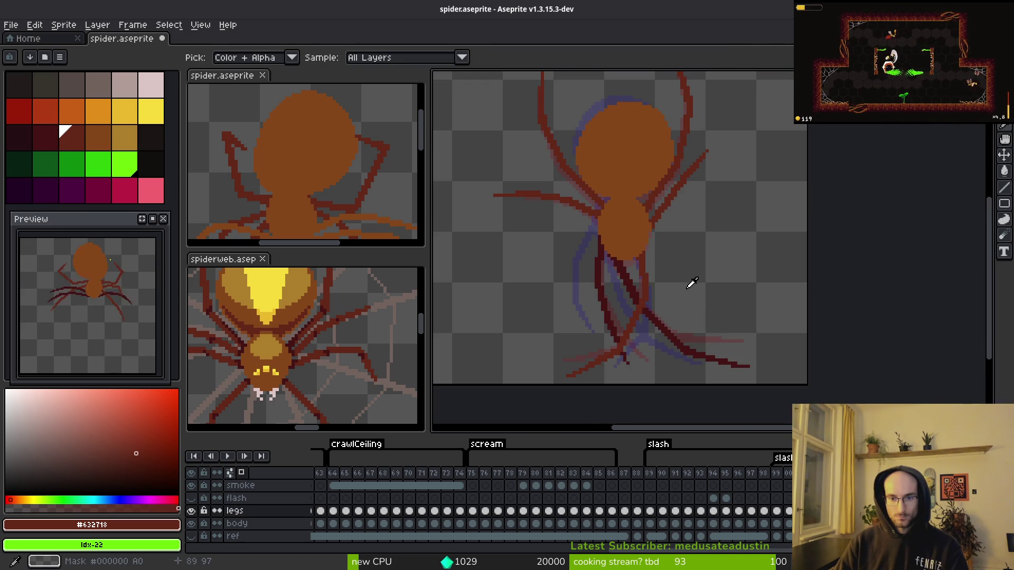
key(b)
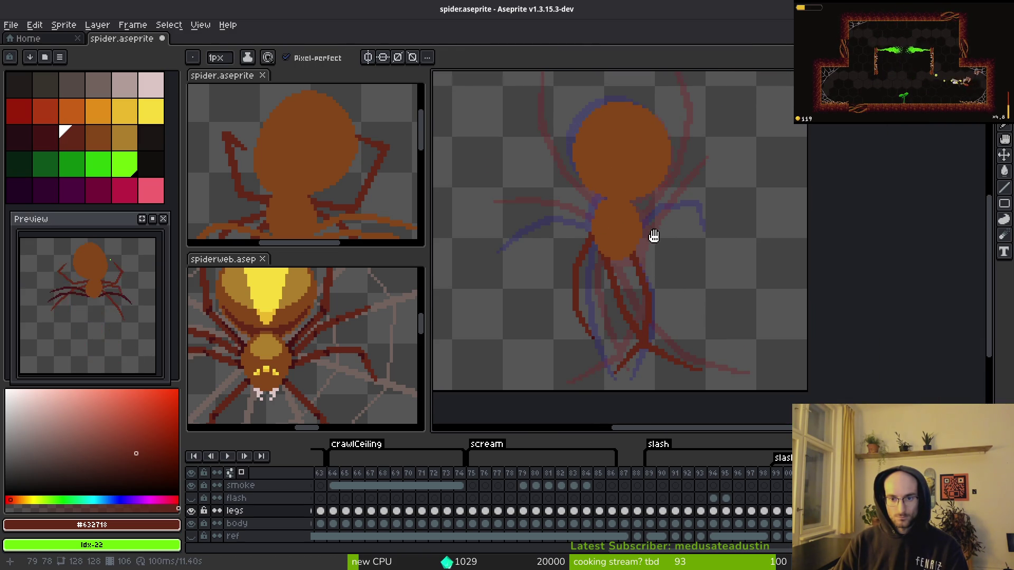
scroll(607, 291, down, 1)
scroll(576, 345, up, 3)
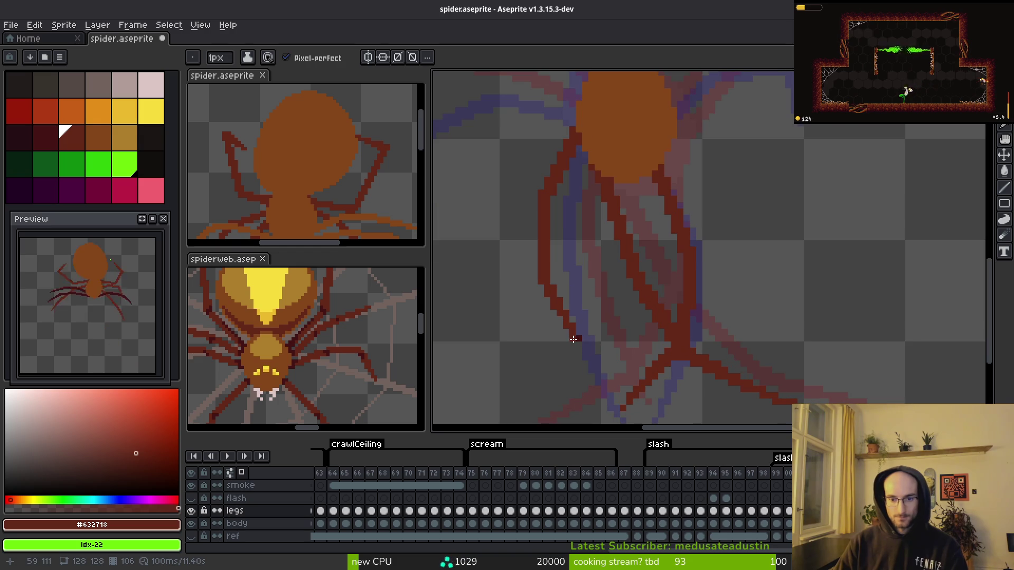
key(i)
scroll(577, 339, down, 2)
scroll(660, 295, down, 2)
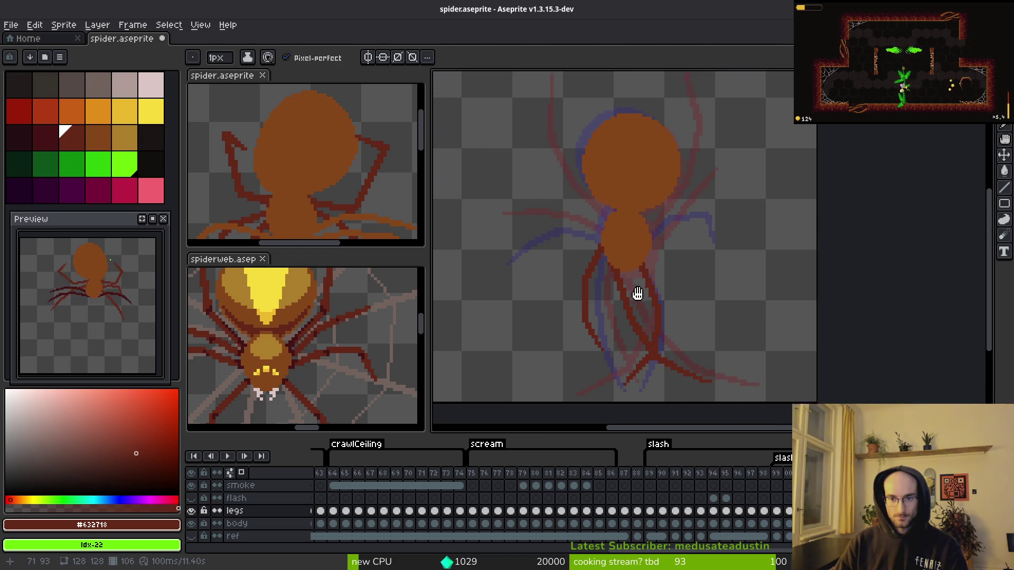
- Flip between neighbouring frames to compare the pose, then recentre the canvas on the spider's body
key(Right)
key(Left)
key(Right)
key(Left)
key(Right)
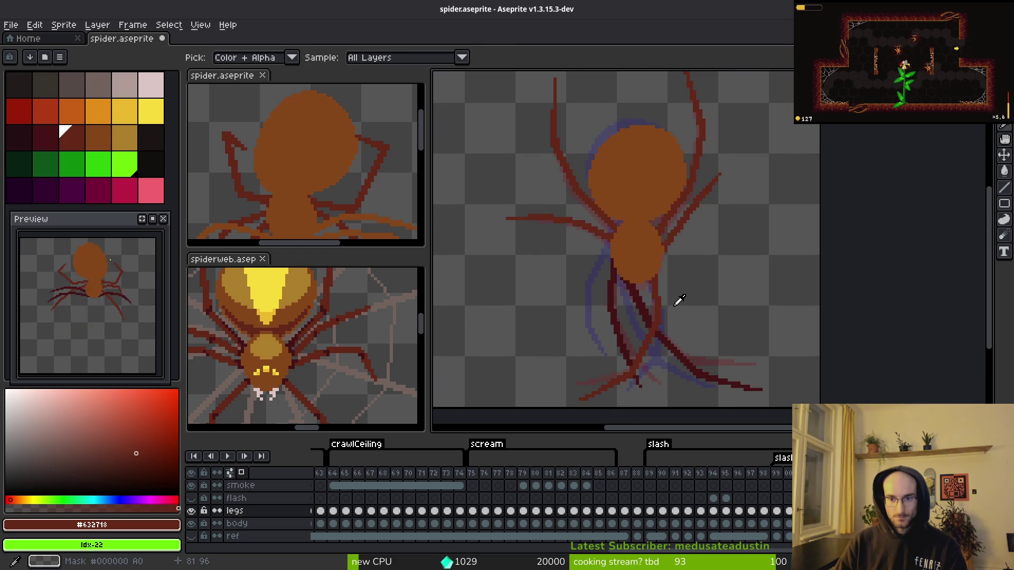
key(Right)
key(Right)
key(Left)
key(Left)
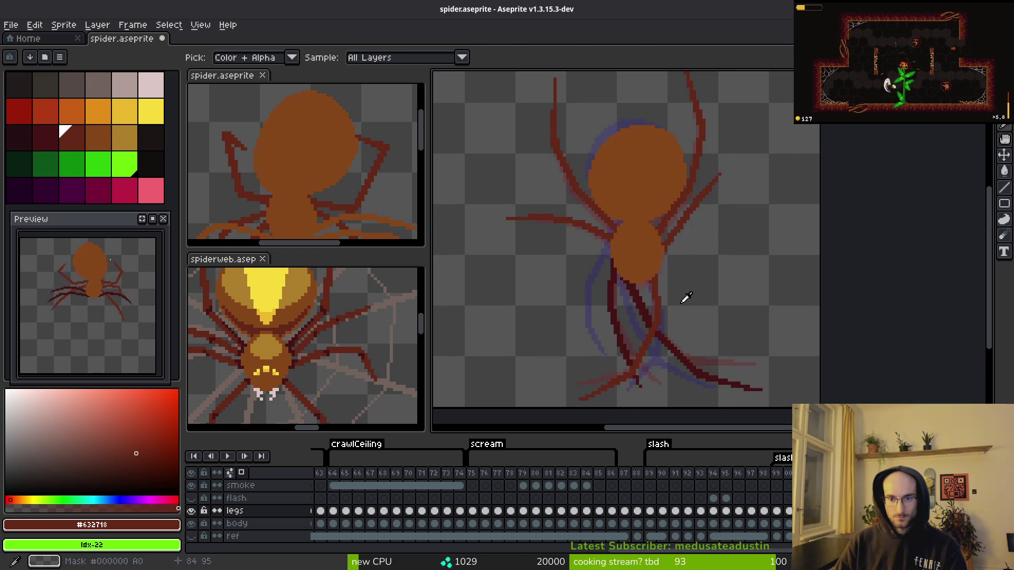
key(Right)
key(Right)
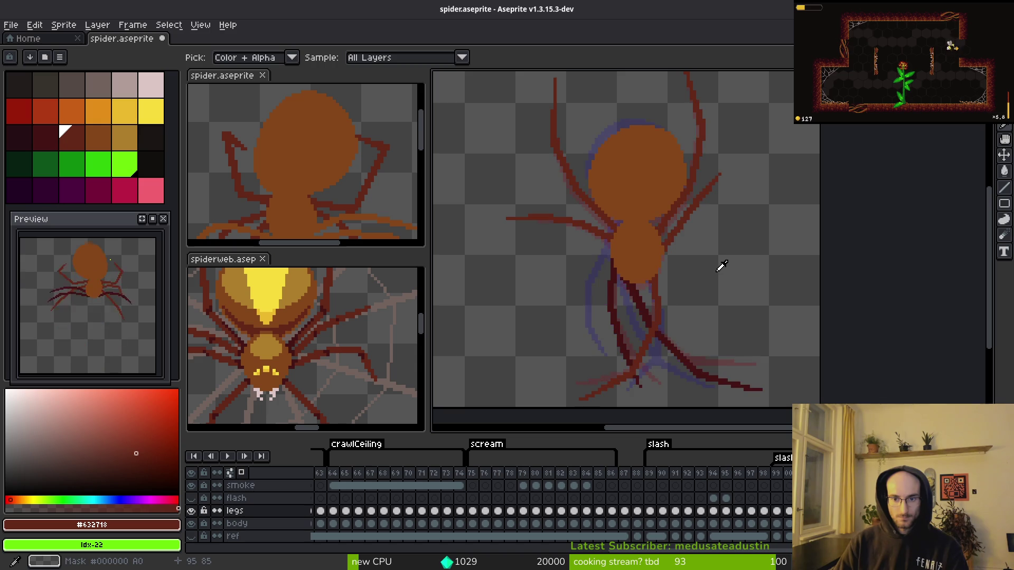
key(Left)
drag(714, 271, 679, 278)
key(Right)
key(Right)
key(Left)
key(Left)
drag(673, 239, 654, 264)
scroll(654, 263, up, 5)
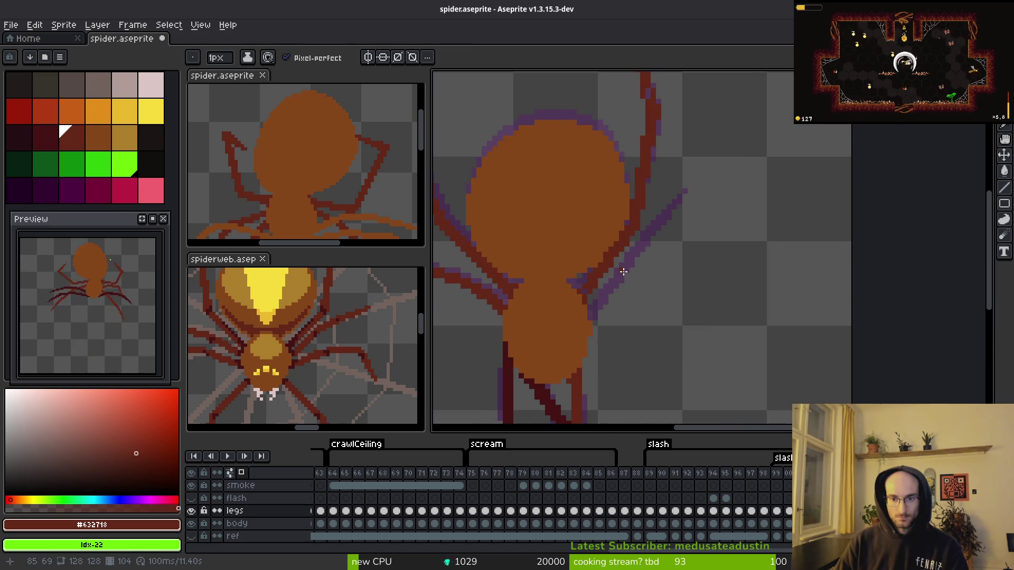
- Redraw the upper right leg as a dark-red straight line running up and right
key(l)
mouse_move(547, 361)
mouse_down()
mouse_move(642, 214)
mouse_move(653, 217)
mouse_move(663, 185)
mouse_up()
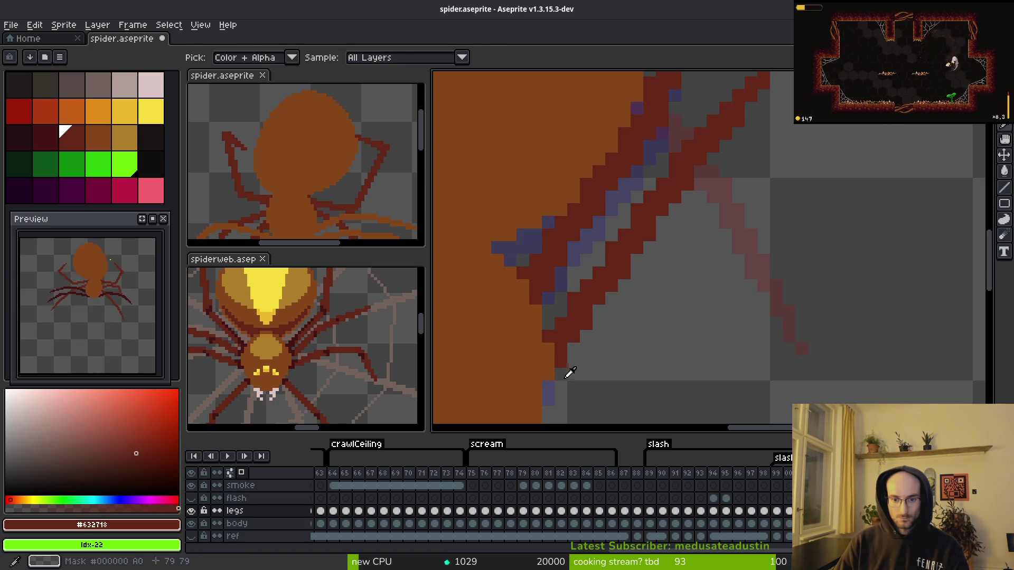
drag(570, 365, 676, 195)
drag(574, 357, 663, 196)
- Compare the right leg across frames, then add a shaded diagonal stroke along the purple line
key(i)
key(Right)
key(Left)
key(b)
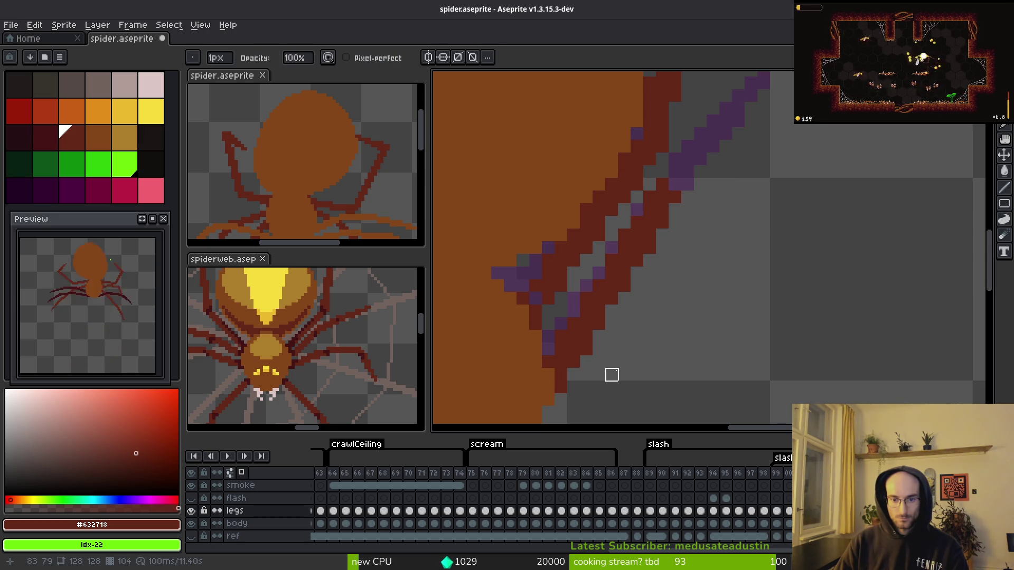
key(Right)
key(b)
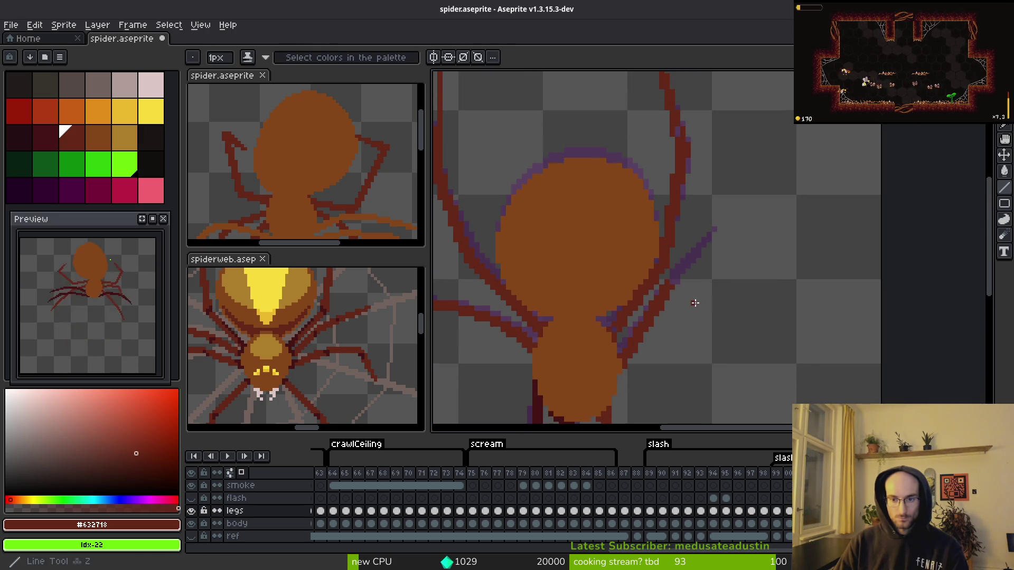
key(Right)
drag(629, 255, 746, 132)
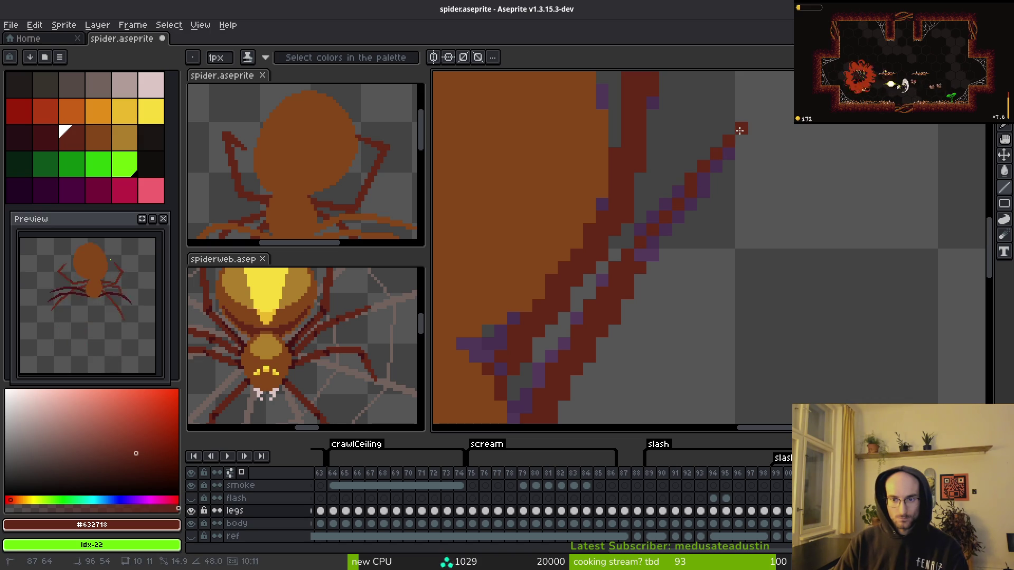
drag(642, 258, 728, 151)
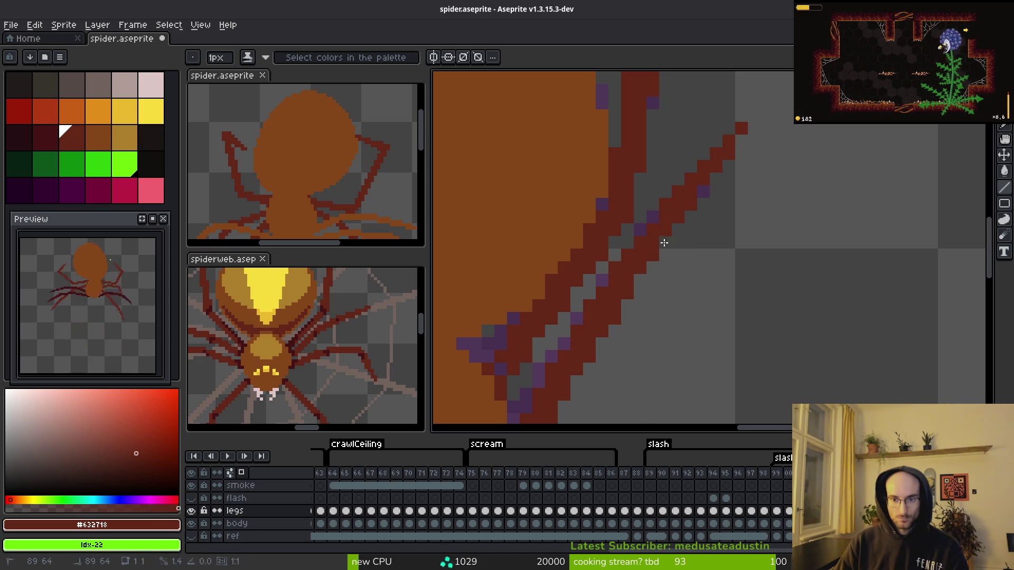
- Erase a stray purple pixel beside the leg, undo it, and show the ref layer
key(e)
click(703, 192)
scroll(776, 220, down, 3)
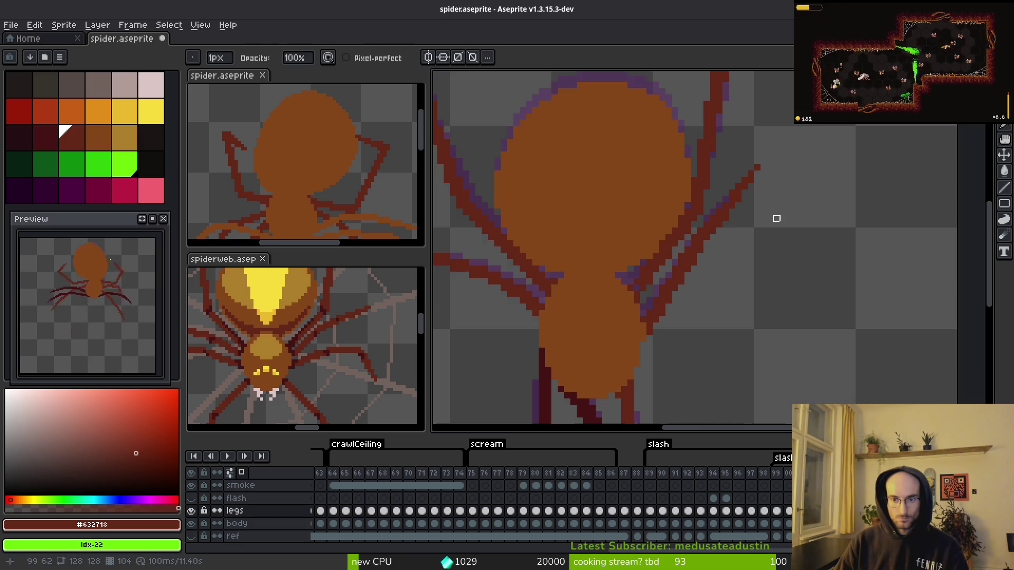
scroll(746, 210, up, 4)
key(ctrl+z)
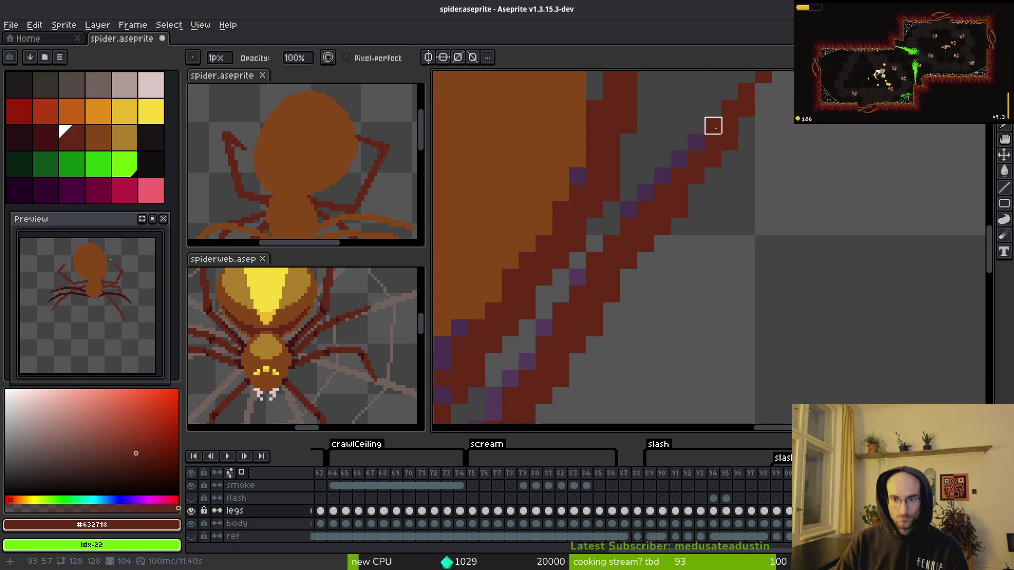
scroll(779, 172, down, 3)
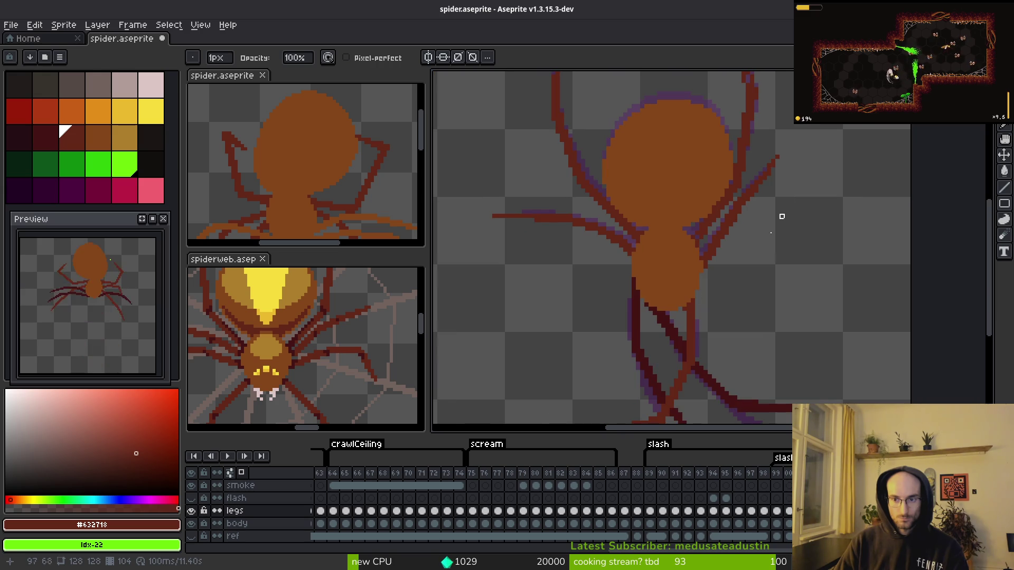
scroll(114, 331, up, 2)
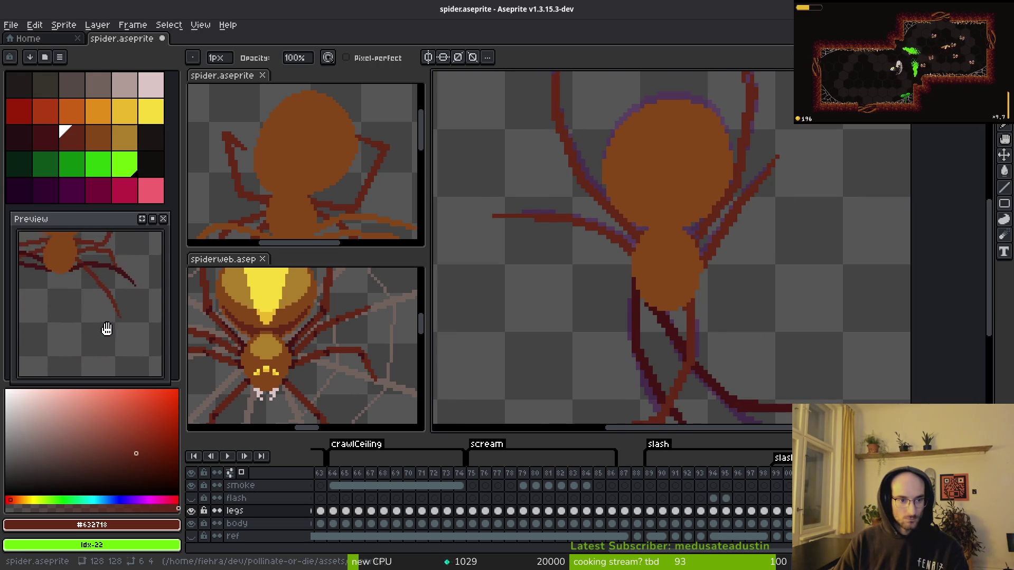
click(192, 536)
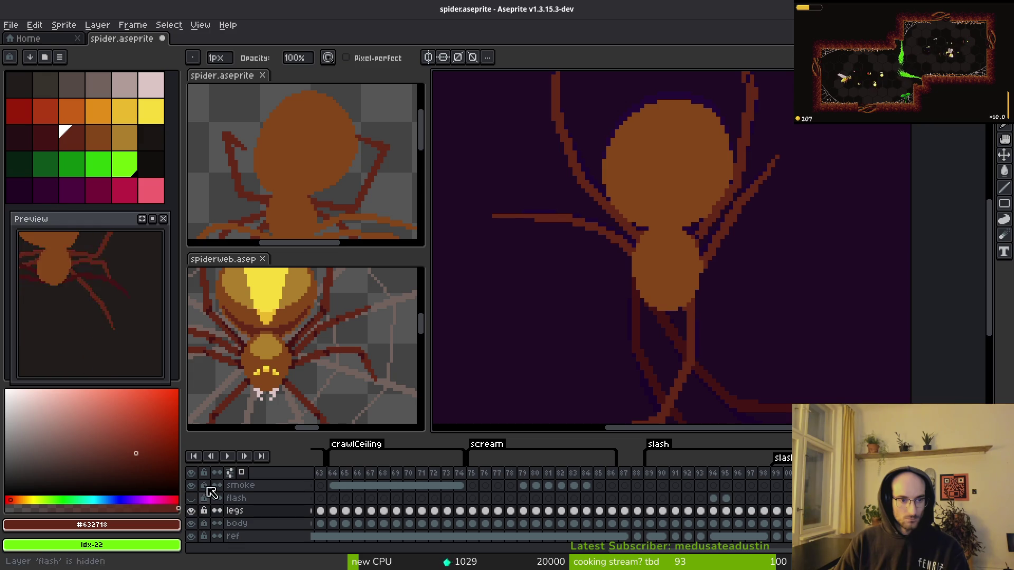
- Select the smoke layer and hide the purple reference background layer
click(338, 485)
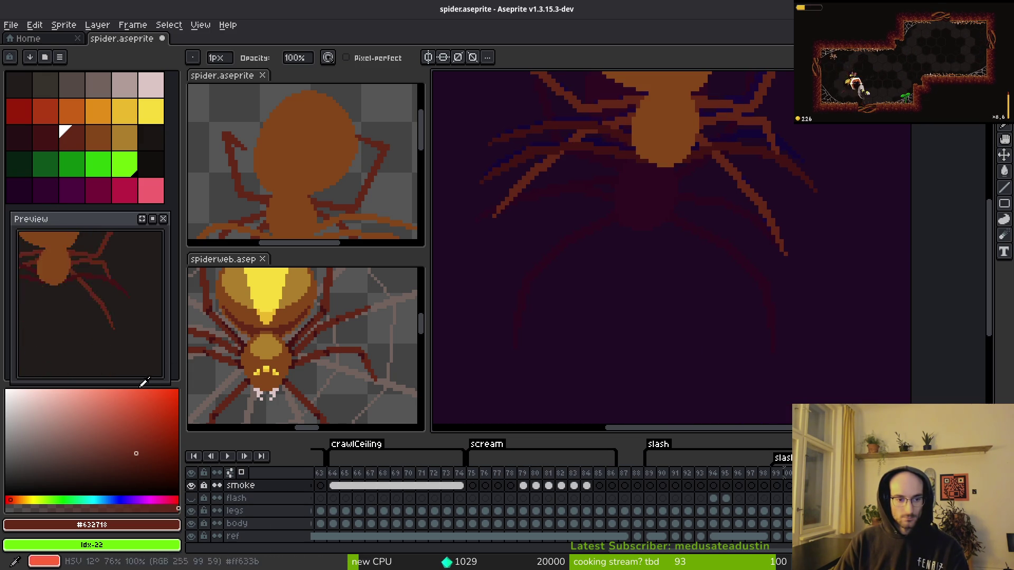
scroll(644, 286, down, 5)
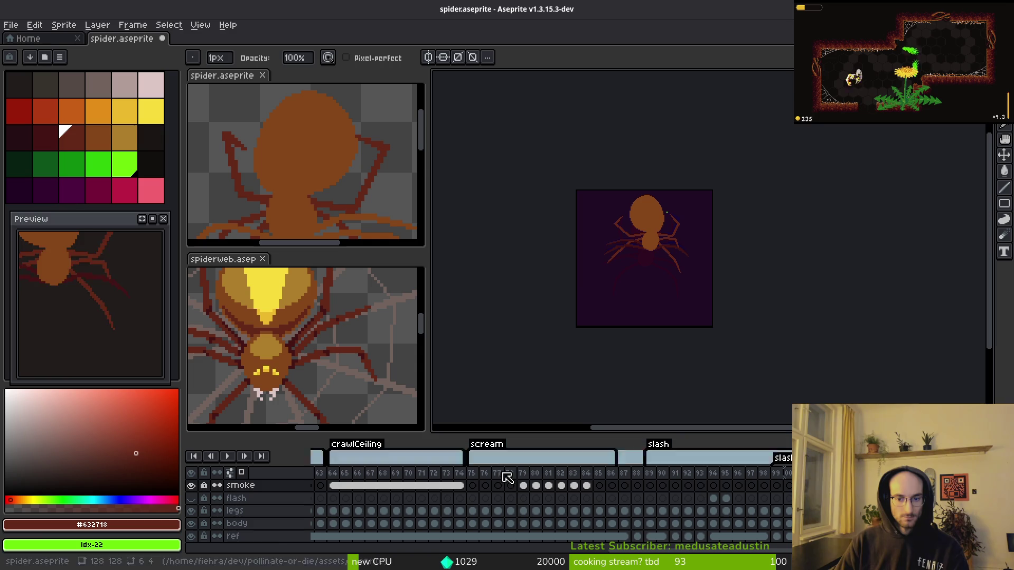
click(192, 536)
scroll(659, 333, up, 4)
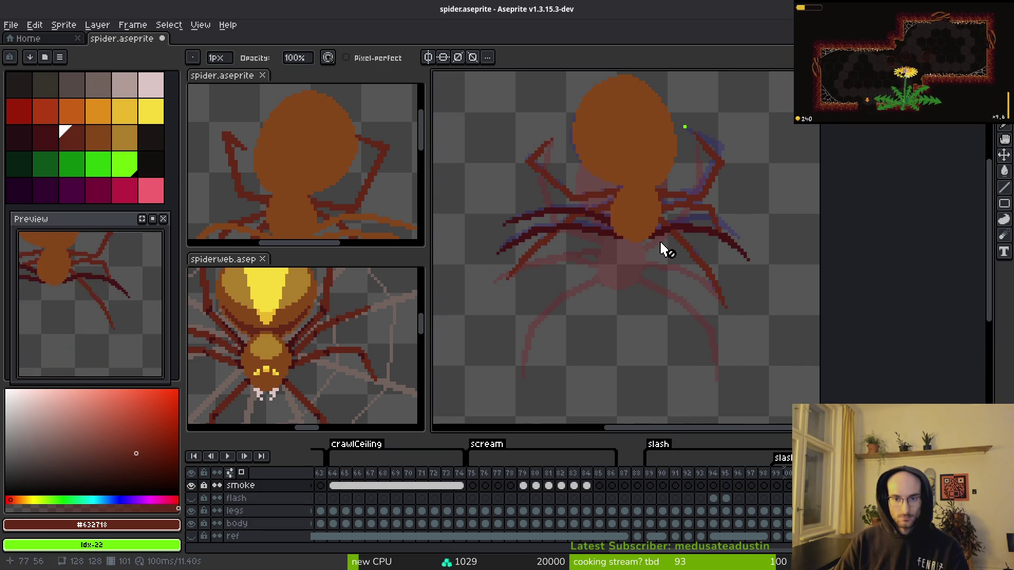
- Step back and forth through the animation frames to compare the spider's leg poses
key(Right)
key(Right)
key(Right)
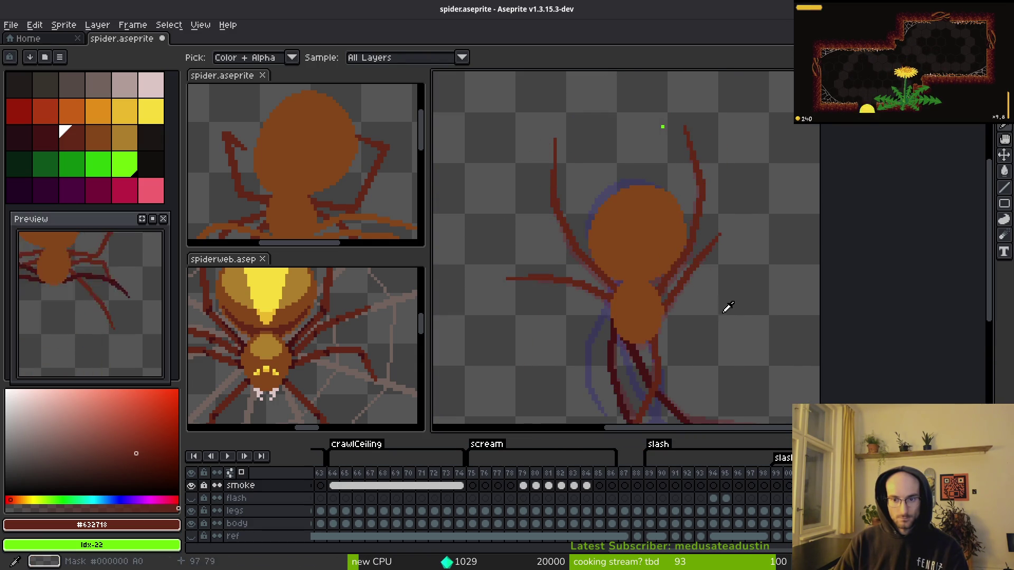
key(alt)
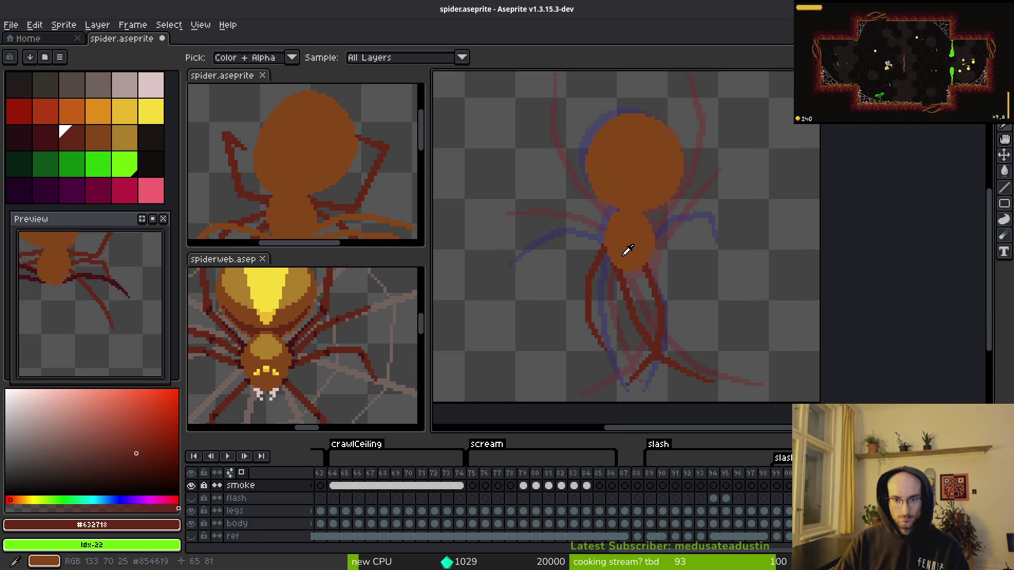
scroll(564, 233, up, 2)
key(Right)
key(Right)
key(Right)
drag(565, 228, 607, 239)
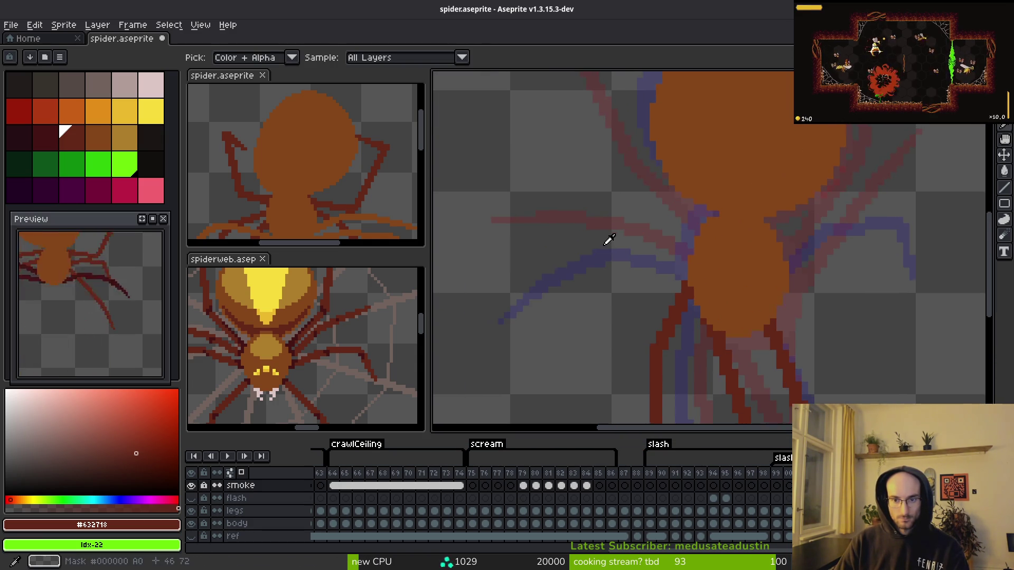
key(Right)
key(Right)
key(Left)
key(Left)
key(Right)
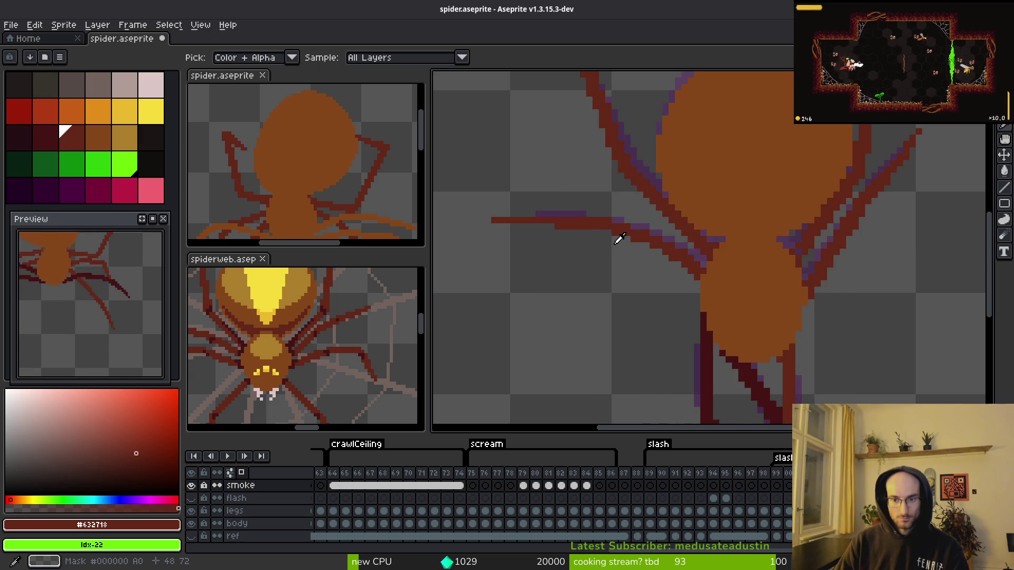
key(Right)
key(Right)
key(Right)
key(Left)
key(Left)
key(Left)
key(Left)
key(Right)
key(Left)
key(Left)
key(Right)
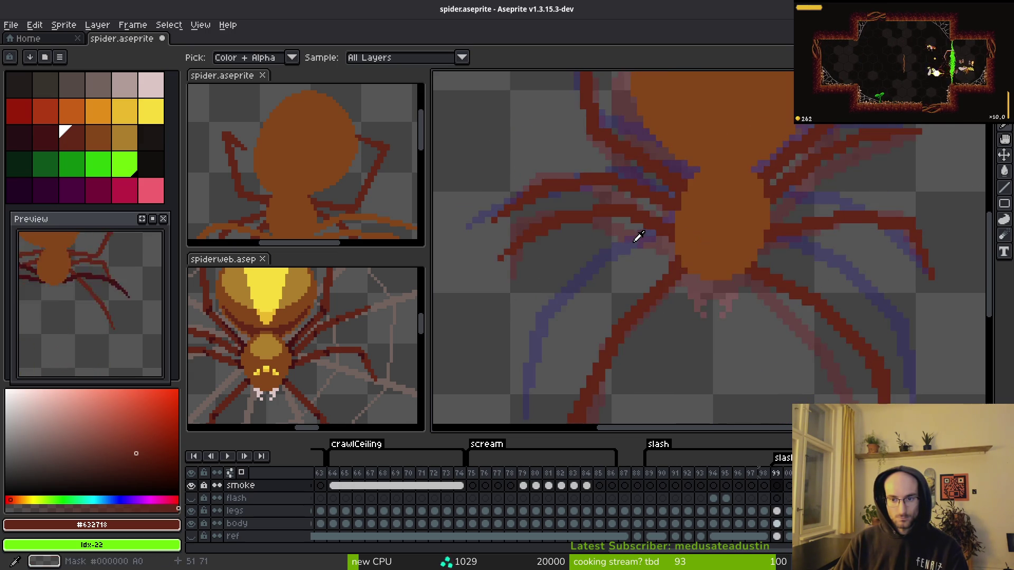
key(Left)
key(Left)
key(Right)
key(Right)
key(Left)
key(Left)
key(Right)
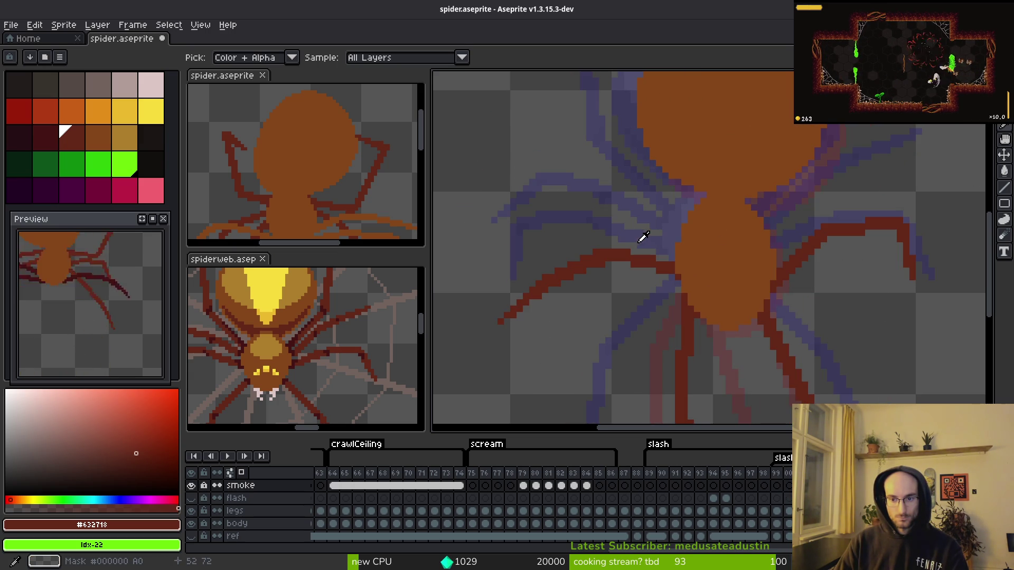
key(Right)
key(Right)
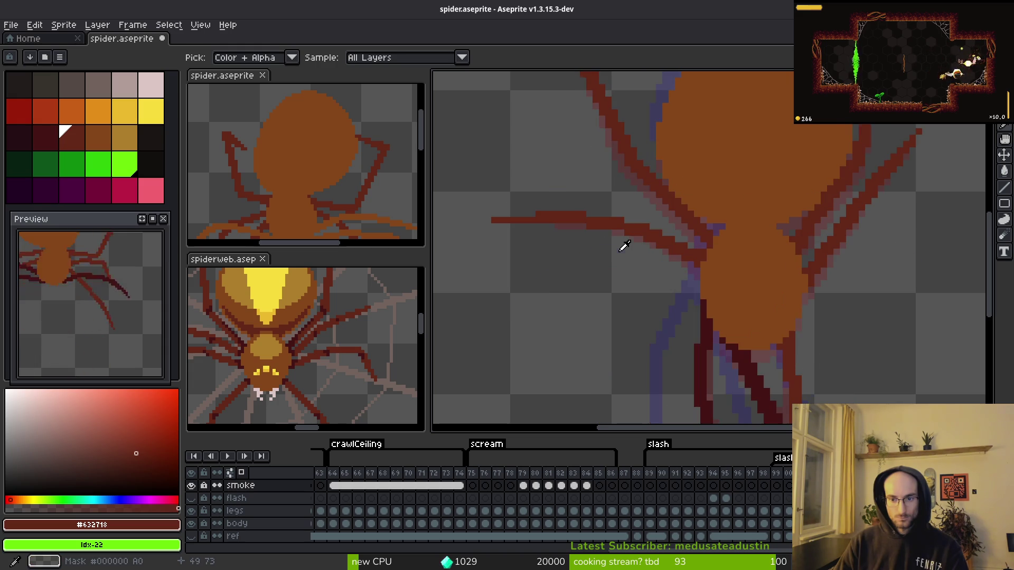
scroll(626, 248, up, 3)
key(Right)
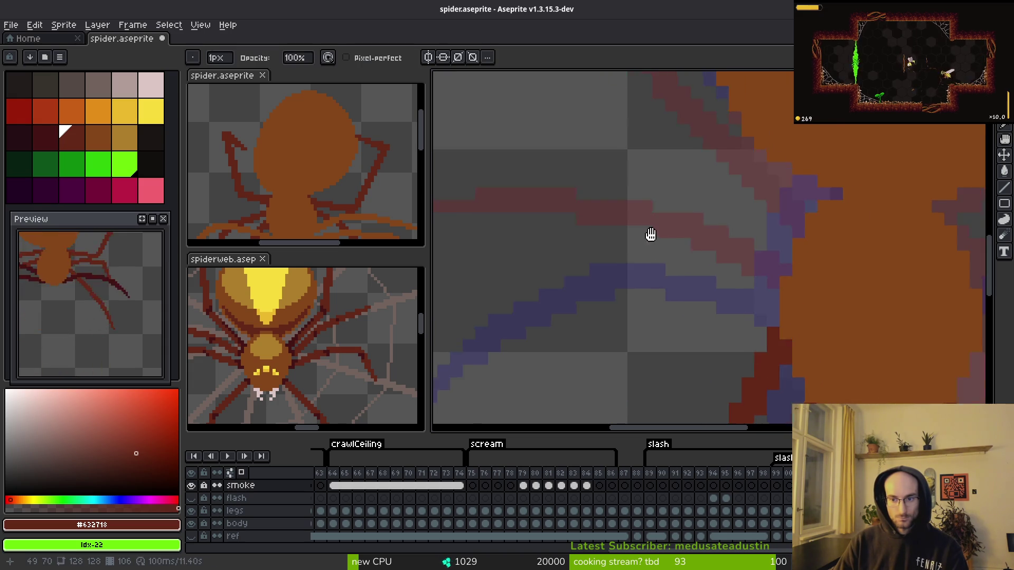
- On the legs layer, draw a dark red line leftward from the body over the ghost leg
drag(650, 234, 717, 266)
ctrl+click(853, 307)
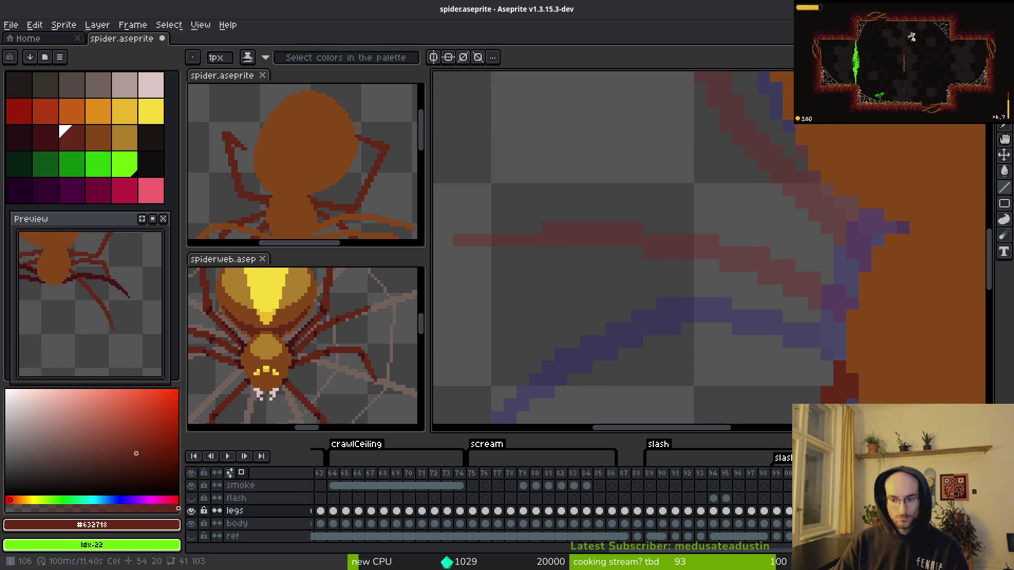
mouse_move(851, 299)
mouse_down()
mouse_move(755, 237)
mouse_move(773, 232)
mouse_move(639, 205)
mouse_up()
- Extend the left leg with longer dark red segments reaching down into the body
scroll(651, 261, left, 3)
mouse_move(550, 255)
mouse_down()
mouse_move(719, 215)
mouse_move(555, 252)
mouse_move(718, 227)
mouse_move(595, 218)
mouse_up()
scroll(686, 232, right, 3)
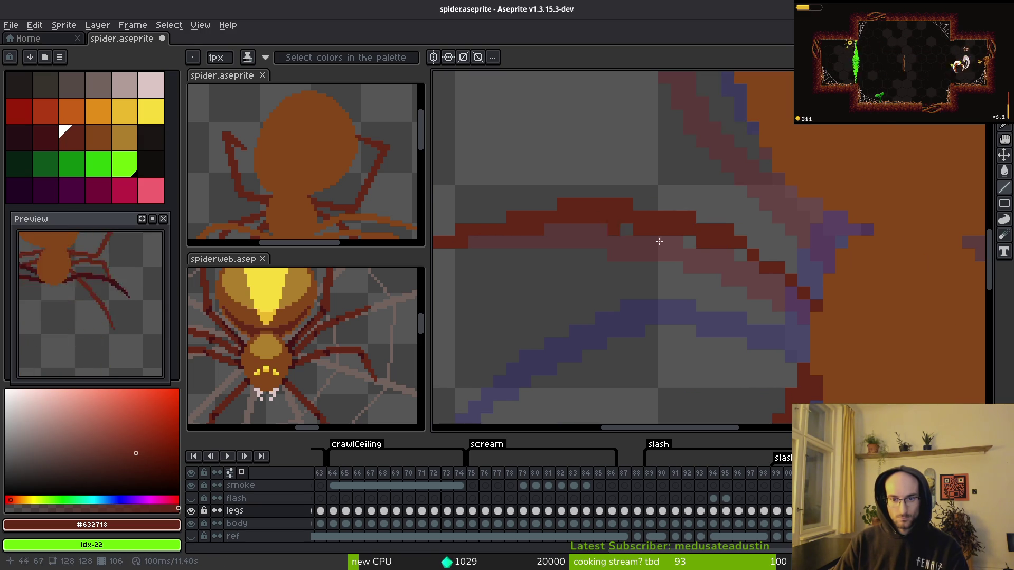
drag(805, 314, 732, 252)
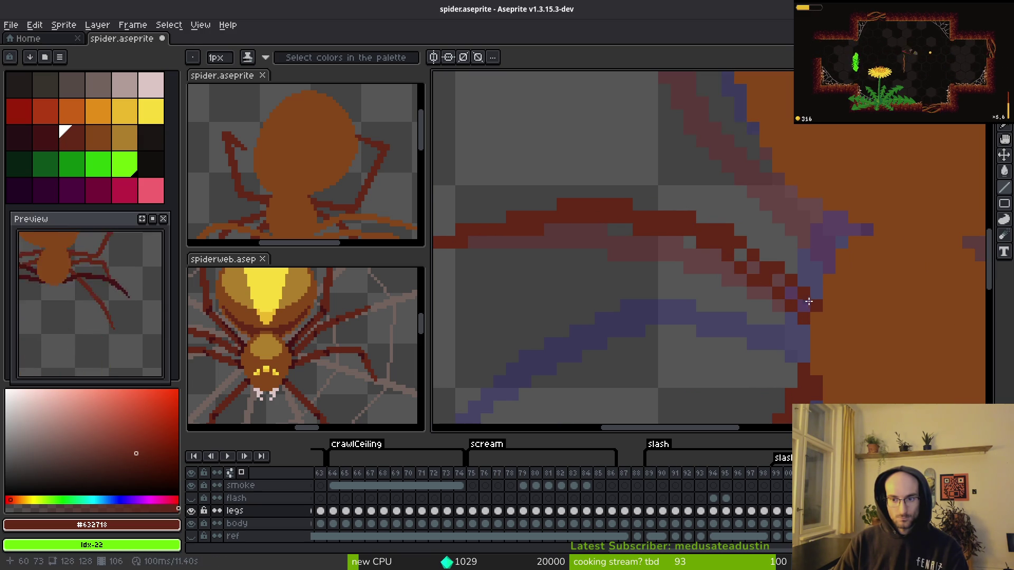
drag(808, 302, 728, 244)
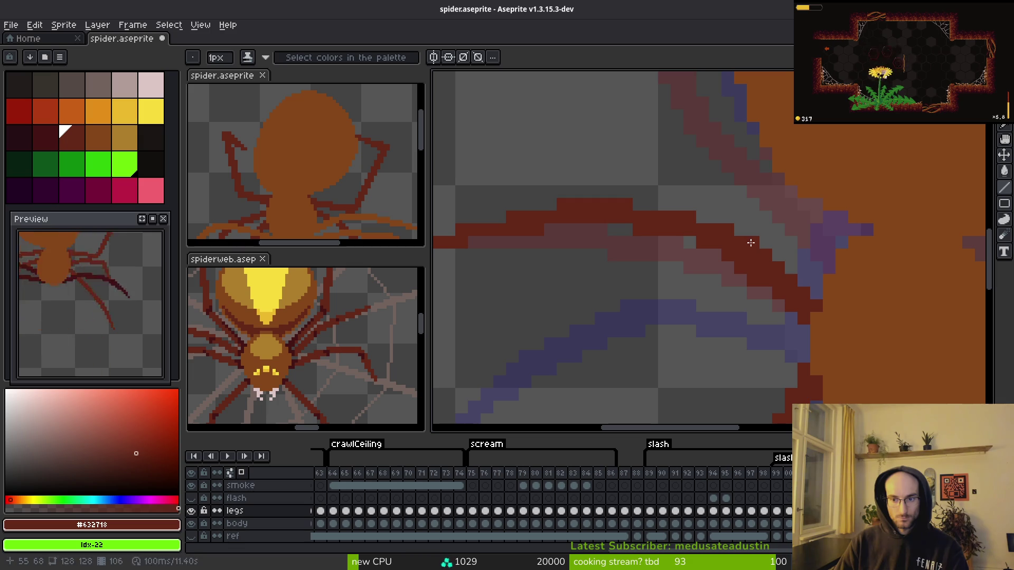
alt+click(736, 231)
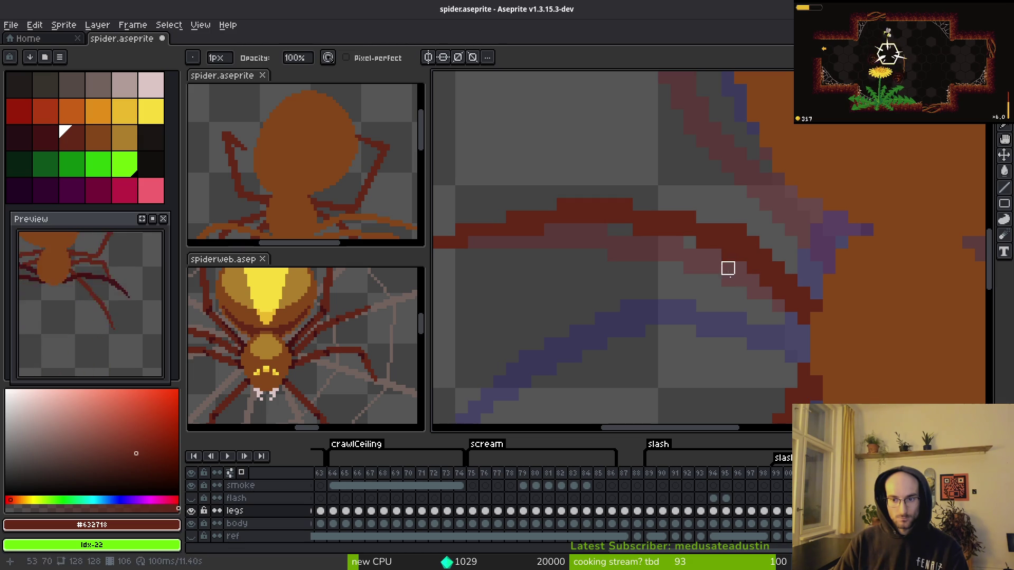
- Touch up the redrawn left leg with the Eraser and Pencil
scroll(728, 268, down, 3)
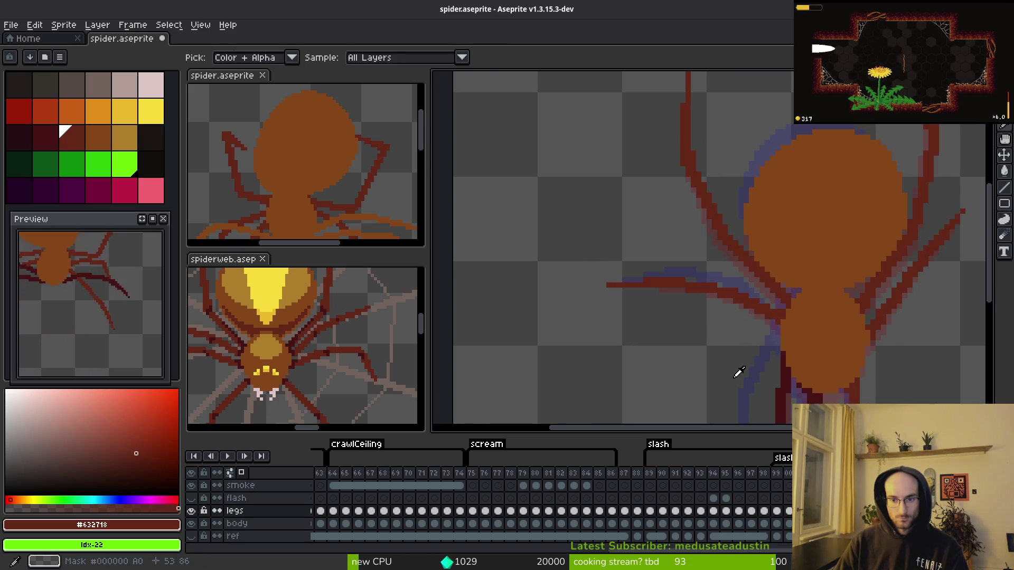
drag(688, 316, 681, 258)
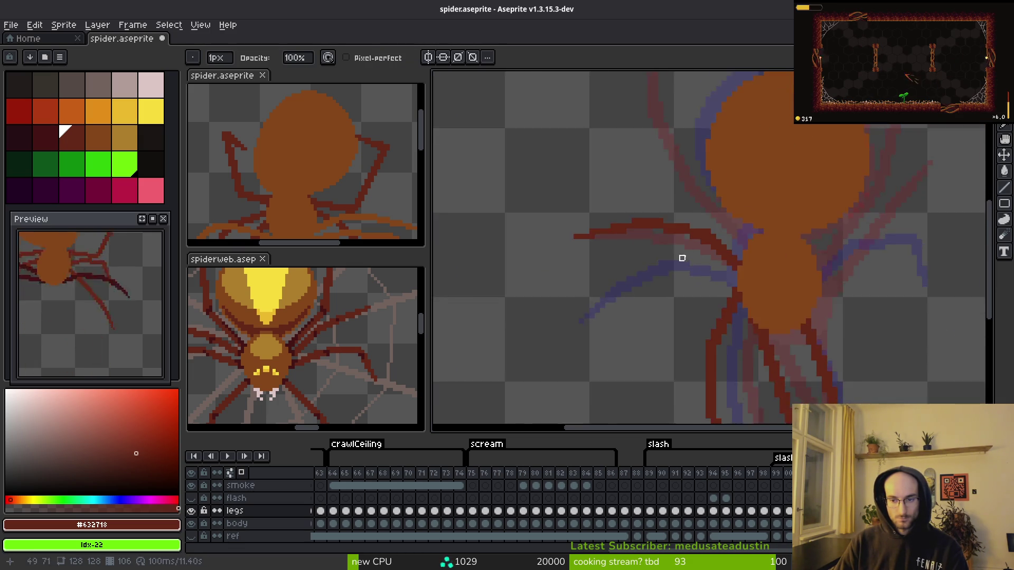
scroll(681, 258, up, 4)
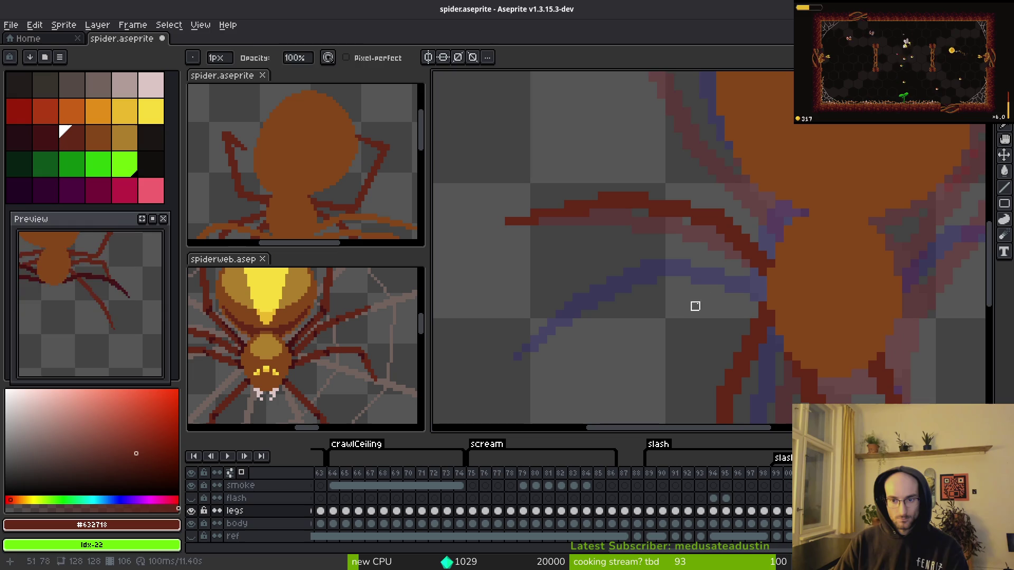
scroll(695, 306, up, 1)
key(e)
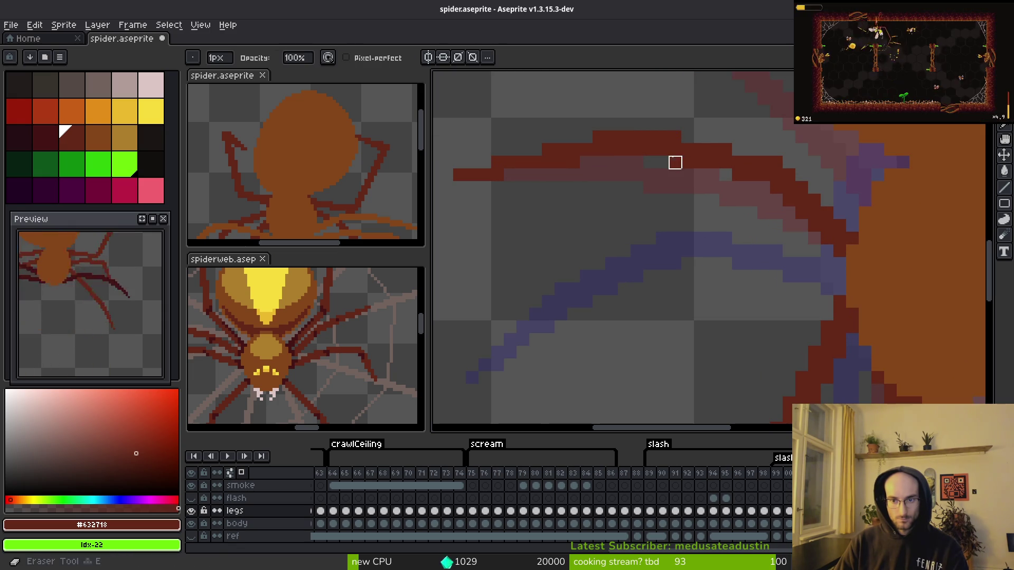
key(b)
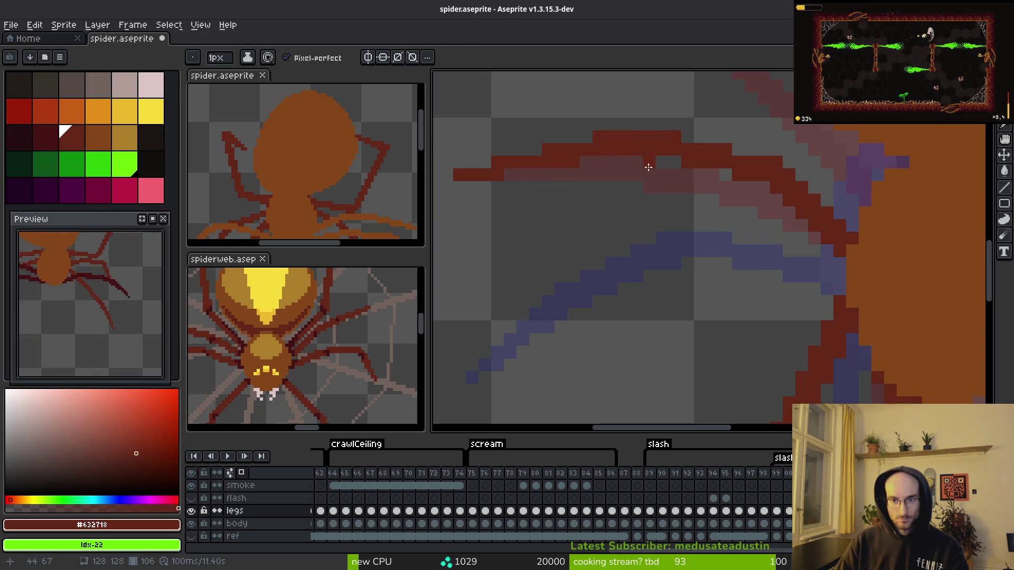
- Zoom out and recentre on the spider's body to check the new leg against the sprite
key(i)
scroll(681, 201, down, 2)
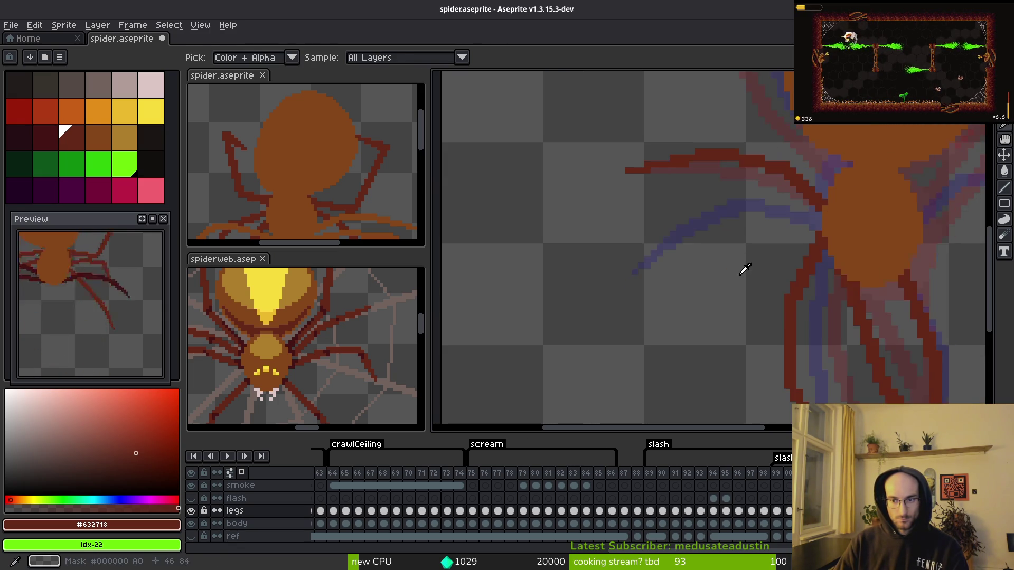
scroll(744, 269, down, 5)
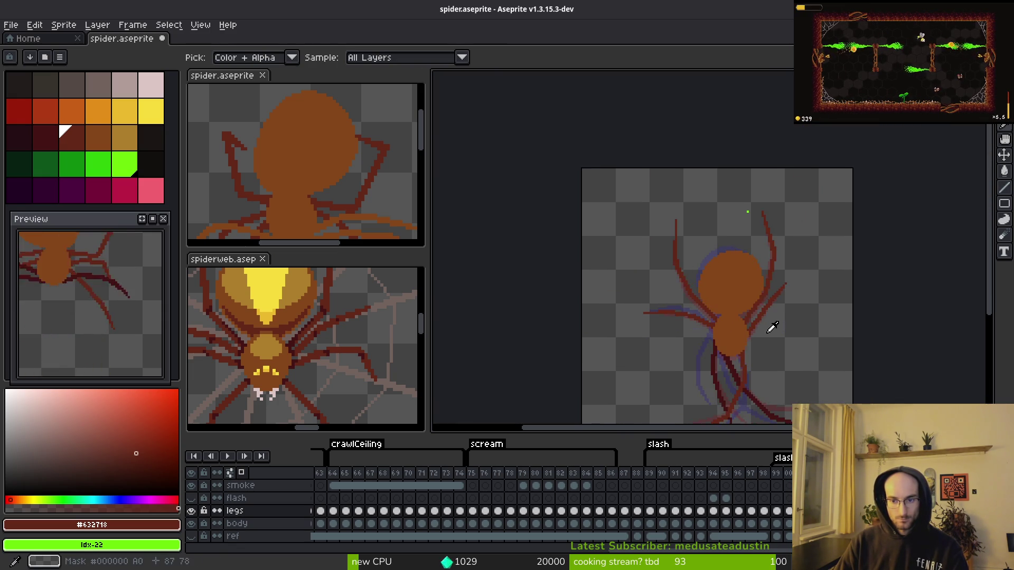
key(b)
scroll(710, 270, up, 3)
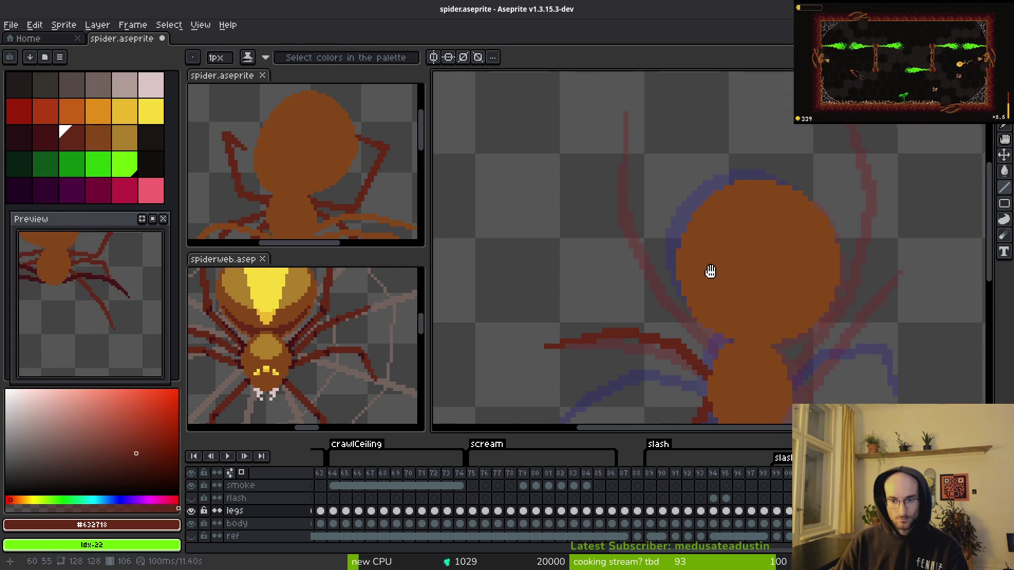
drag(710, 271, 695, 235)
key(i)
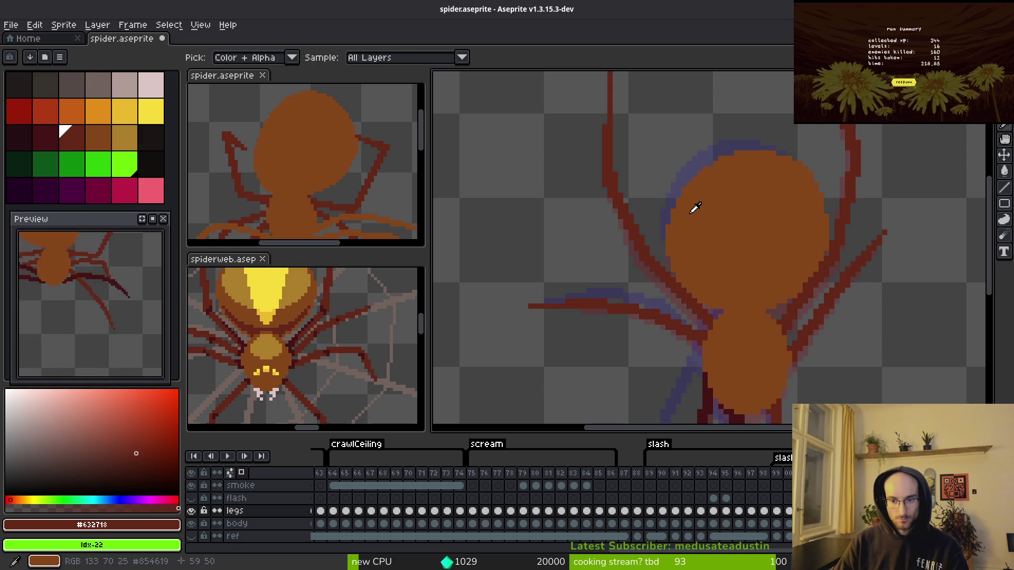
- Add a dark pixel, then flip between animation frames to compare the leg poses
click(707, 298)
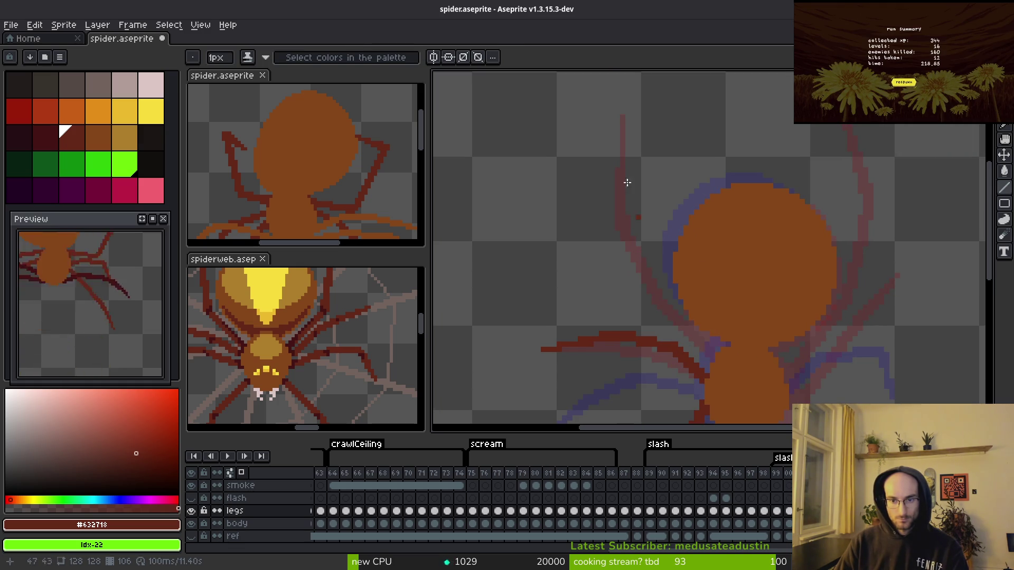
key(alt)
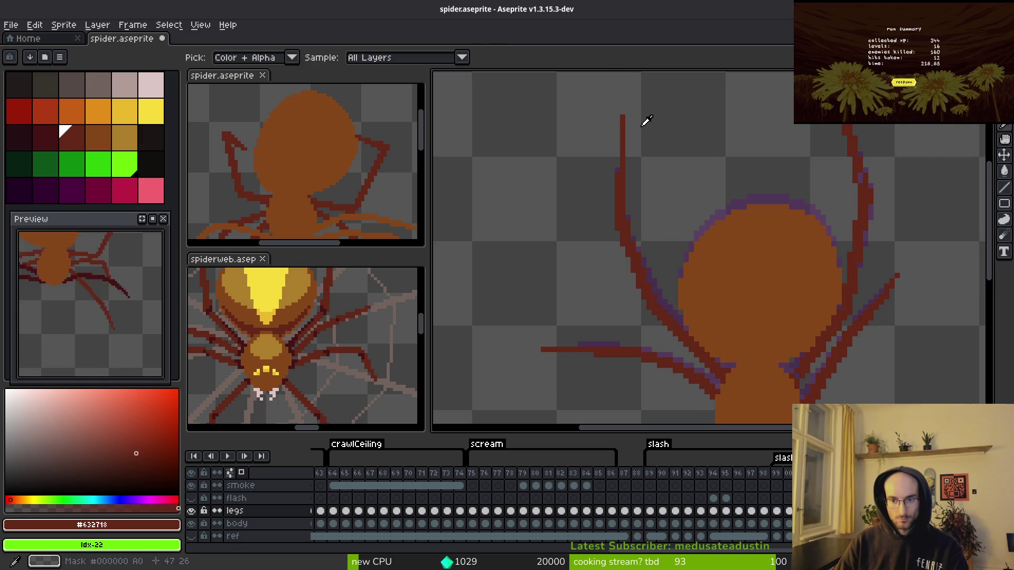
key(Right)
key(Left)
key(Right)
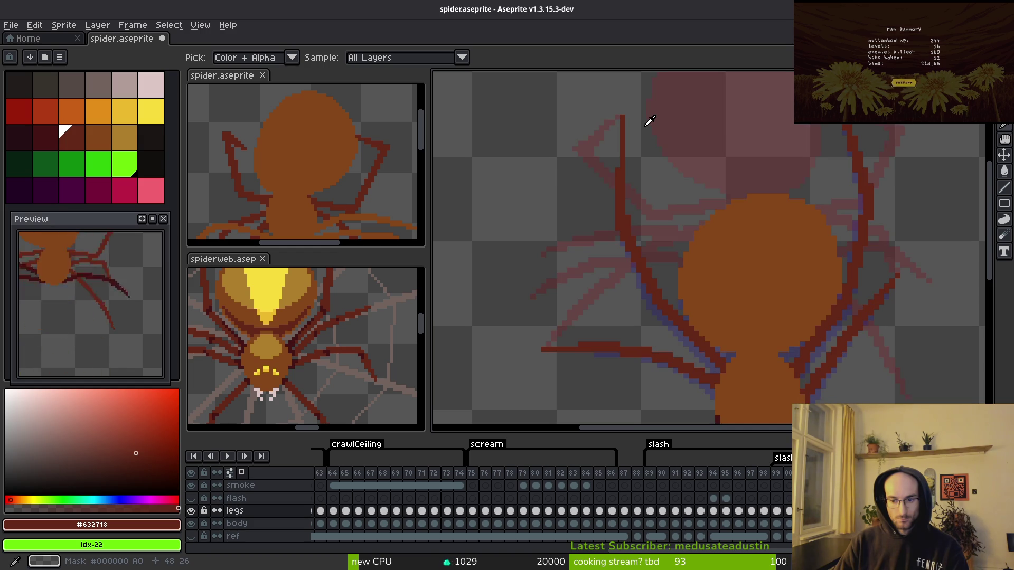
key(Left)
key(Left)
key(Right)
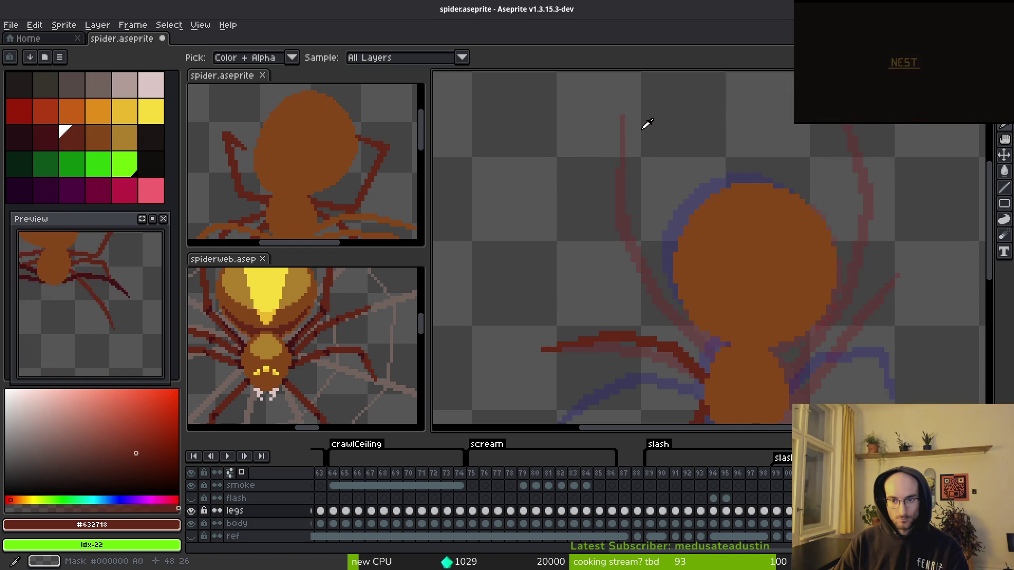
key(Right)
key(Right)
key(Left)
key(Right)
key(Right)
key(Left)
key(Left)
key(Right)
key(Right)
key(Left)
key(Right)
key(Right)
key(Left)
key(Right)
key(Left)
key(Right)
key(Left)
key(Right)
key(Left)
- Draw the upper-left leg as a dark red stroke, undoing and redrawing it as a diagonal
mouse_move(622, 117)
mouse_down()
mouse_move(610, 219)
mouse_move(607, 210)
mouse_move(636, 283)
mouse_up()
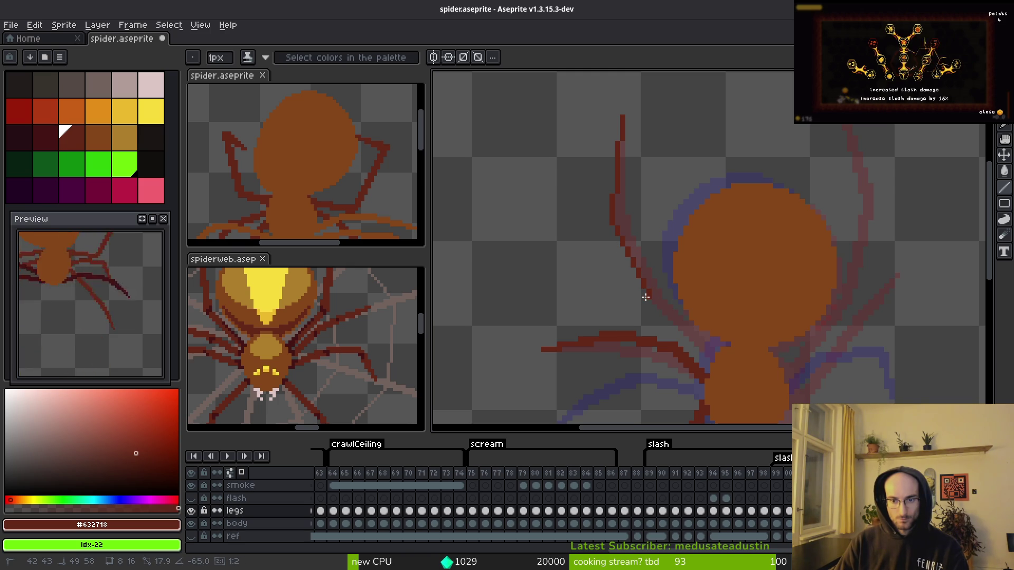
scroll(641, 188, up, 2)
key(ctrl+z)
drag(619, 87, 594, 244)
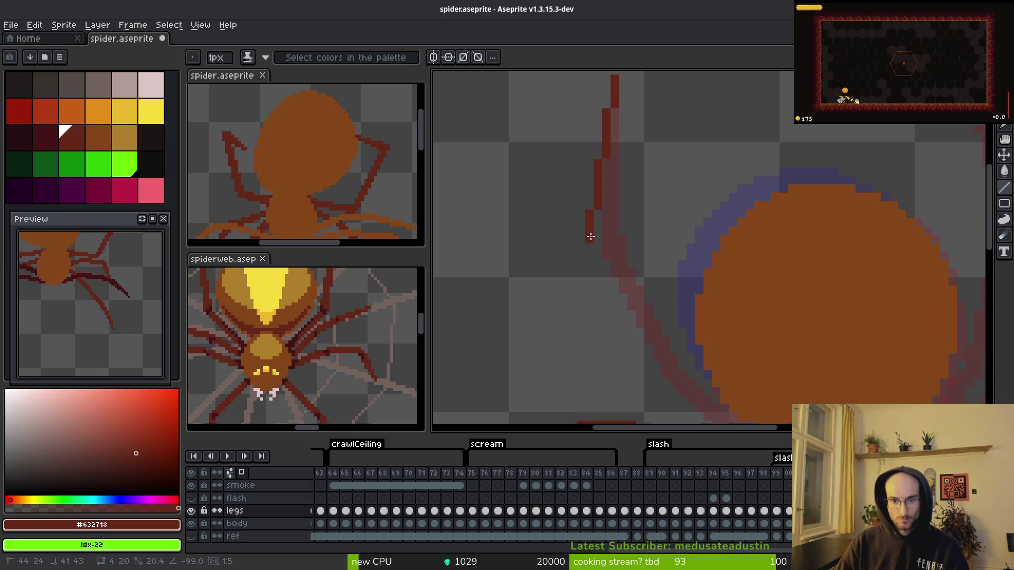
mouse_move(616, 278)
mouse_down()
mouse_move(574, 168)
mouse_move(596, 248)
mouse_move(620, 283)
mouse_up()
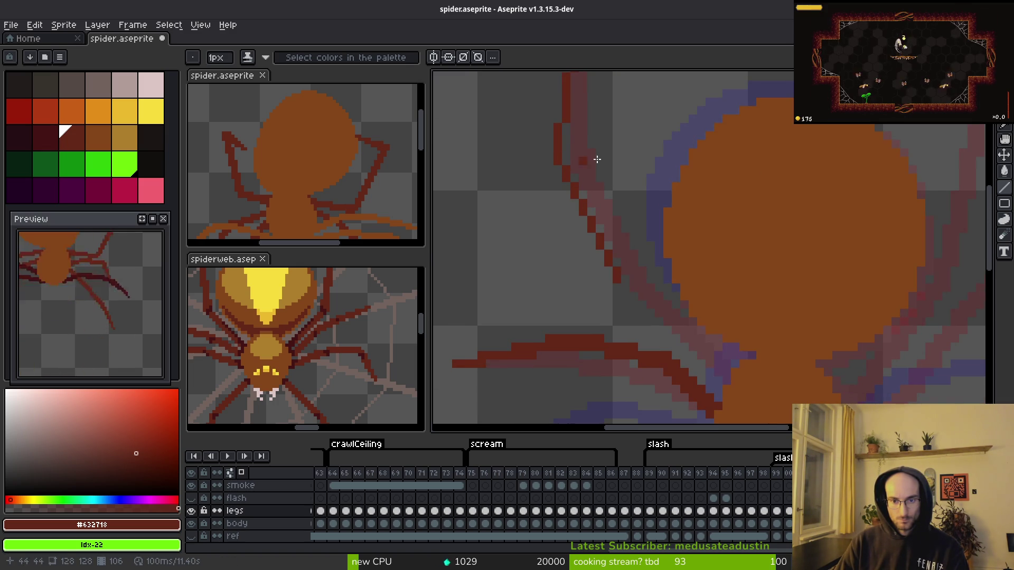
key(ctrl+z)
mouse_move(566, 175)
mouse_down()
mouse_move(620, 282)
mouse_move(715, 358)
mouse_move(723, 382)
mouse_move(725, 371)
mouse_move(625, 266)
mouse_move(581, 177)
mouse_move(617, 268)
mouse_move(562, 160)
mouse_up()
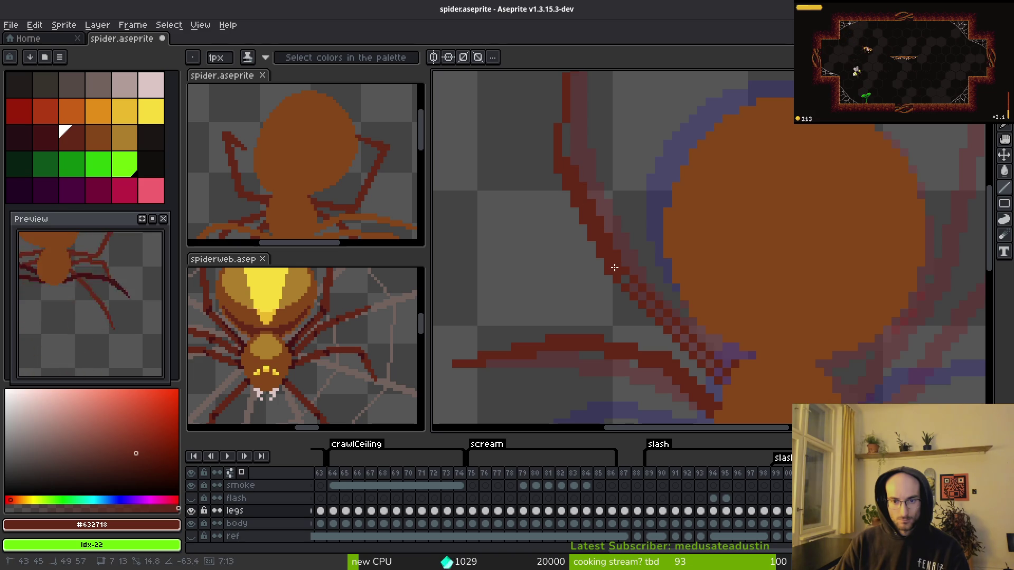
- Extend the upper-left leg line down toward the spider's body
scroll(615, 211, up, 3)
mouse_move(609, 134)
mouse_down()
mouse_move(596, 301)
mouse_move(588, 267)
mouse_up()
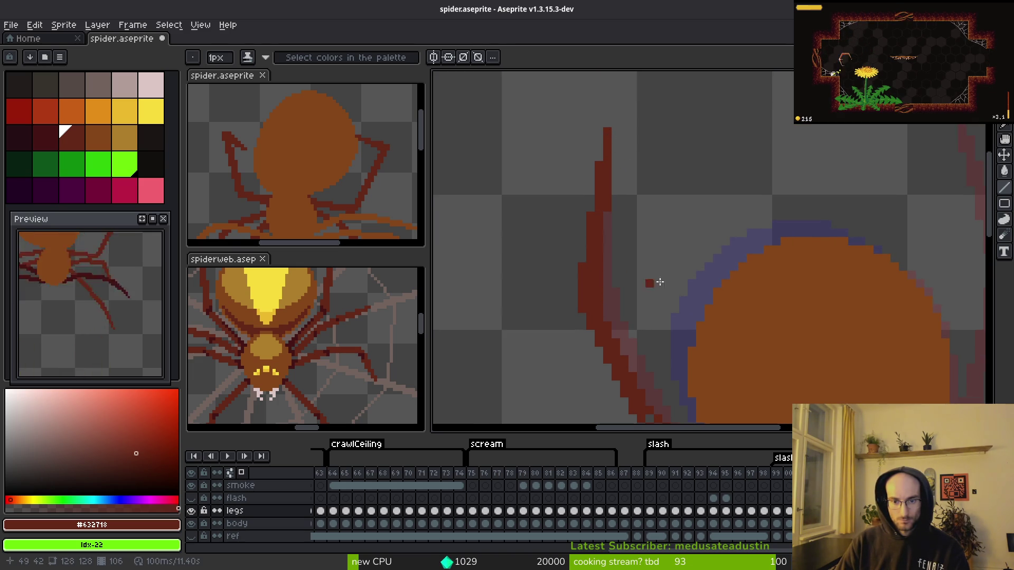
scroll(658, 286, down, 2)
scroll(624, 225, up, 2)
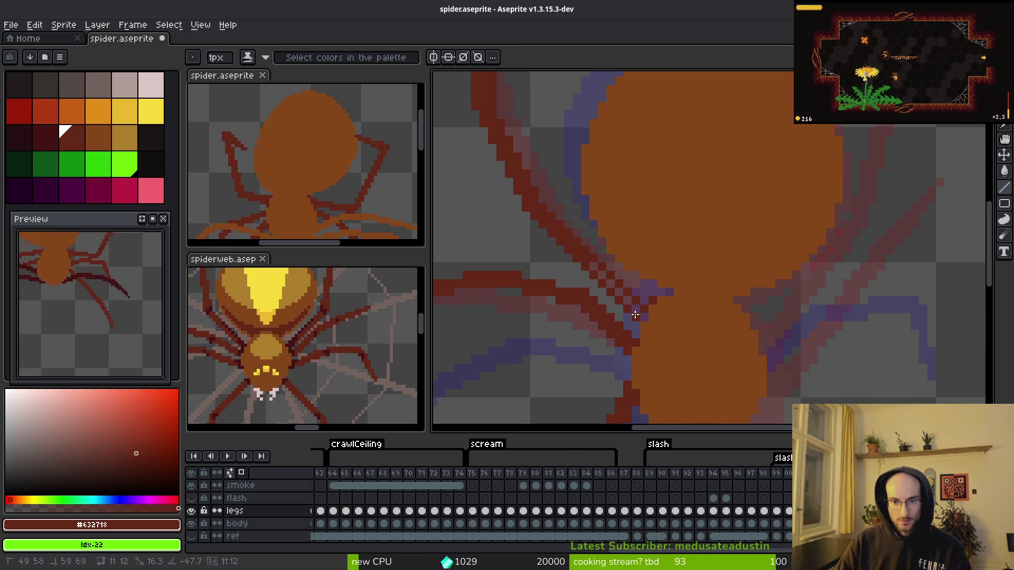
scroll(642, 299, down, 2)
- Play the animation to review the legs, eyedrop a leg colour, and return to the Pencil
key(i)
key(Return)
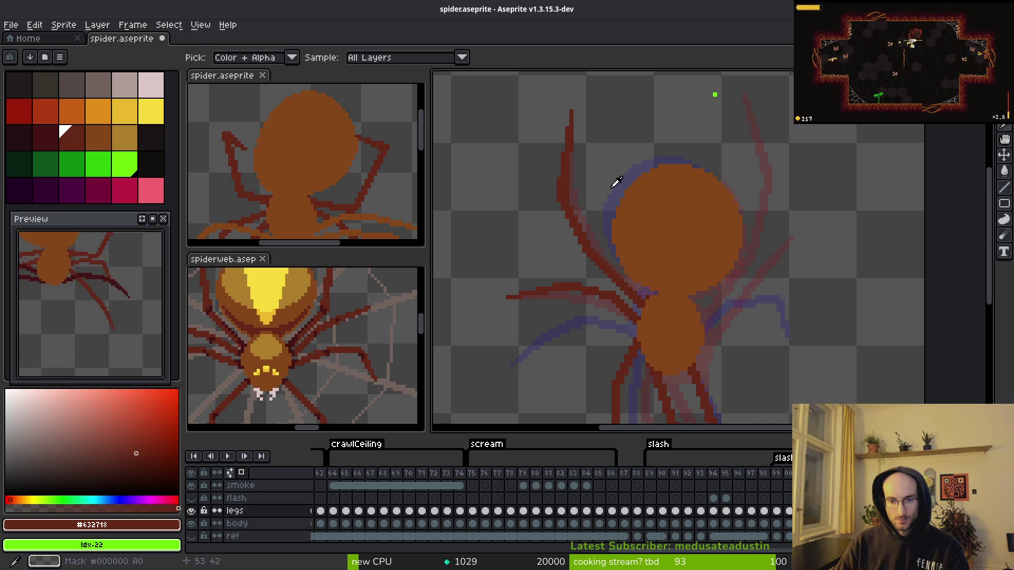
drag(603, 185, 602, 191)
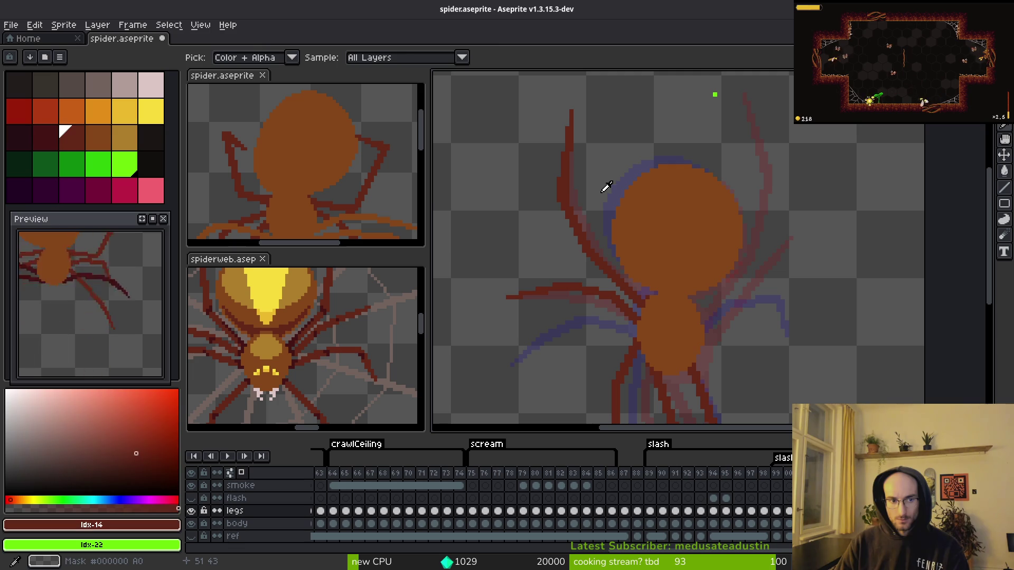
scroll(593, 231, up, 1)
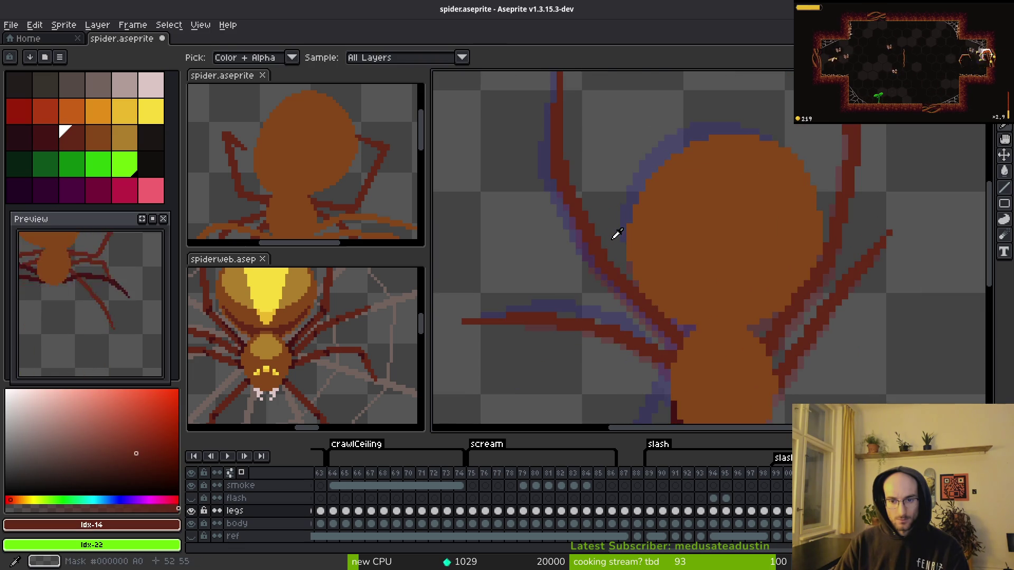
key(b)
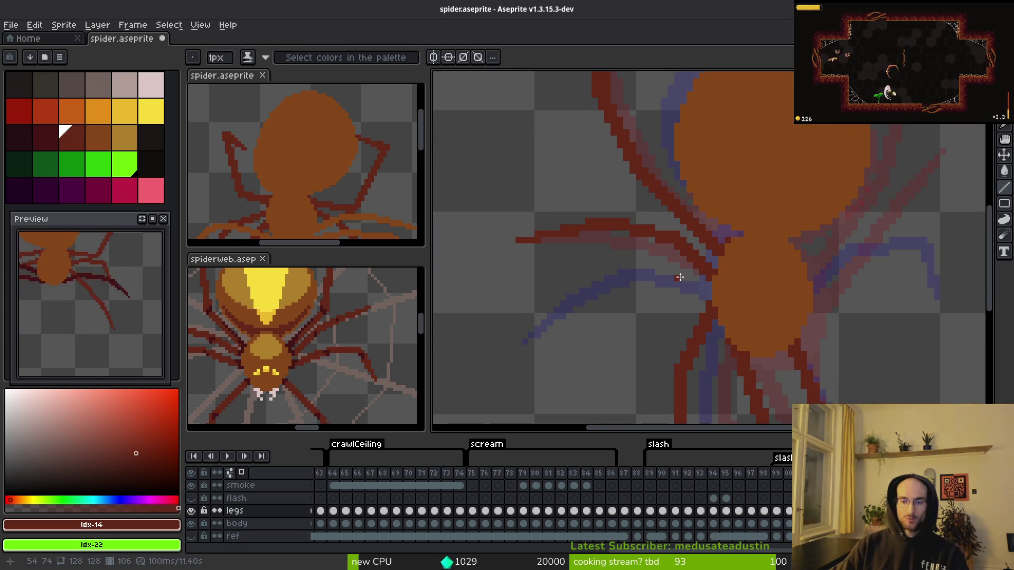
drag(756, 296, 680, 296)
scroll(722, 285, down, 1)
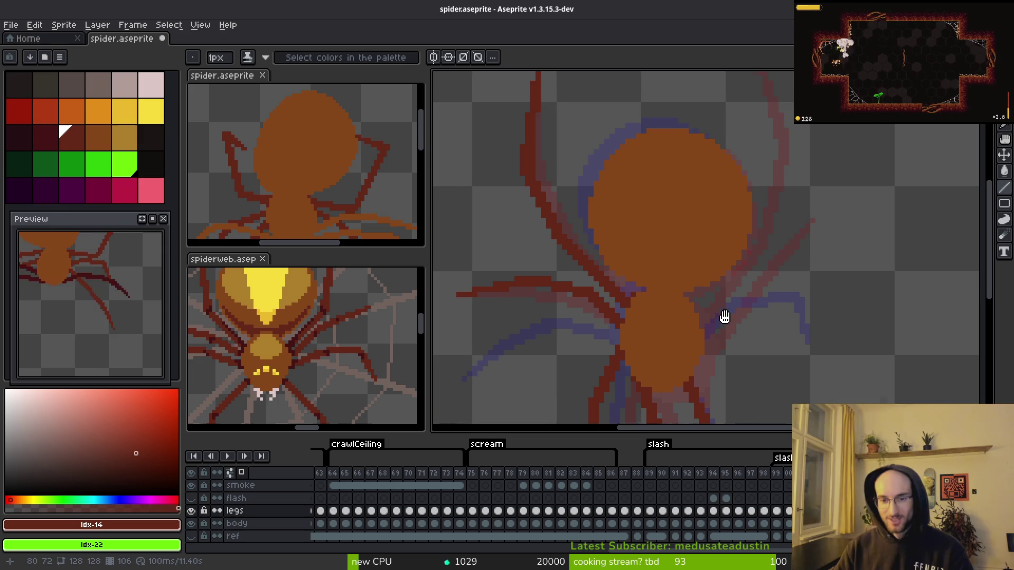
- Draw the upper-right leg as a dark red diagonal from its tip to the body, redoing misplaced segments
key(i)
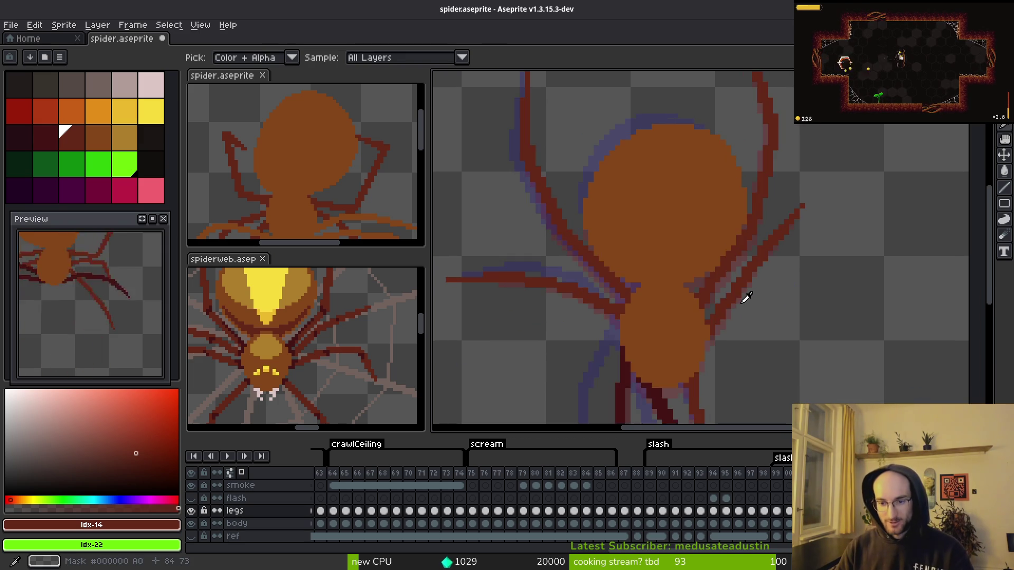
key(b)
scroll(791, 264, up, 1)
click(806, 172)
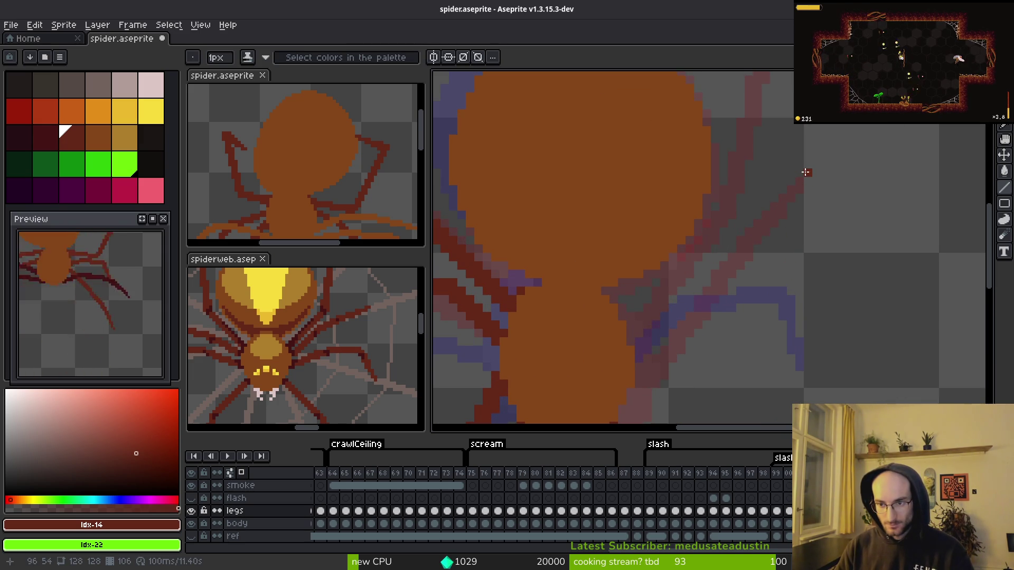
click(739, 239)
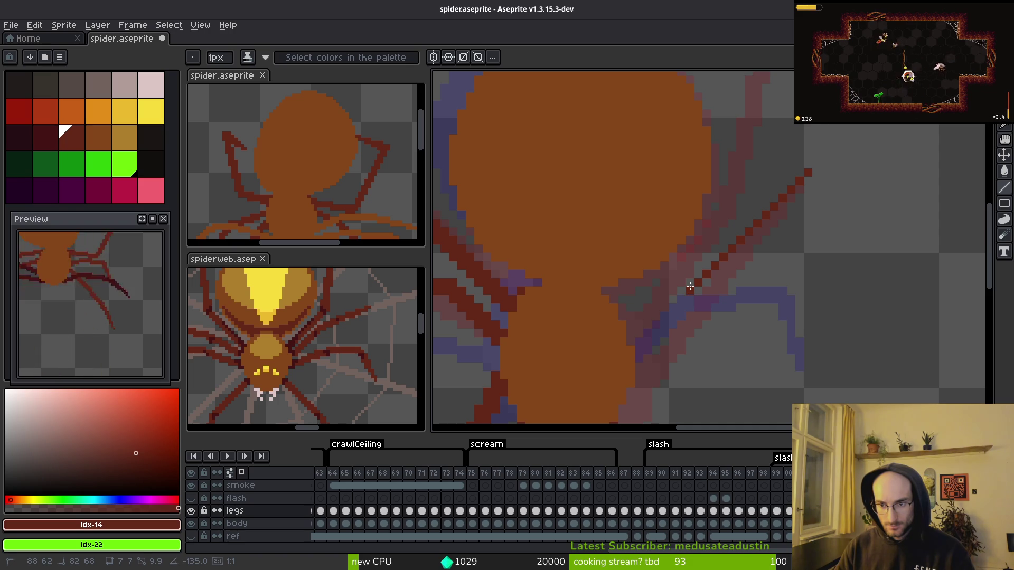
key(ctrl+z)
click(807, 175)
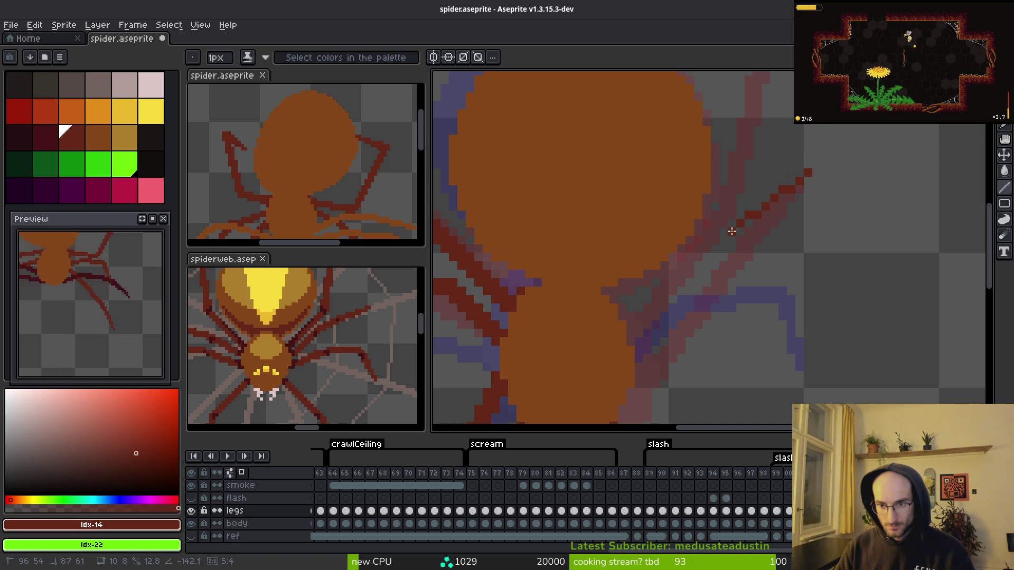
click(732, 232)
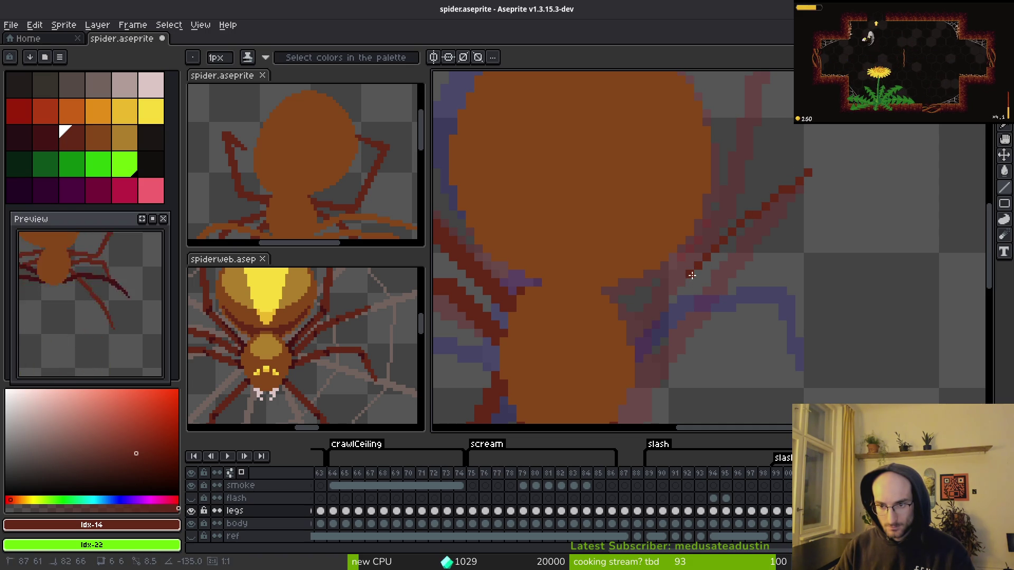
key(ctrl+z)
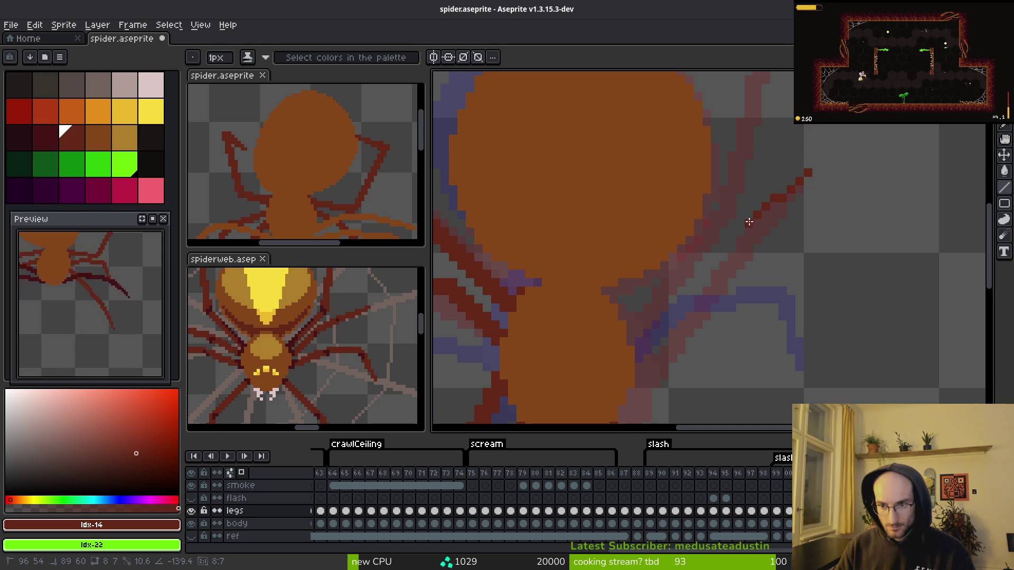
shift+click(737, 231)
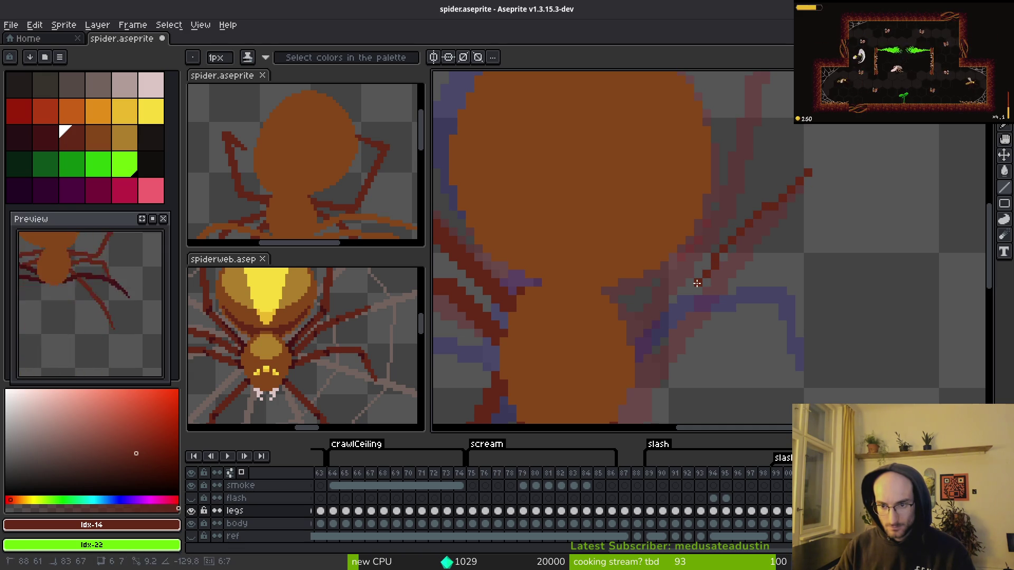
shift+click(688, 293)
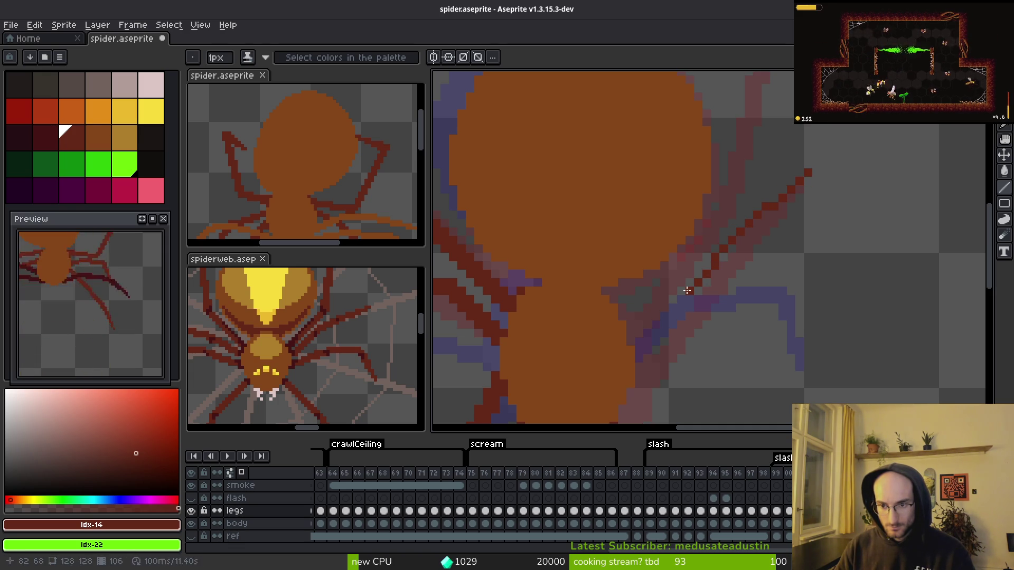
shift+click(630, 341)
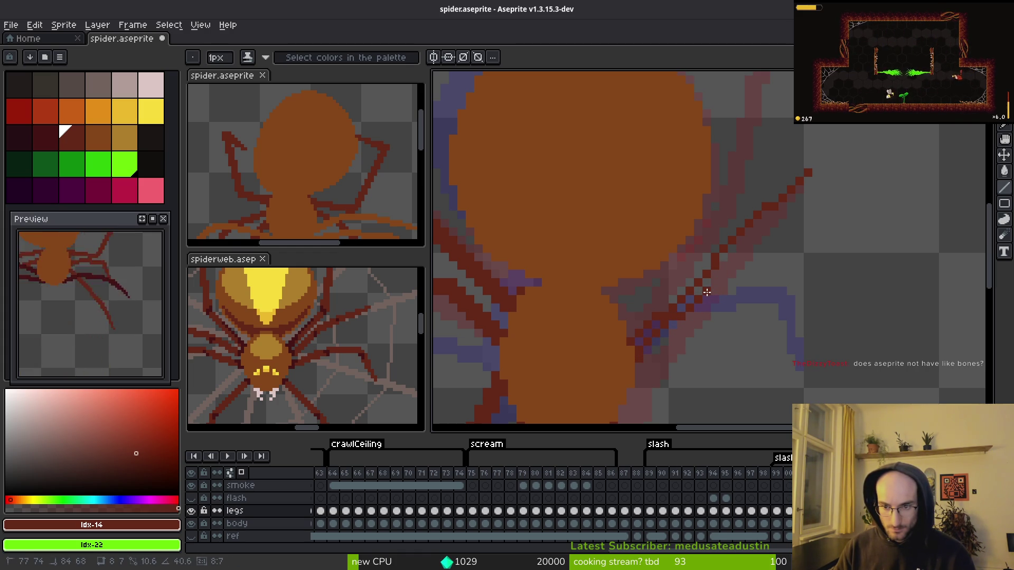
- Thicken the upper-right leg with a parallel line and extra pixels filling gaps
click(640, 348)
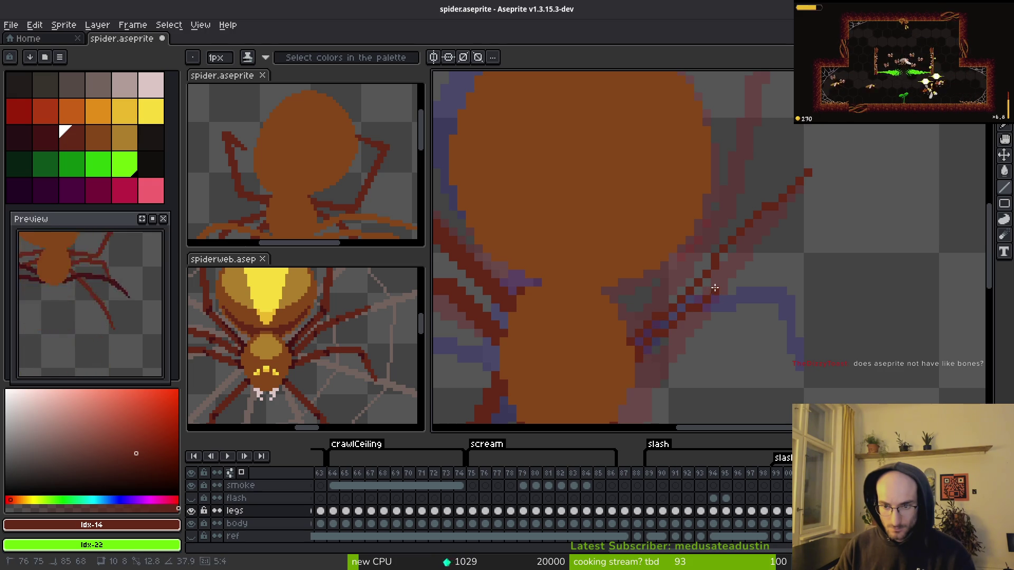
shift+click(707, 287)
scroll(688, 320, up, 3)
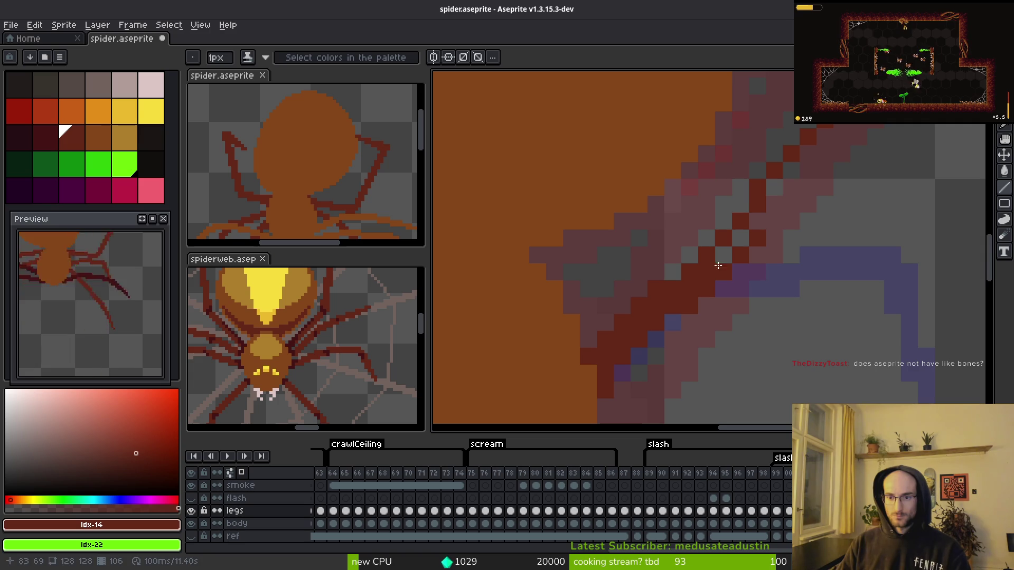
click(724, 252)
scroll(765, 223, right, 5)
scroll(766, 223, up, 4)
mouse_move(725, 214)
mouse_down()
mouse_move(628, 321)
mouse_move(695, 254)
mouse_move(747, 176)
mouse_up()
click(648, 302)
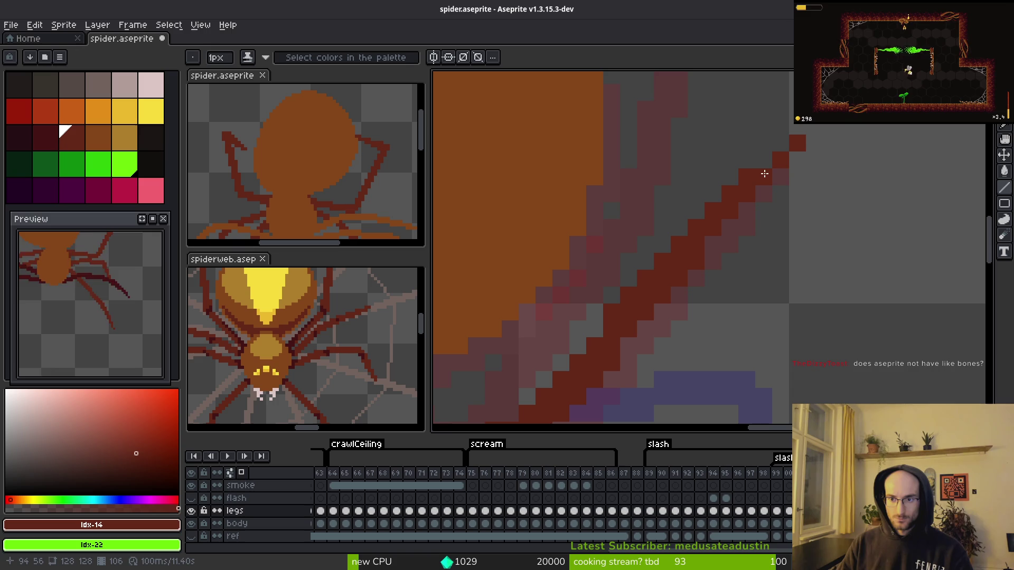
scroll(797, 211, down, 3)
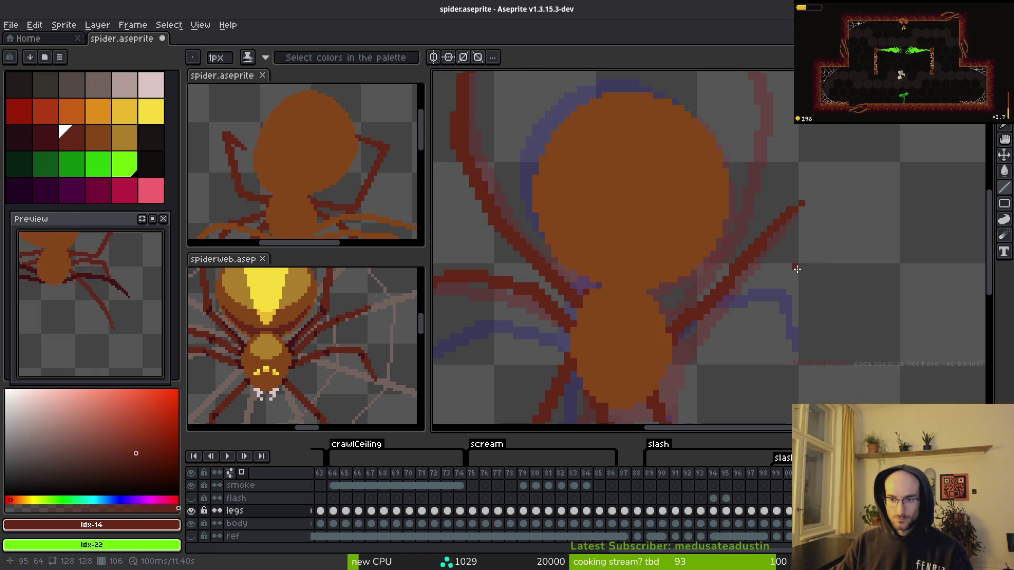
scroll(797, 268, down, 1)
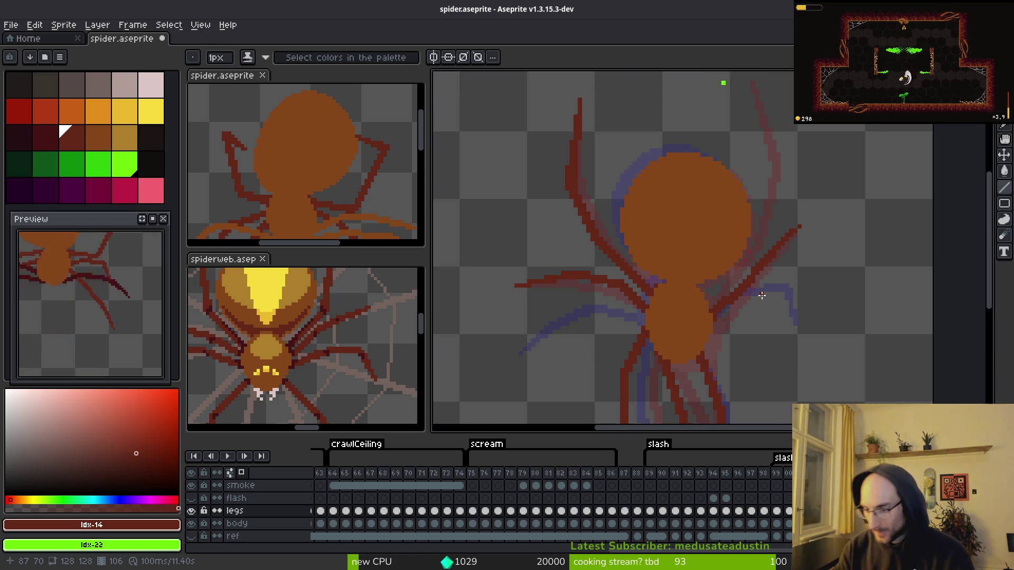
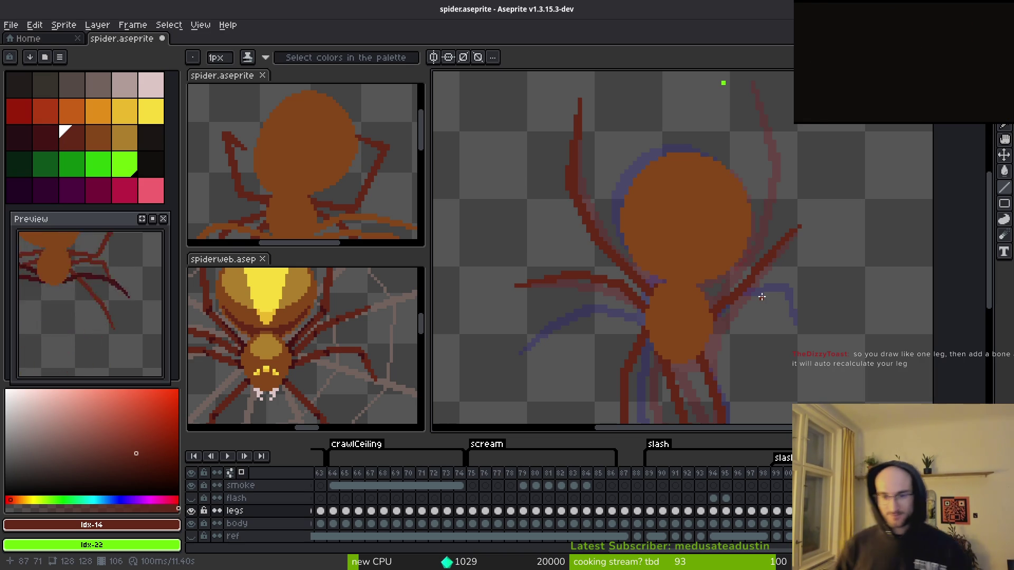
- Switch to the Move tool and browse the Edit menu commands
scroll(763, 268, up, 3)
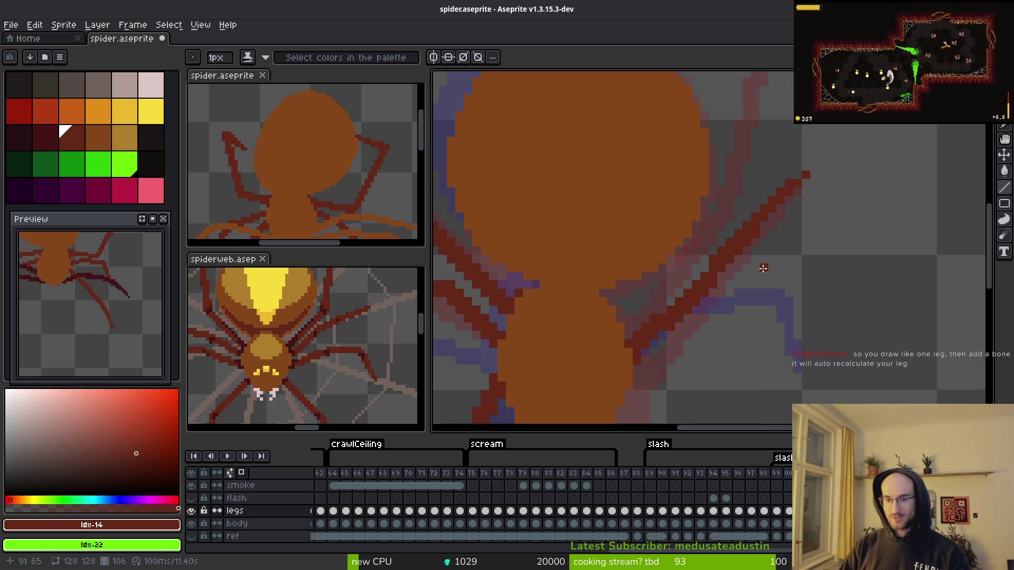
scroll(712, 248, up, 1)
scroll(692, 274, down, 3)
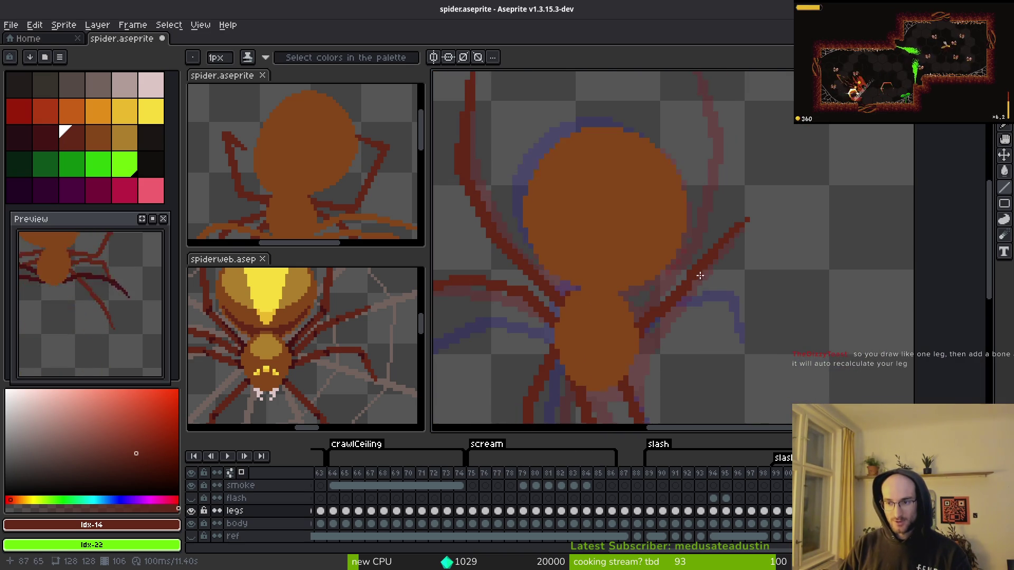
key(v)
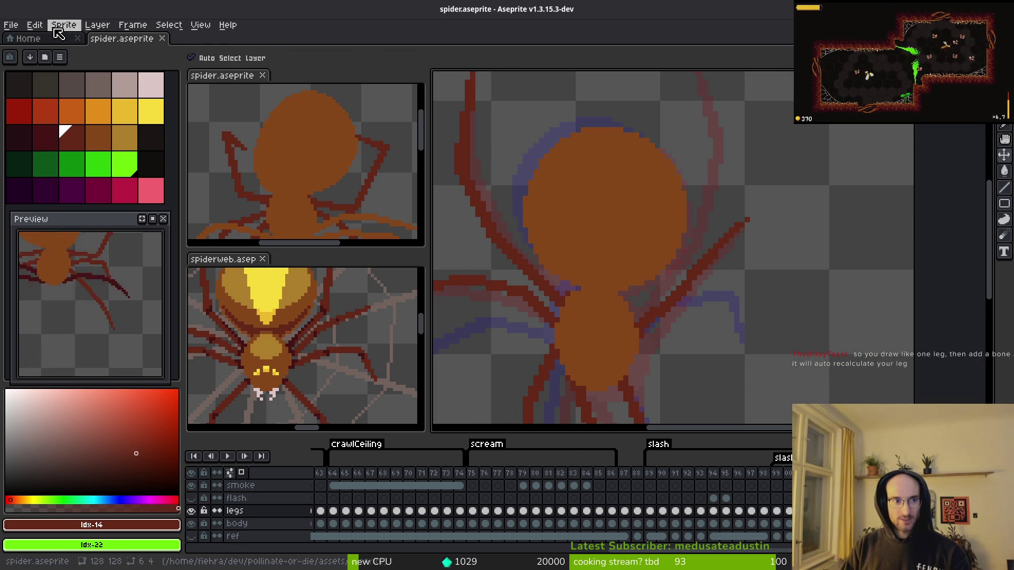
click(11, 25)
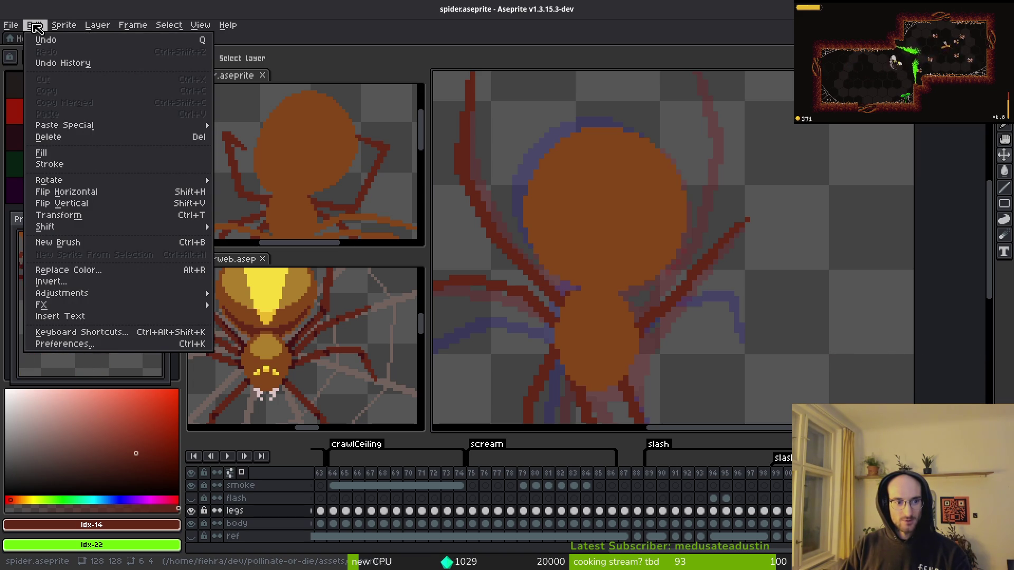
mouse_move(68, 27)
mouse_move(104, 29)
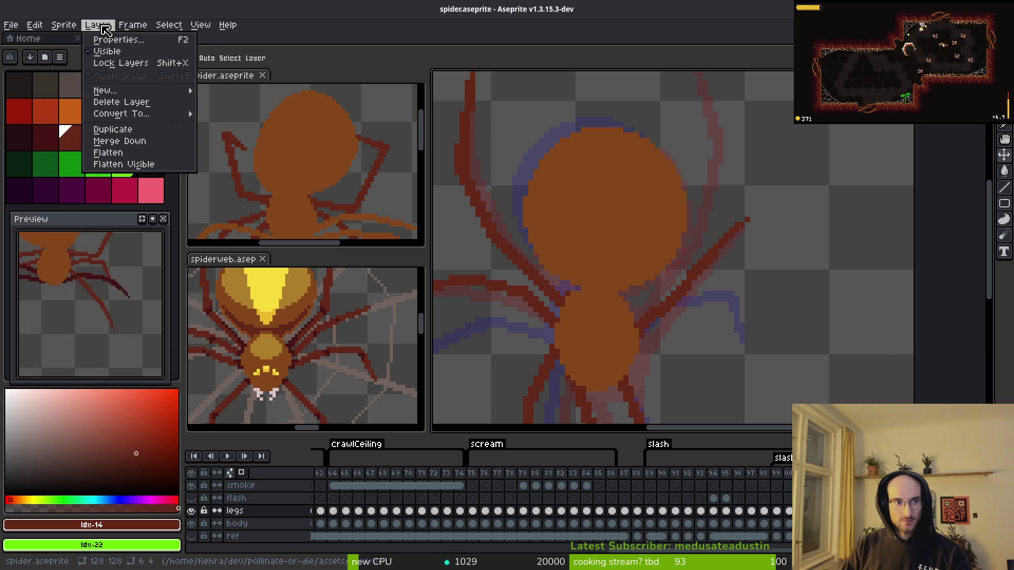
mouse_move(135, 30)
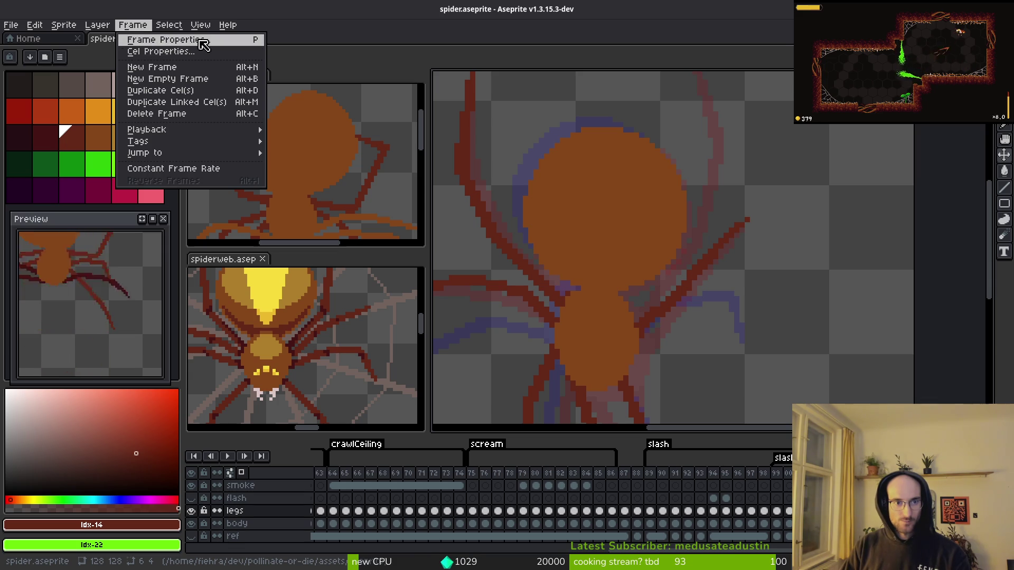
mouse_move(172, 21)
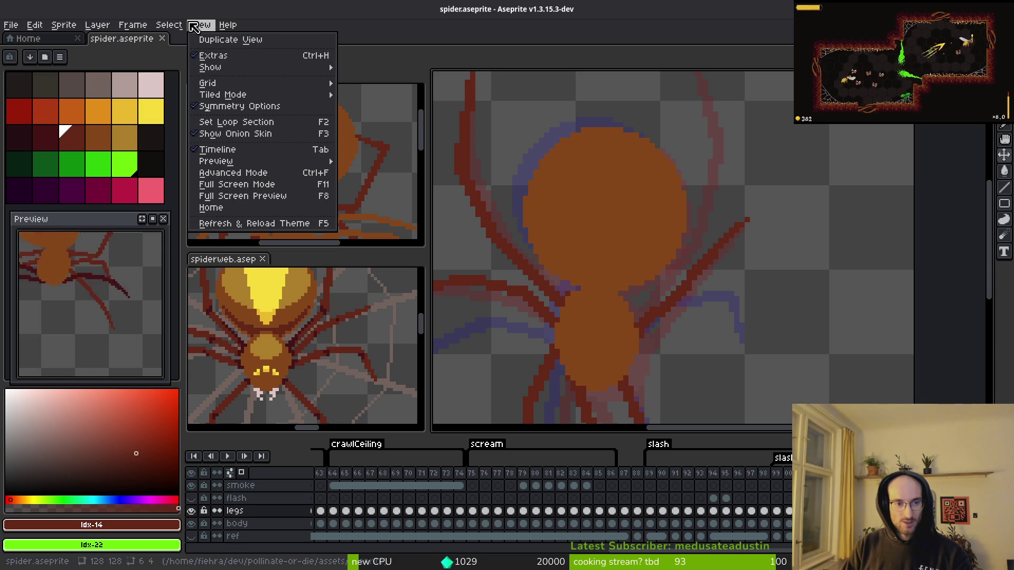
click(670, 255)
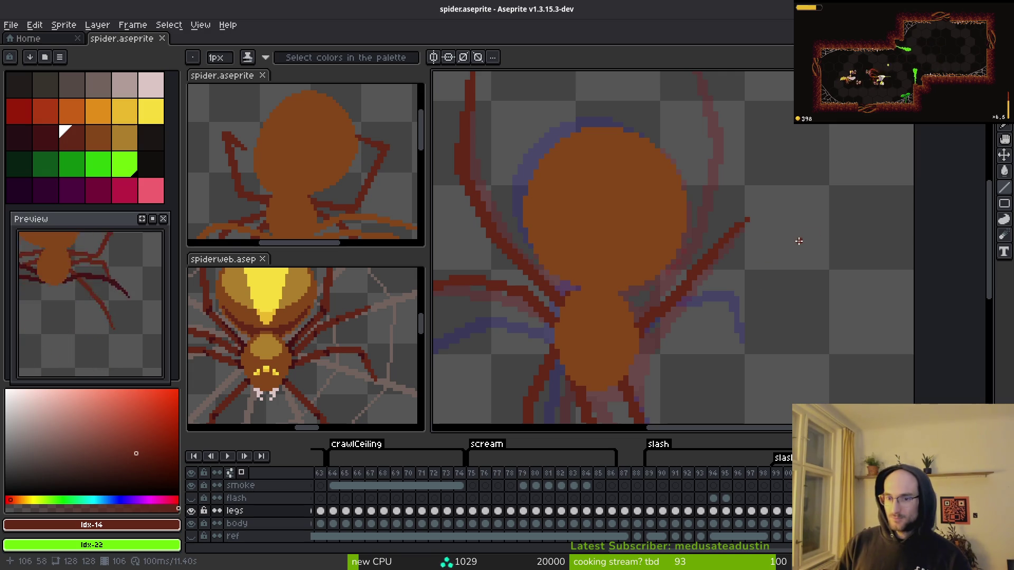
- Draw a red square outline beside the spider, try rotating it, then undo it
scroll(787, 232, up, 3)
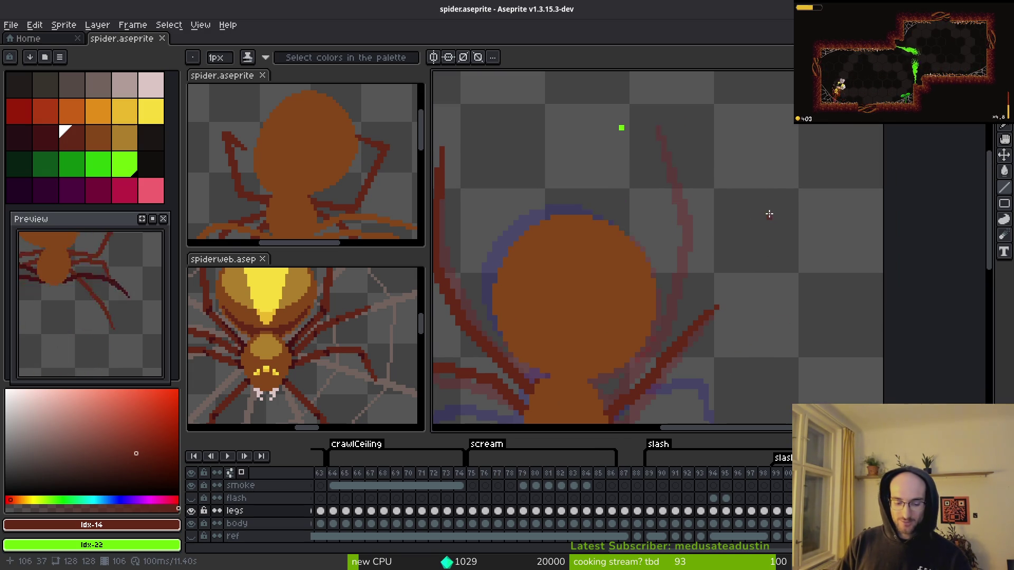
key(u)
scroll(761, 153, up, 2)
drag(695, 148, 852, 312)
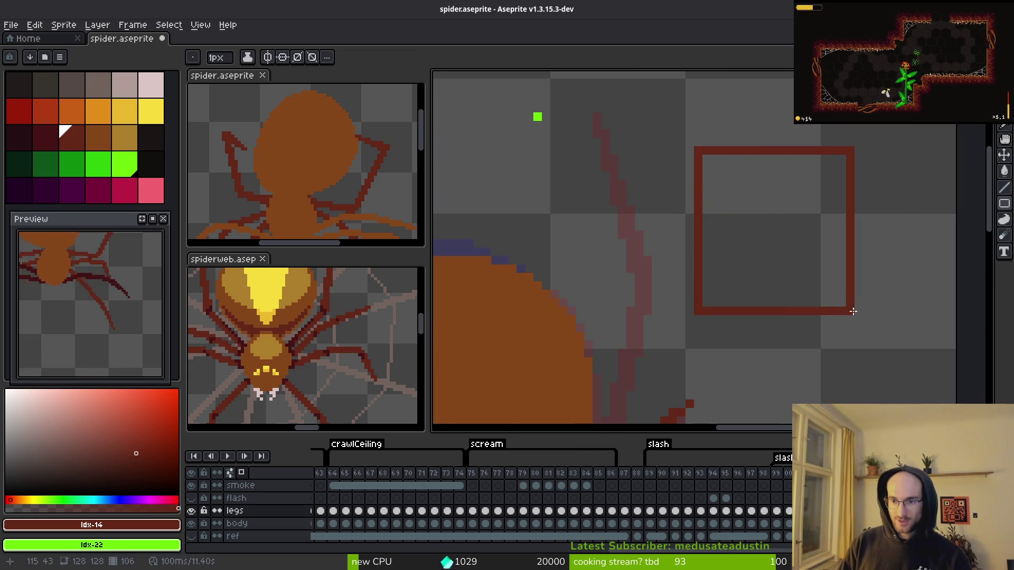
key(m)
mouse_move(628, 96)
mouse_down()
mouse_move(898, 341)
mouse_move(940, 359)
mouse_up()
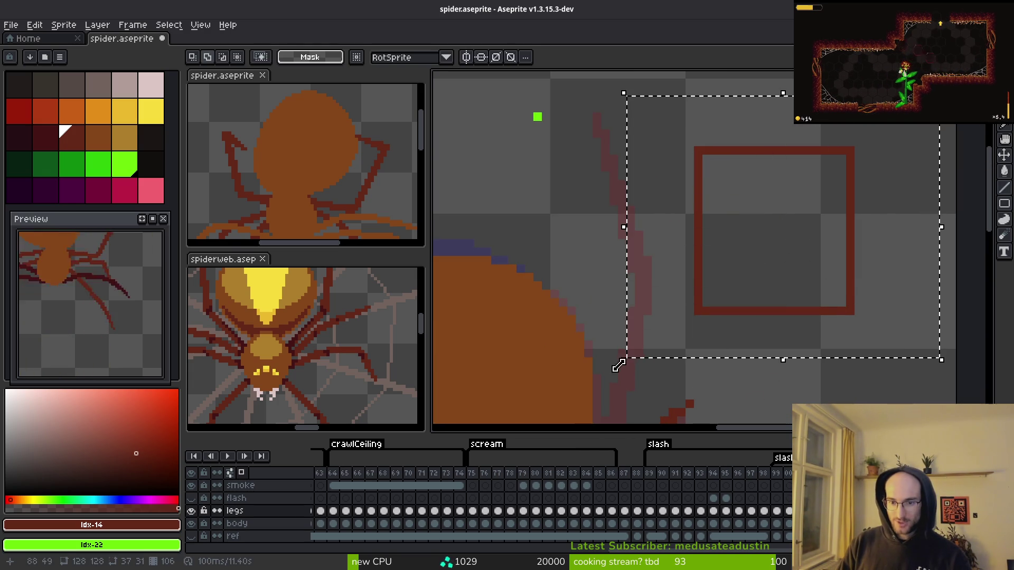
drag(614, 368, 588, 321)
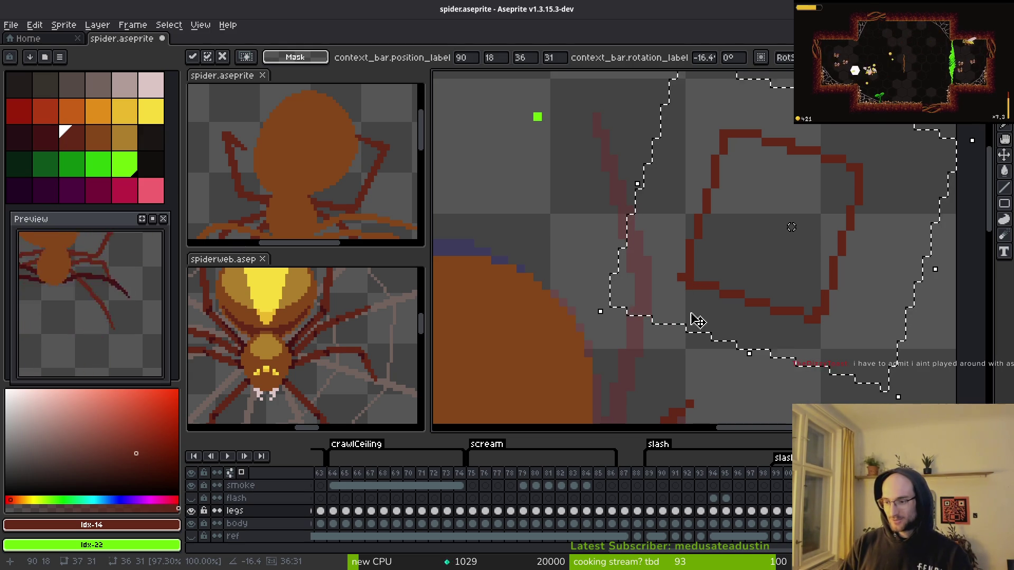
key(Escape)
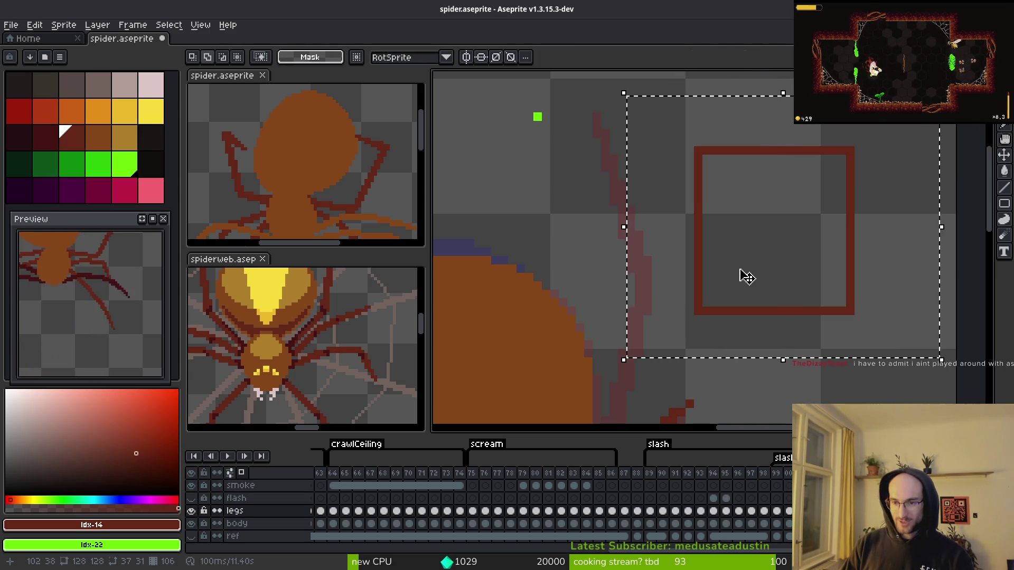
key(ctrl+z)
- Recentre the view on the spider with the Line tool active, undoing a stray red pixel
mouse_move(732, 296)
mouse_down()
mouse_move(674, 179)
mouse_move(785, 268)
mouse_up()
key(l)
drag(747, 296, 799, 310)
scroll(798, 310, down, 1)
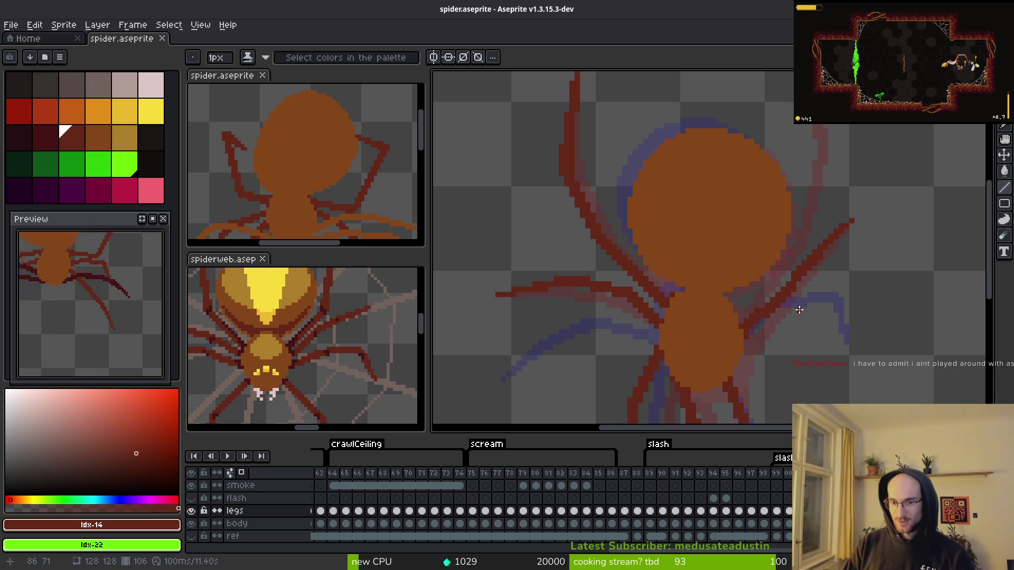
scroll(816, 277, up, 3)
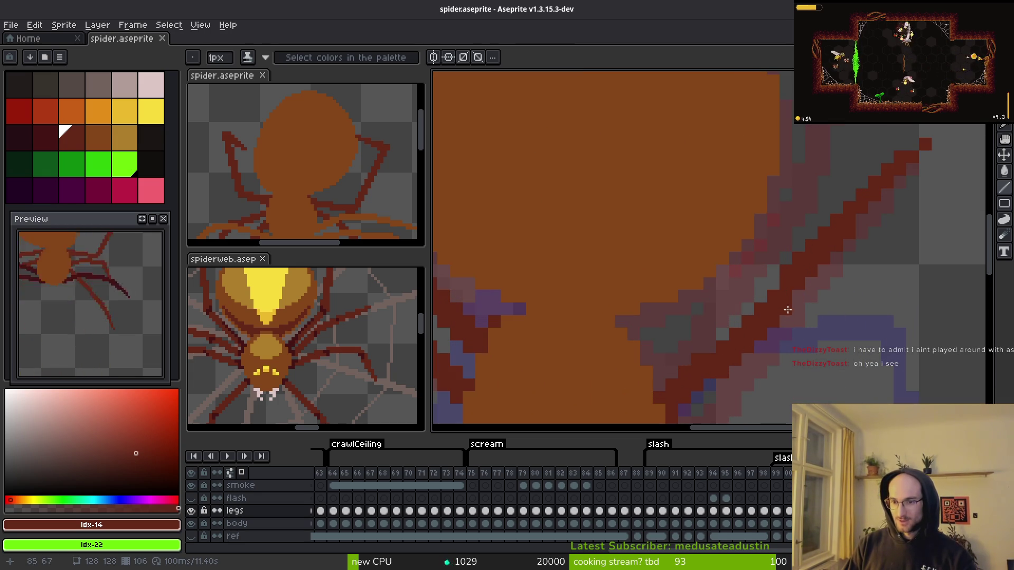
drag(787, 310, 713, 225)
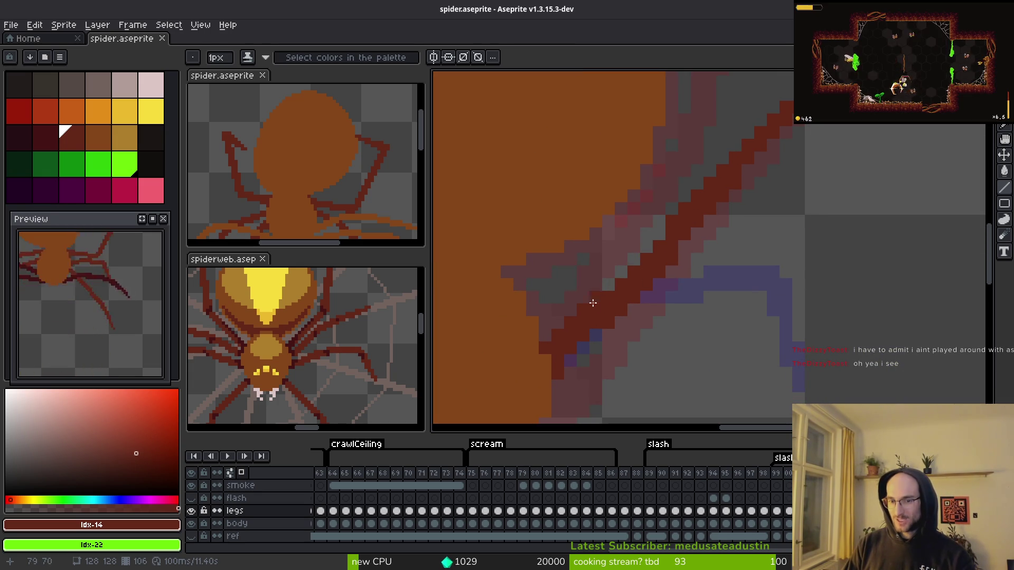
click(830, 260)
mouse_move(933, 257)
mouse_down()
mouse_move(788, 236)
mouse_move(685, 244)
mouse_up()
key(ctrl+z)
- Sketch web strands from a corner: diagonals, a steep strand, and horizontal and vertical edges
click(789, 206)
shift+click(607, 297)
click(798, 206)
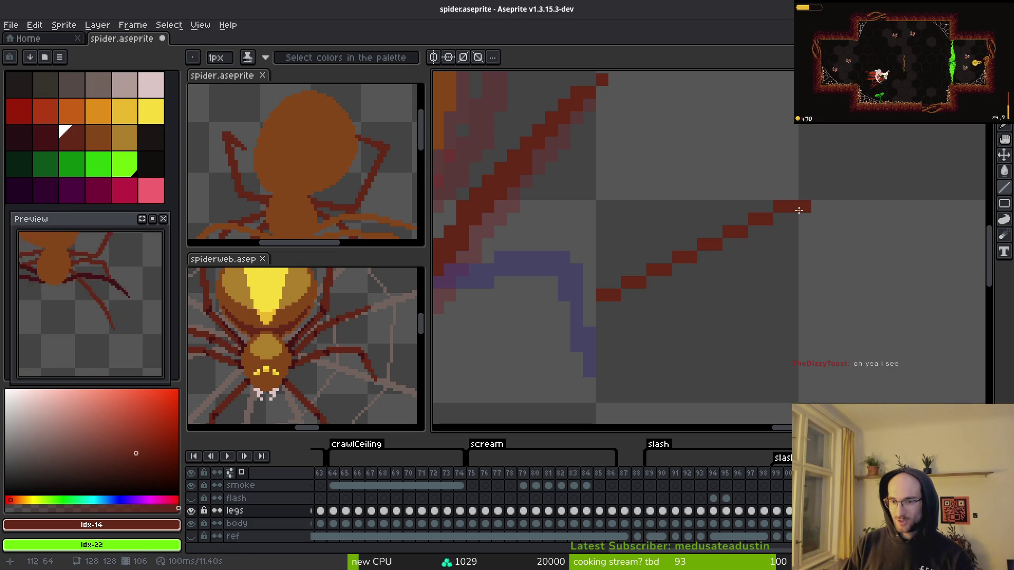
shift+click(640, 372)
click(792, 207)
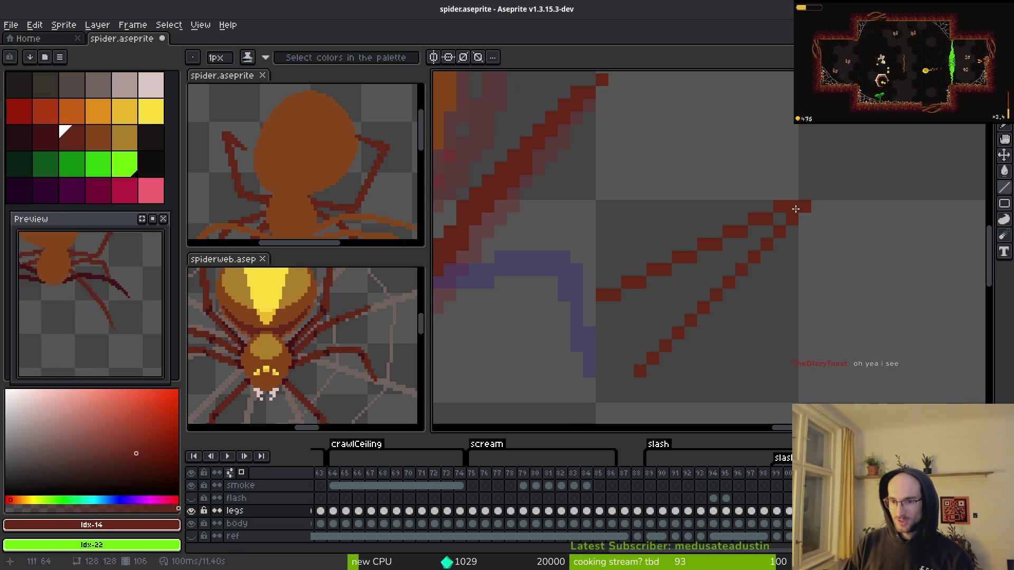
shift+click(690, 409)
click(703, 269)
click(792, 206)
shift+click(577, 206)
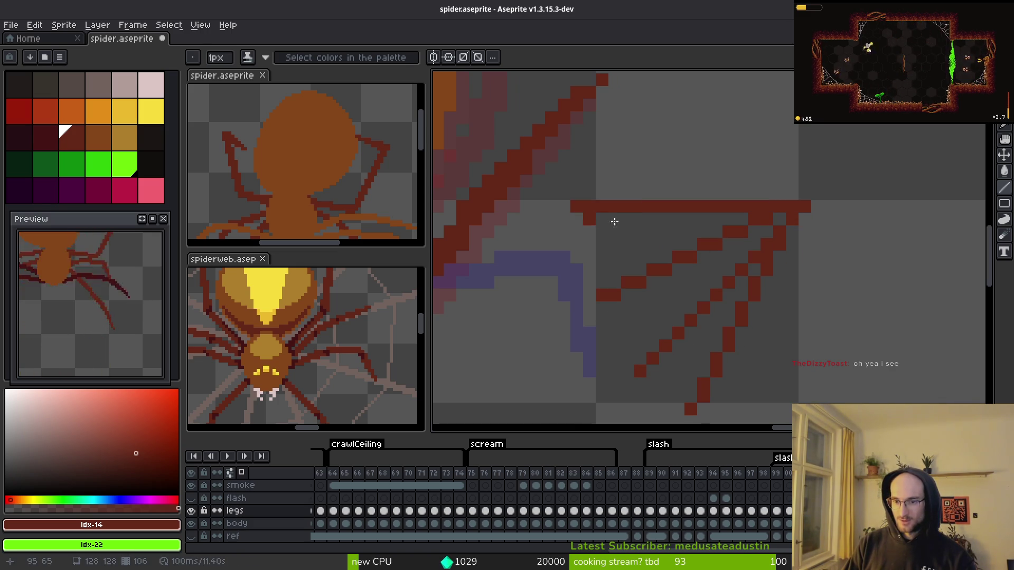
drag(788, 254, 654, 138)
drag(661, 93, 660, 334)
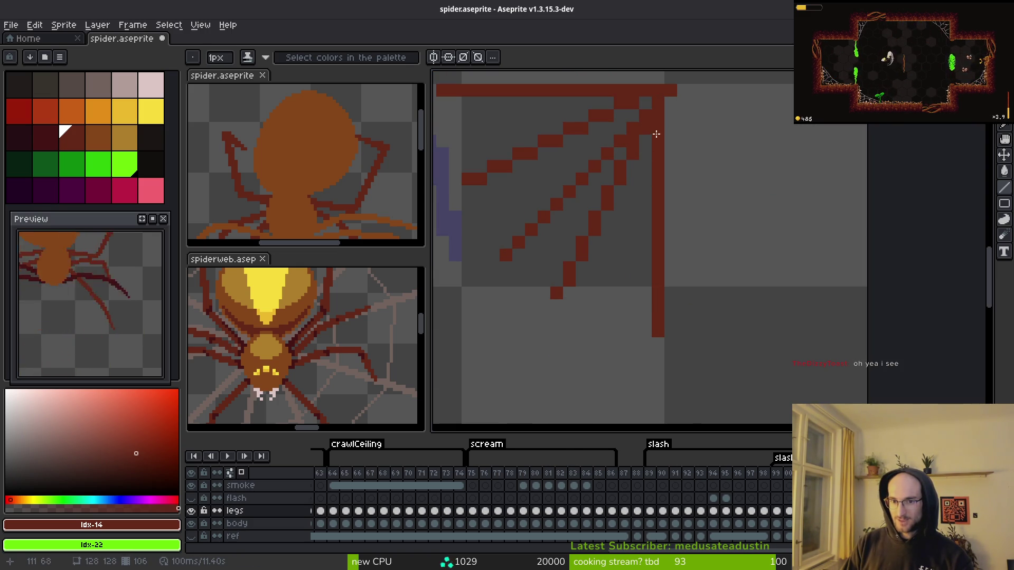
scroll(729, 269, down, 4)
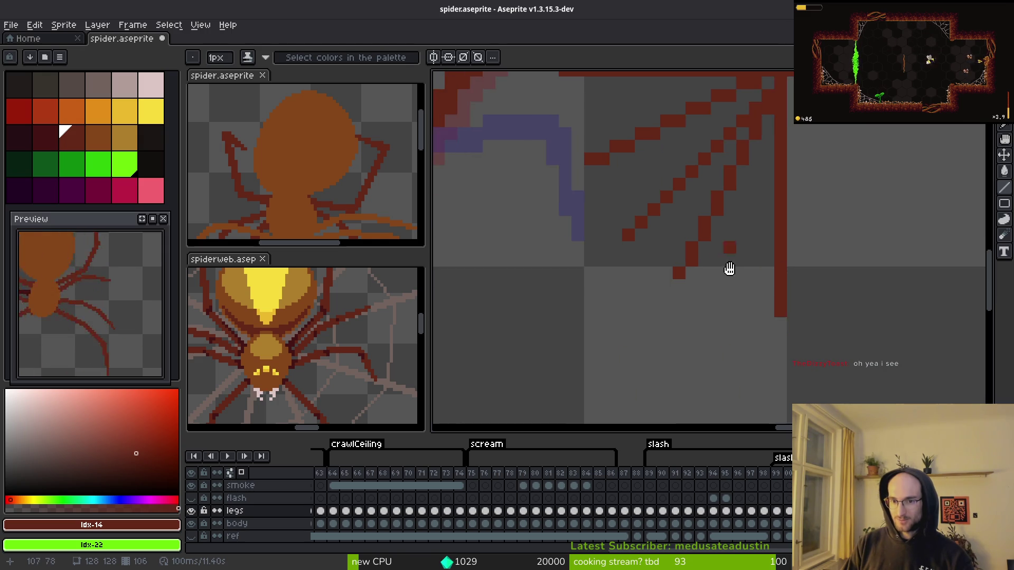
scroll(709, 324, up, 2)
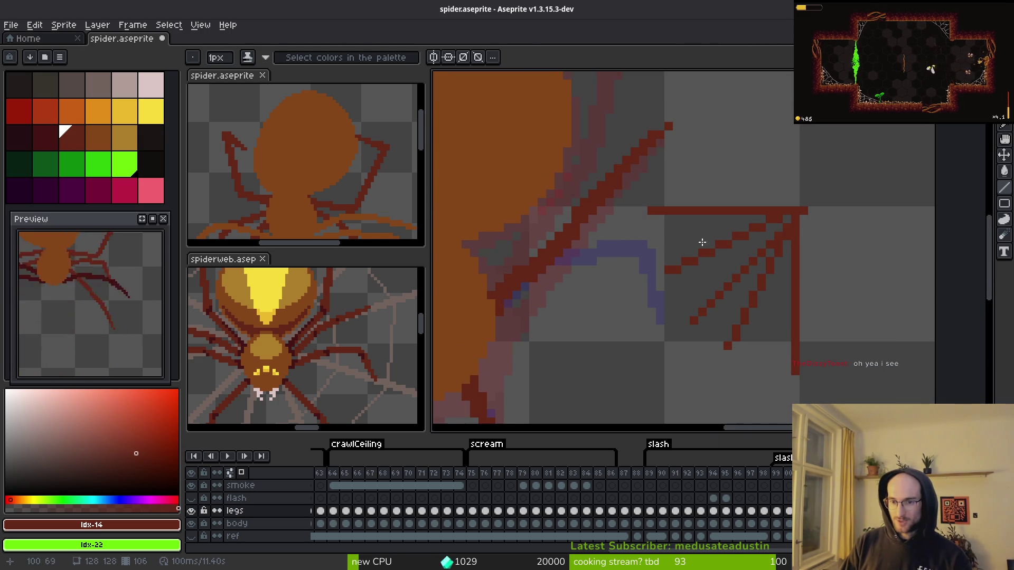
- Erase the sketched web strands and save the sprite
key(m)
mouse_move(637, 188)
mouse_down()
mouse_move(778, 316)
mouse_move(885, 386)
mouse_up()
key(Delete)
key(ctrl+s)
- Draw a long dark red leg down the spider's right side
key(l)
scroll(761, 348, down, 4)
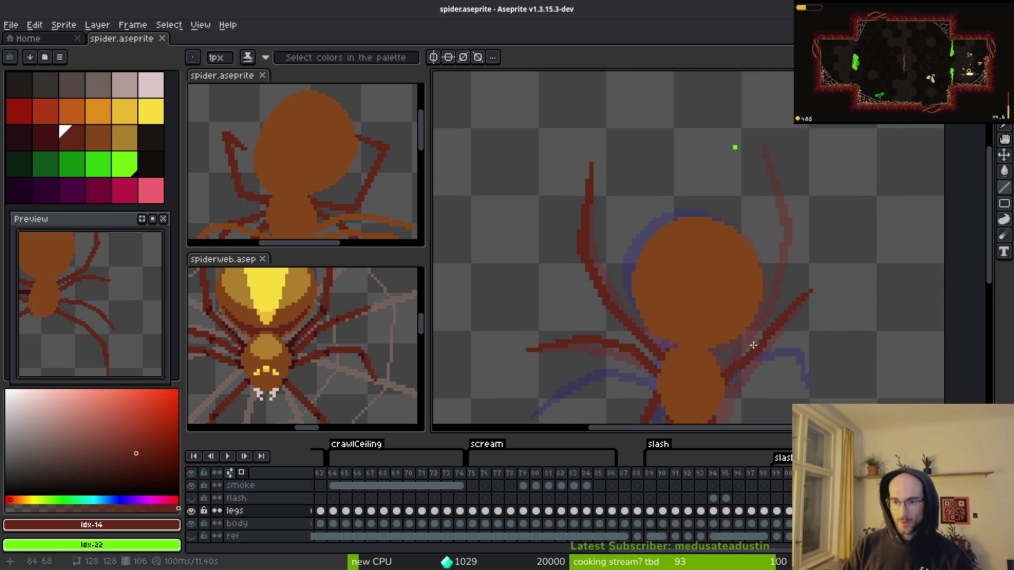
key(i)
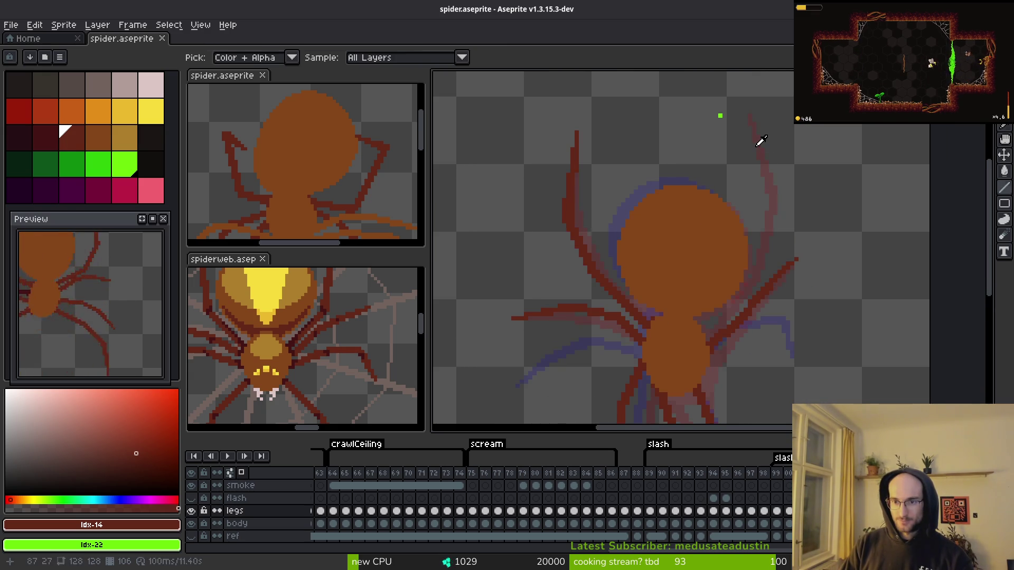
key(b)
scroll(752, 137, up, 1)
mouse_move(751, 102)
mouse_down()
mouse_move(775, 217)
mouse_move(789, 225)
mouse_up()
mouse_move(749, 102)
mouse_down()
mouse_move(781, 233)
mouse_move(772, 195)
mouse_move(777, 222)
mouse_up()
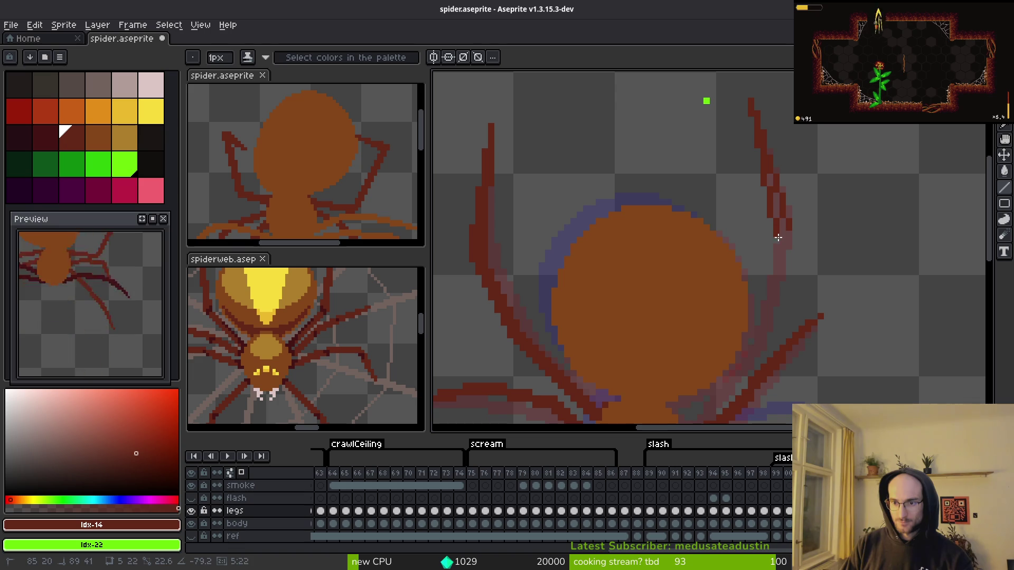
mouse_move(778, 235)
mouse_down()
mouse_move(778, 217)
mouse_move(774, 274)
mouse_move(748, 340)
mouse_move(774, 323)
mouse_move(751, 339)
mouse_move(783, 225)
mouse_move(759, 344)
mouse_up()
key(Escape)
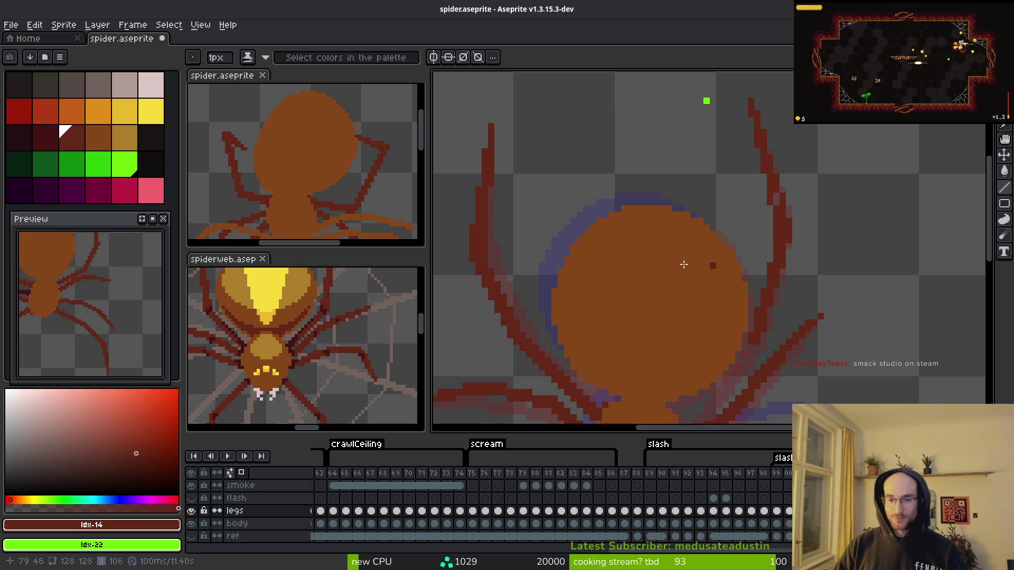
- Switch to the Brave window showing the 'smack studio' search results
scroll(792, 185, up, 3)
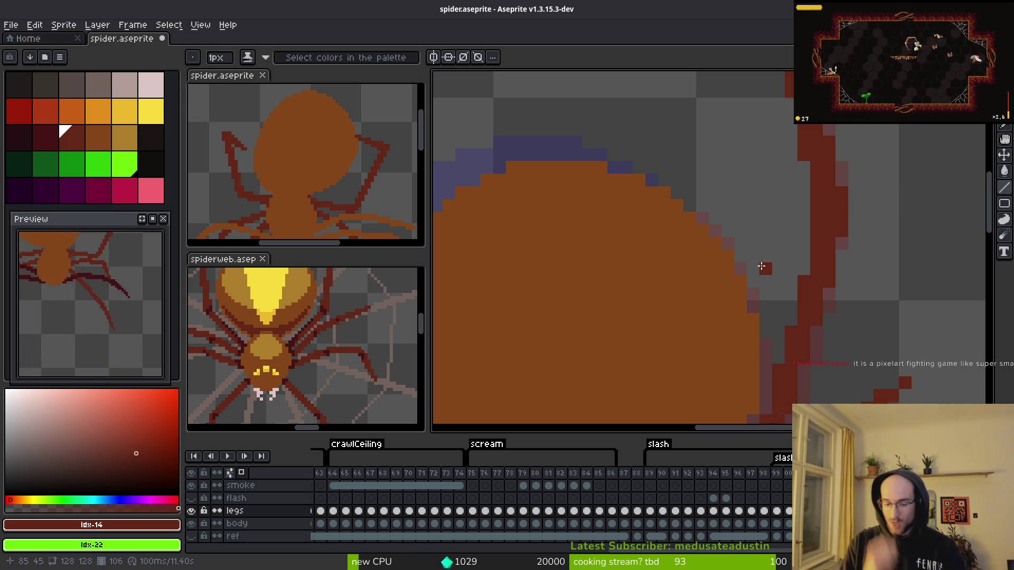
key(i)
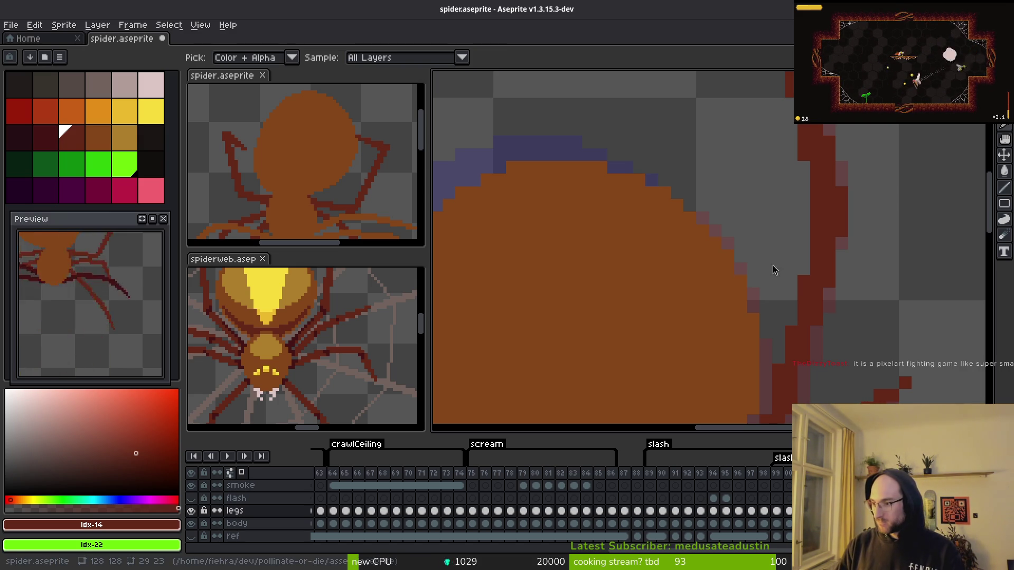
key(m)
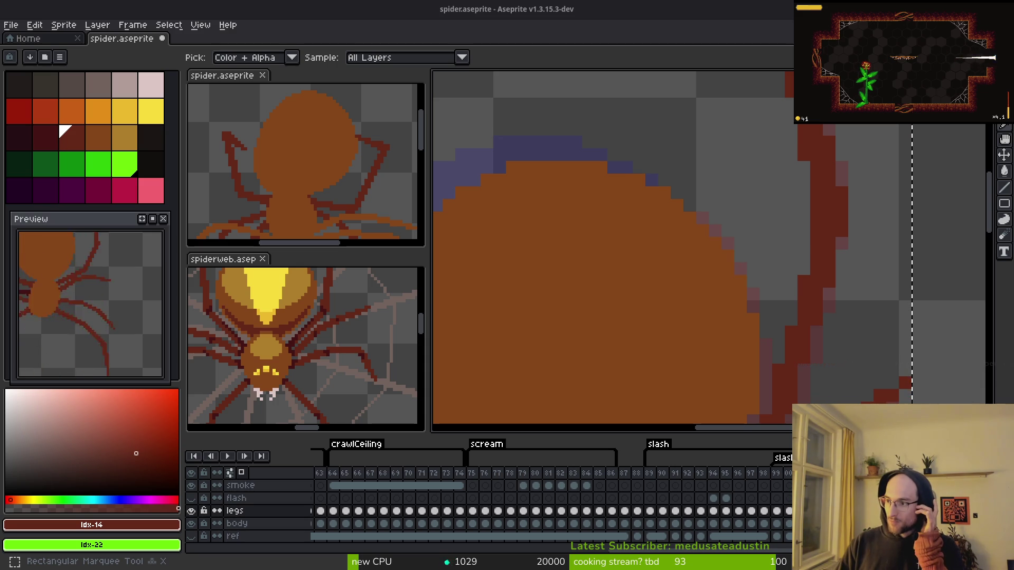
key(alt+Tab)
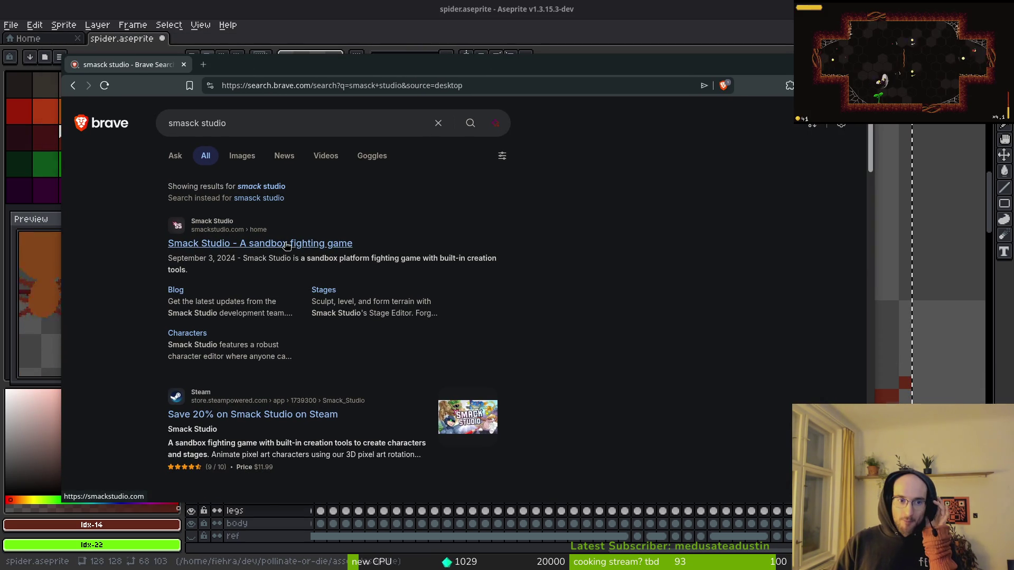
- Open the Smack Studio Steam store page and rewind its trailer toward the character editor scene
click(260, 414)
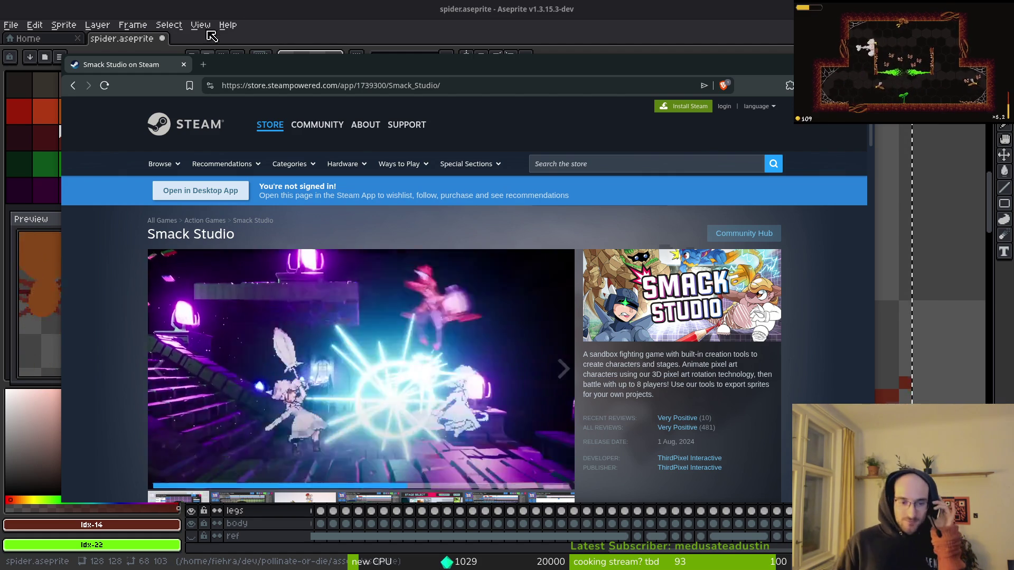
click(381, 464)
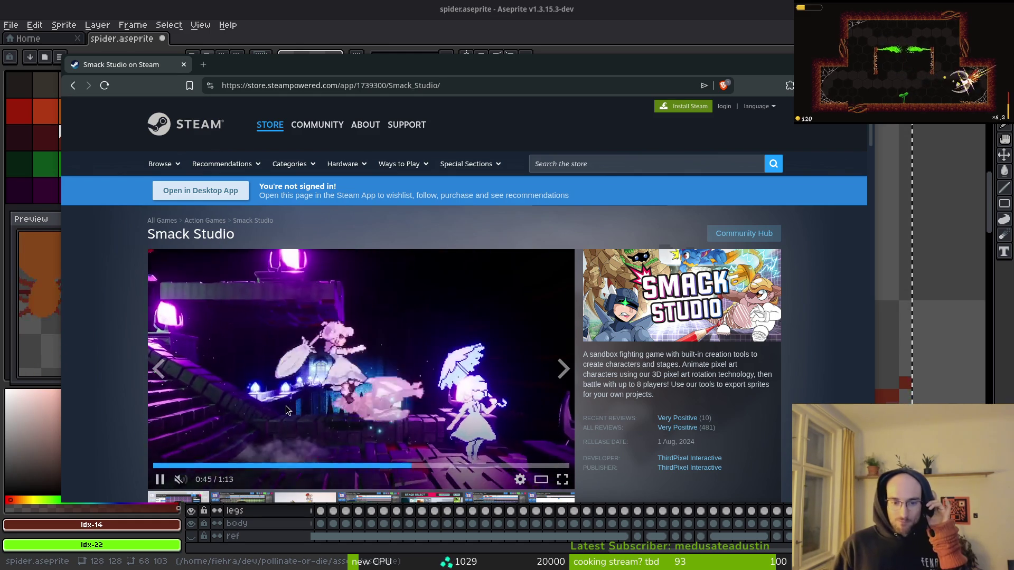
- Play the Smack Studio trailer full screen from the Character Editor scene at 0:40
click(562, 479)
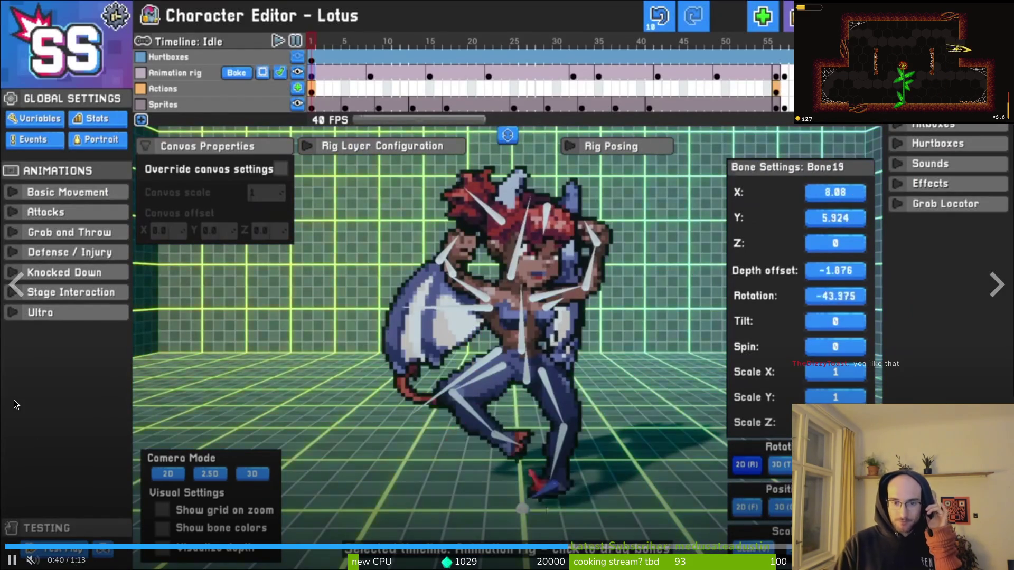
- Rewatch the trailer's rig settings scene full screen, pausing and rewinding a few seconds
key(Escape)
key(f)
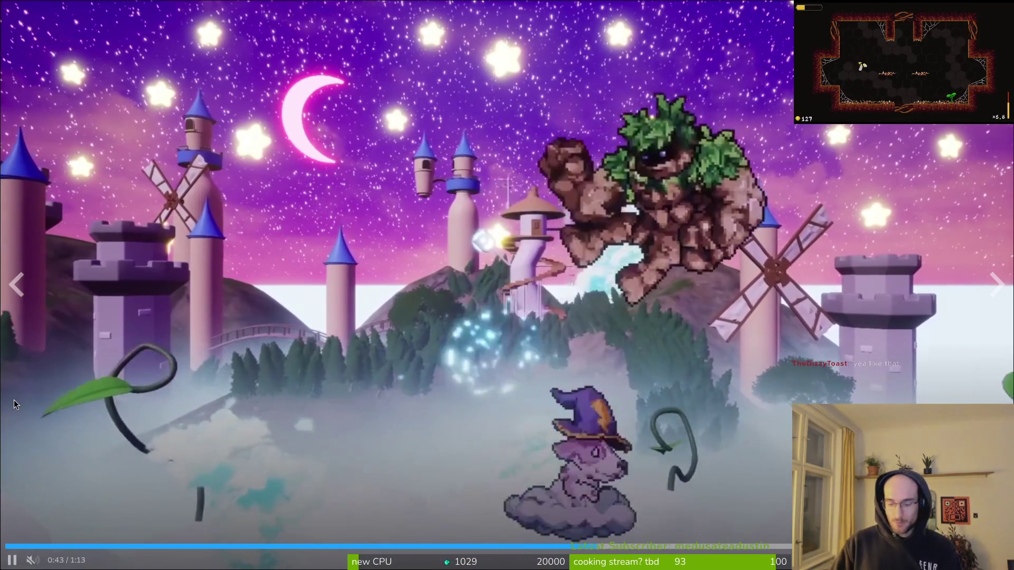
key(Left)
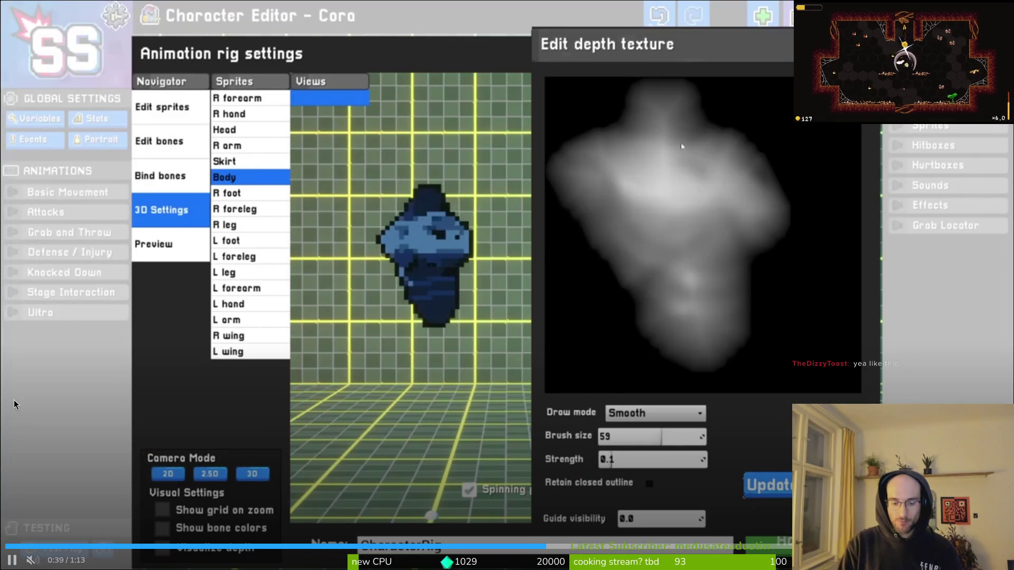
key(space)
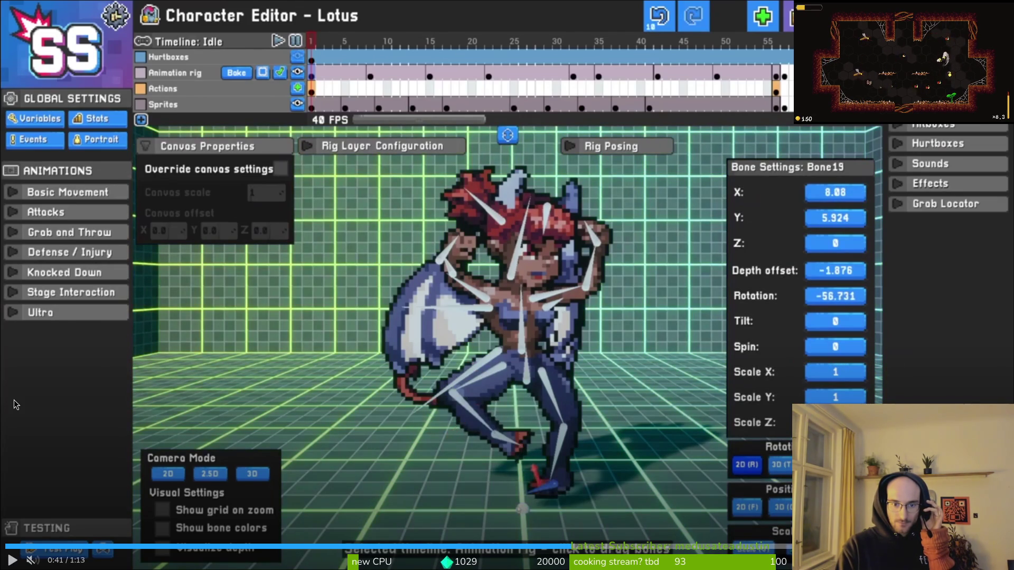
key(Left)
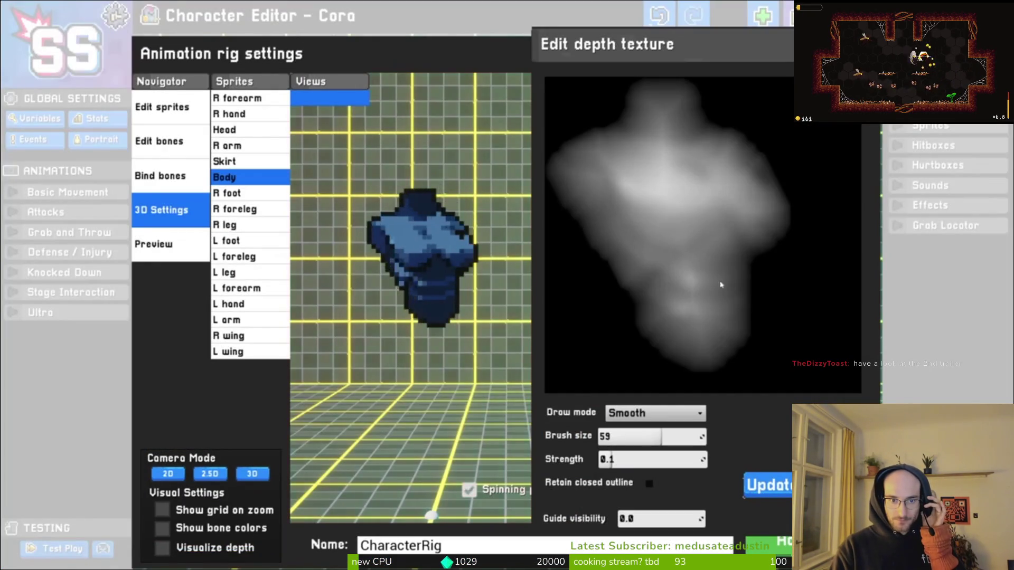
key(space)
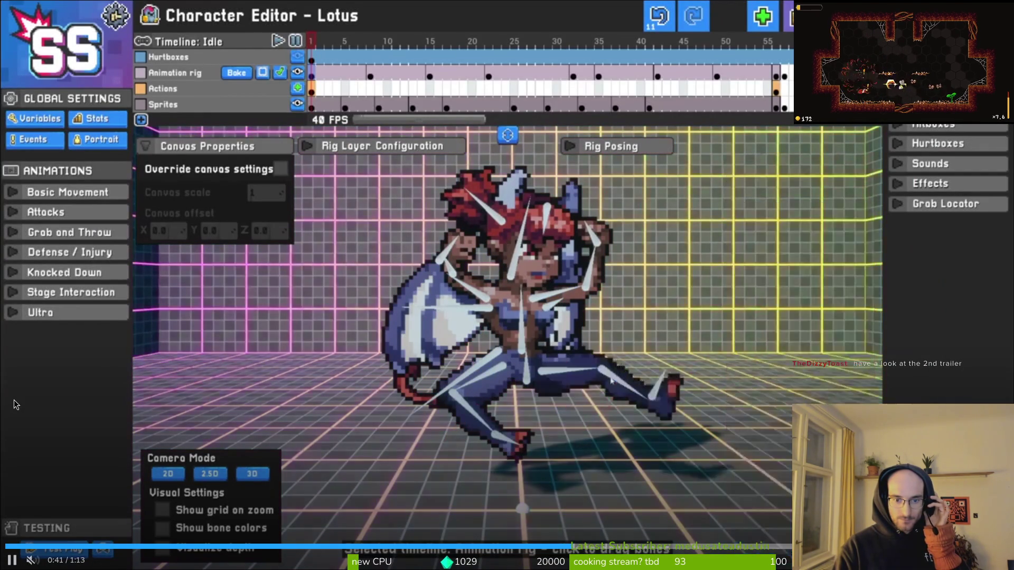
- Exit full screen and load the second Smack Studio trailer on the store page
mouse_move(294, 405)
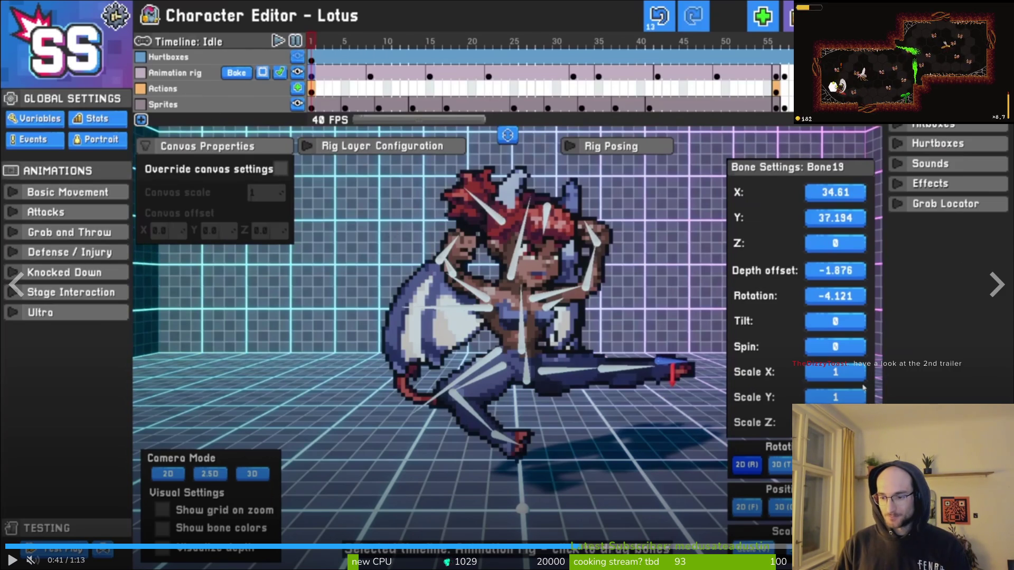
key(Escape)
scroll(245, 382, down, 2)
click(243, 382)
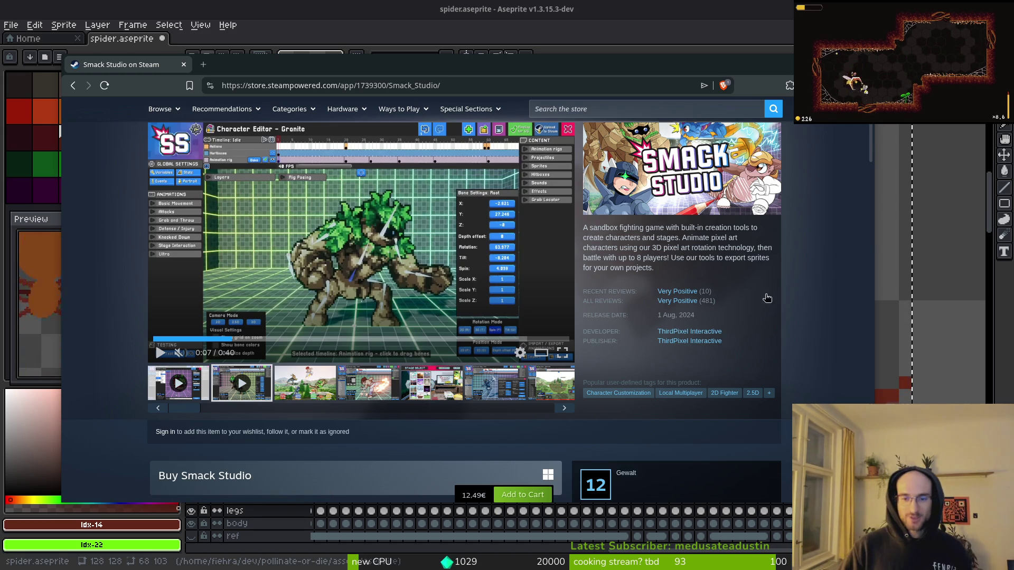
- Open ThirdPixel Interactive's game list in a new tab, view it, then return to Smack Studio
scroll(654, 327, up, 3)
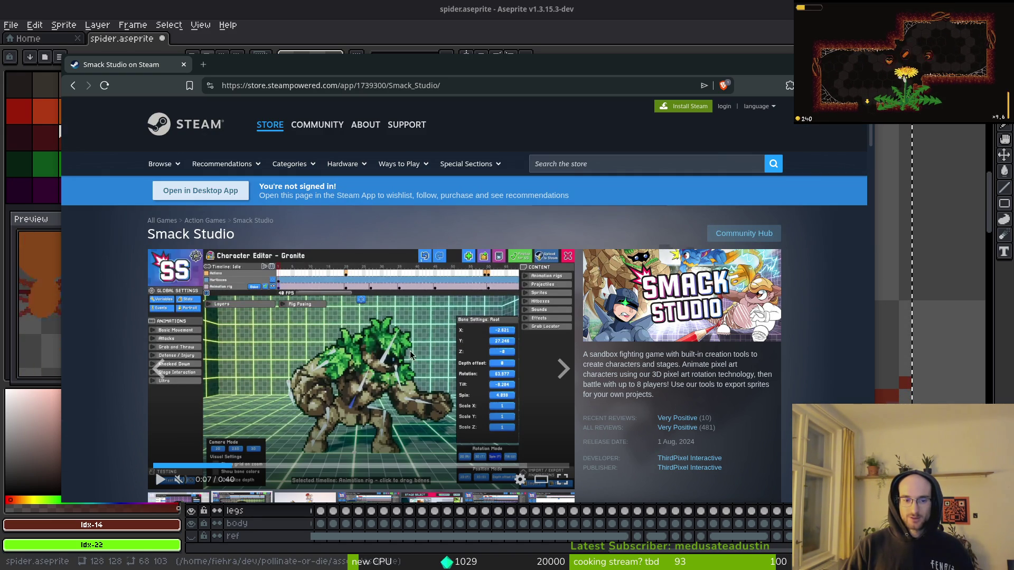
scroll(411, 355, down, 3)
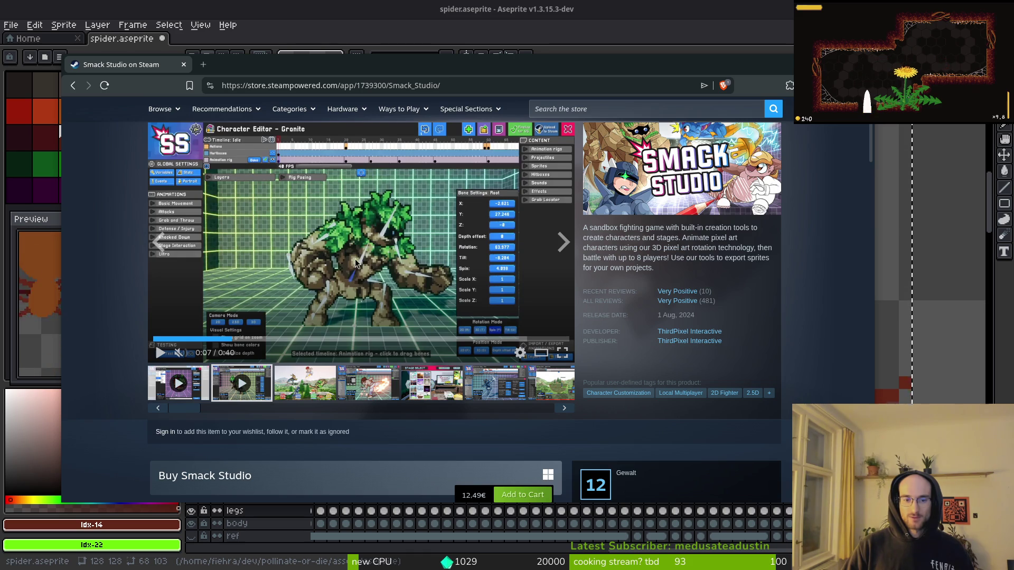
middle_click(686, 333)
click(242, 65)
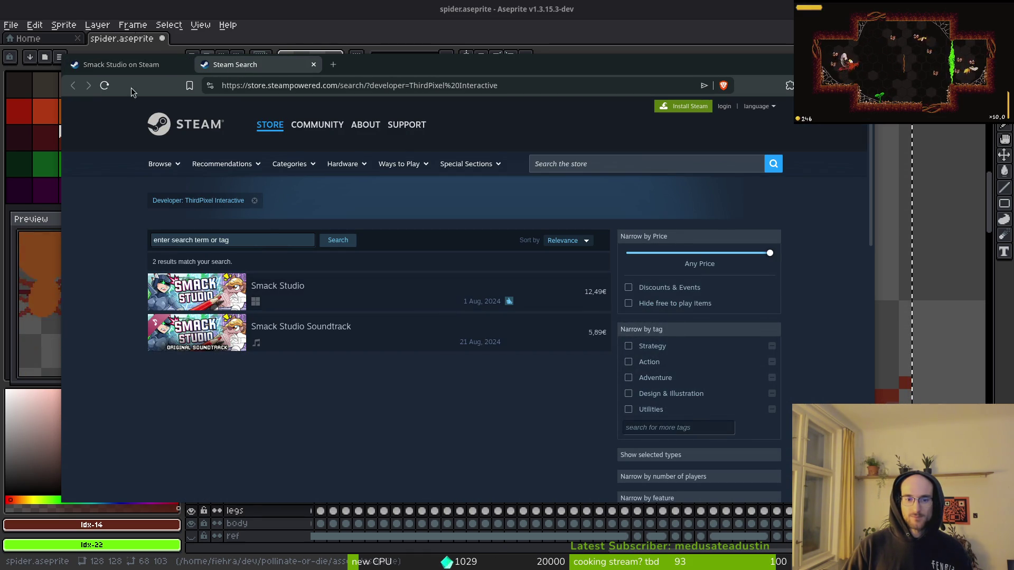
click(121, 61)
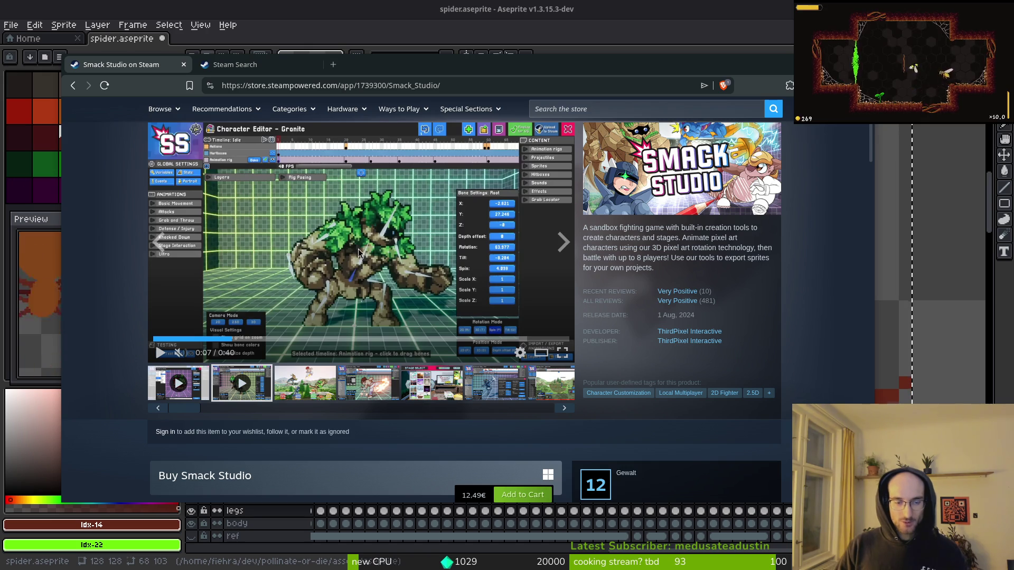
key(super)
key(super)
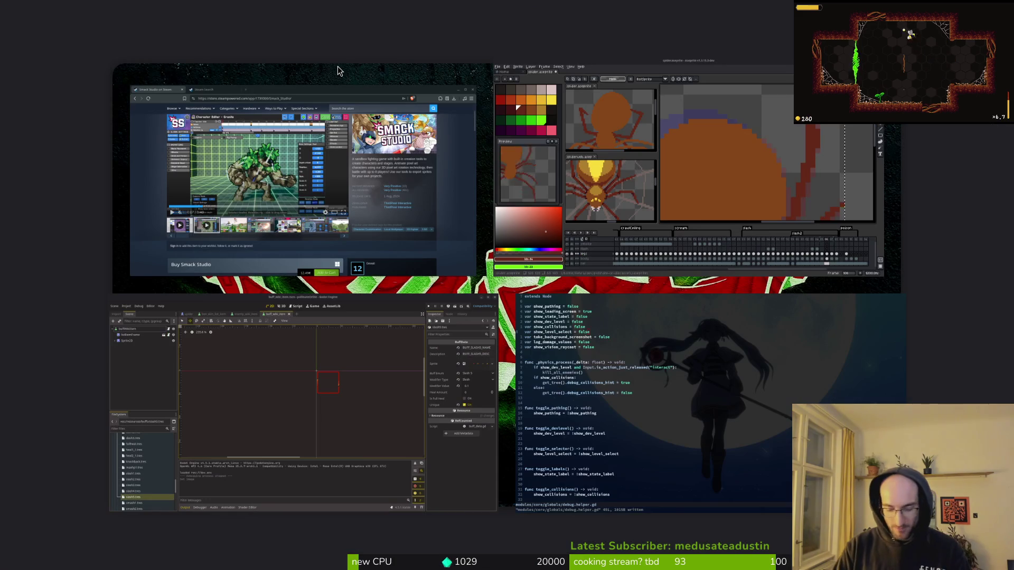
- Load the 'normal map for pixel art' YouTube video in a new Firefox tab
click(337, 65)
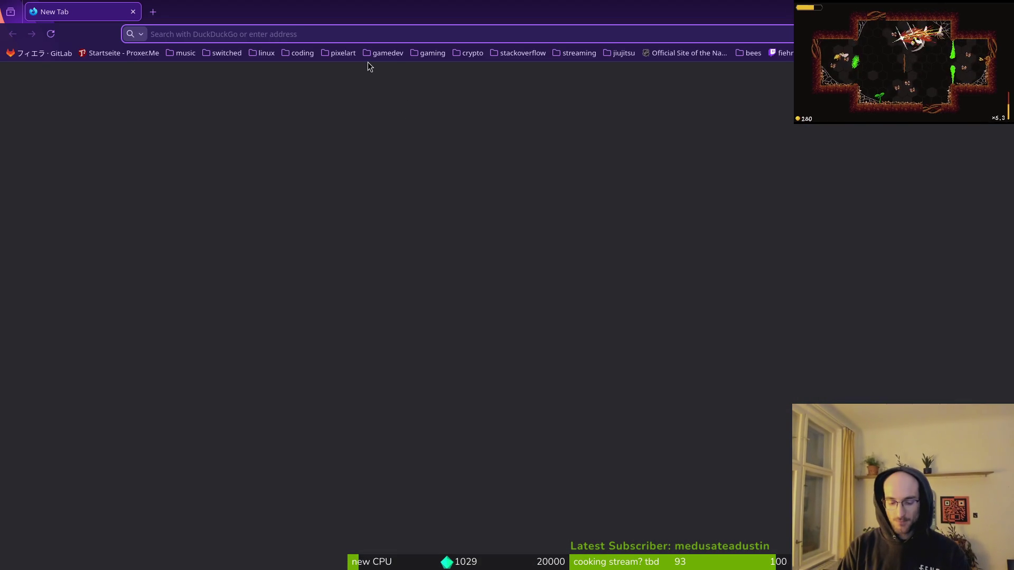
text(normal)
key(Down)
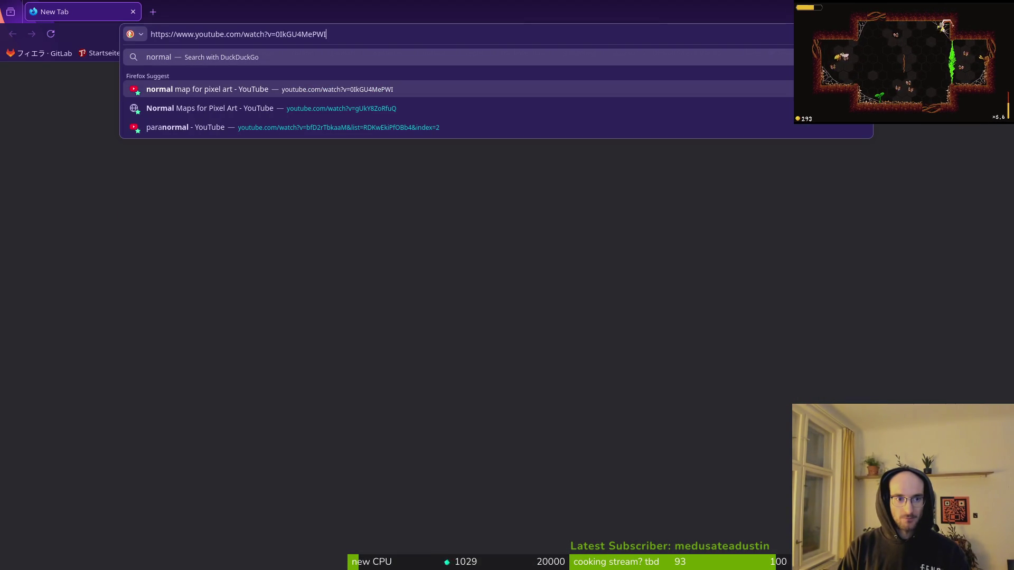
key(Return)
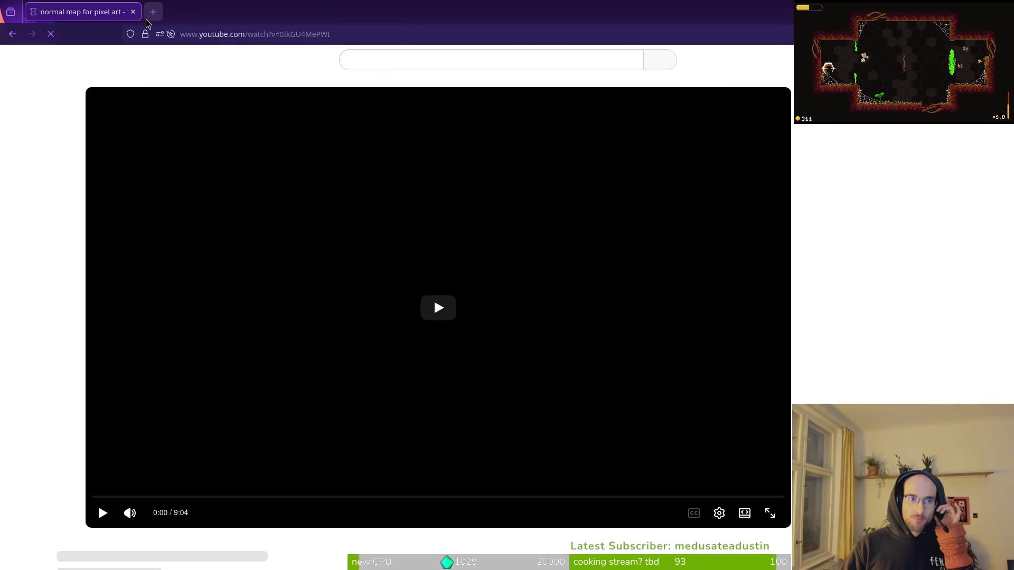
- Load 'Normal Maps for Pixel Art' in a second tab, then go back to the first
click(153, 12)
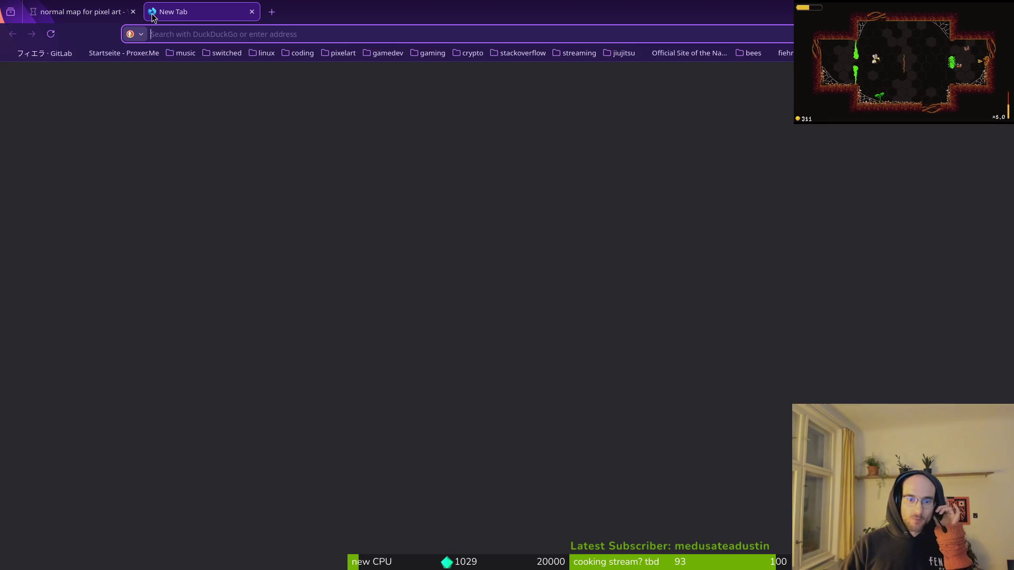
text(norm)
key(Down)
key(Down)
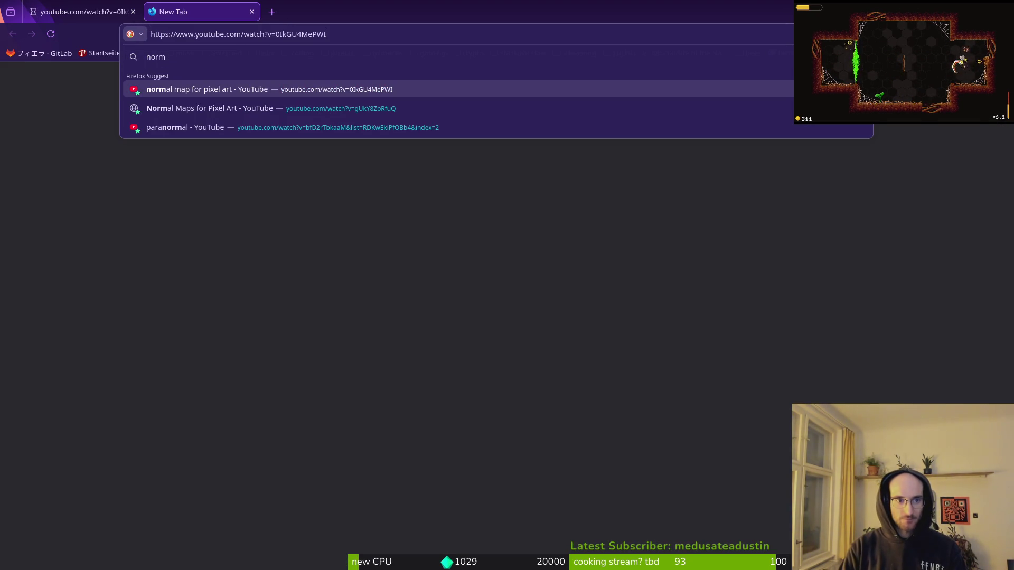
key(Return)
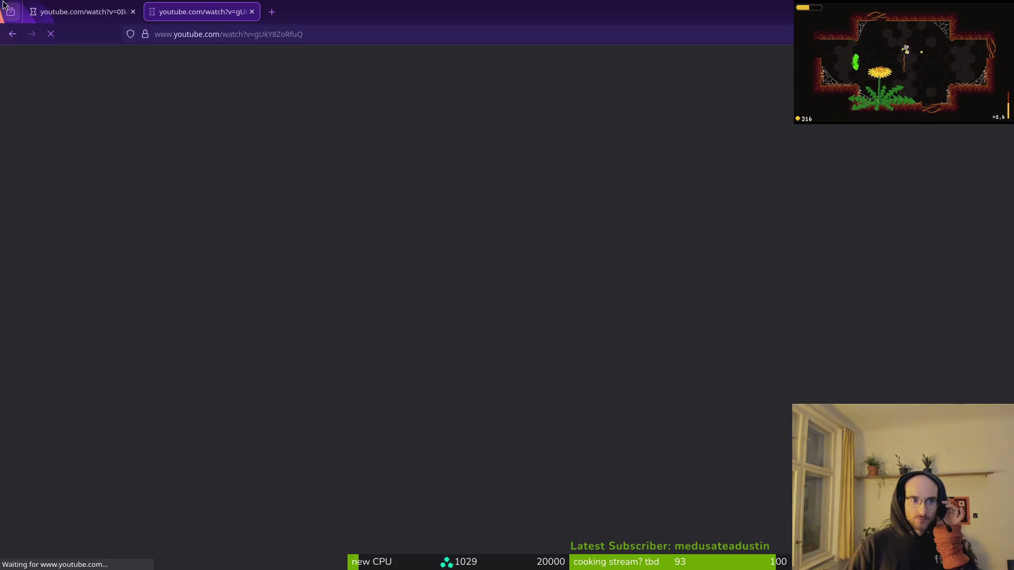
click(79, 11)
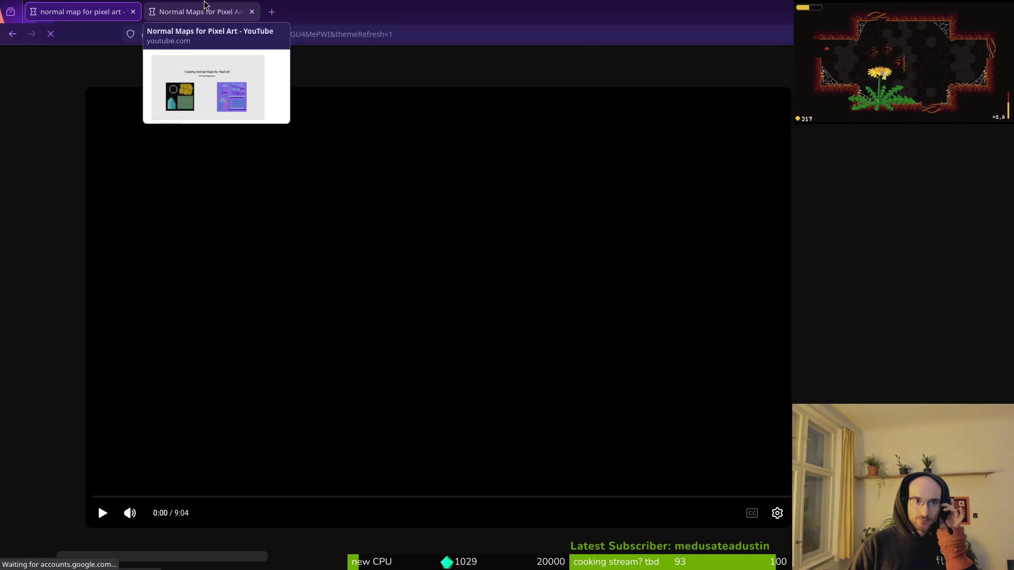
- Close the Normal Maps tab and the YouTube window, returning to the Smack Studio Steam page
click(204, 10)
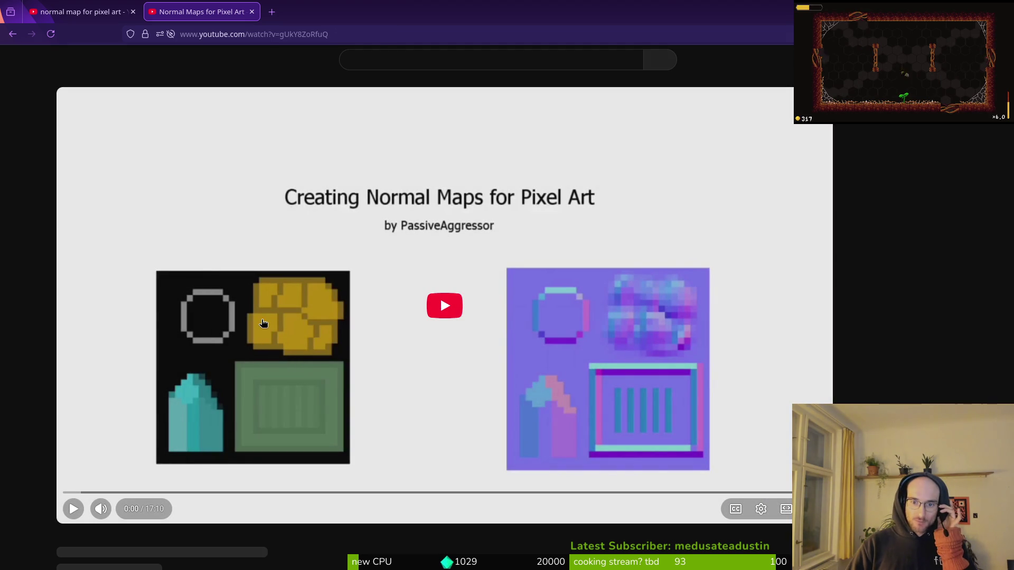
key(ctrl+shift+Tab)
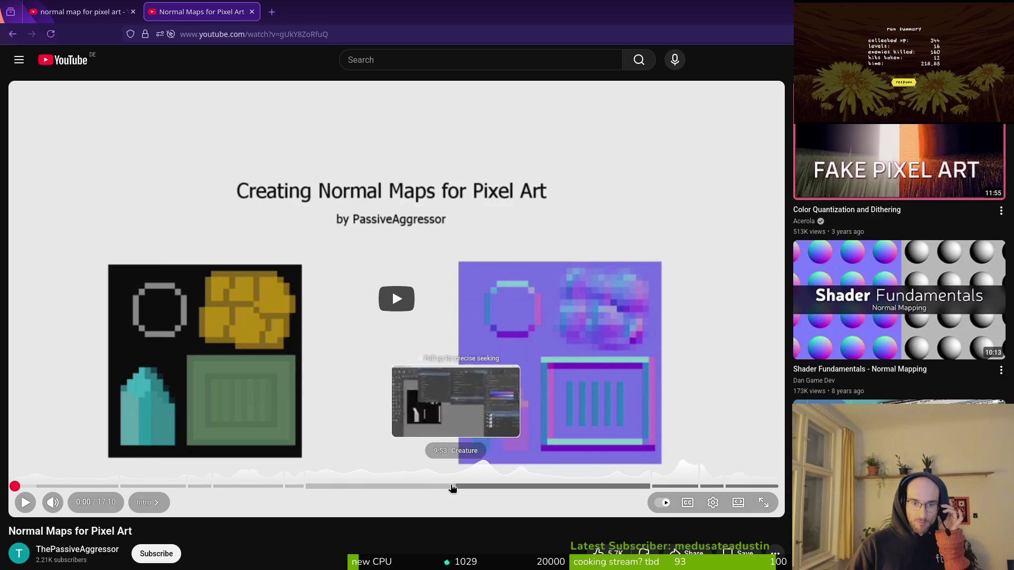
click(252, 12)
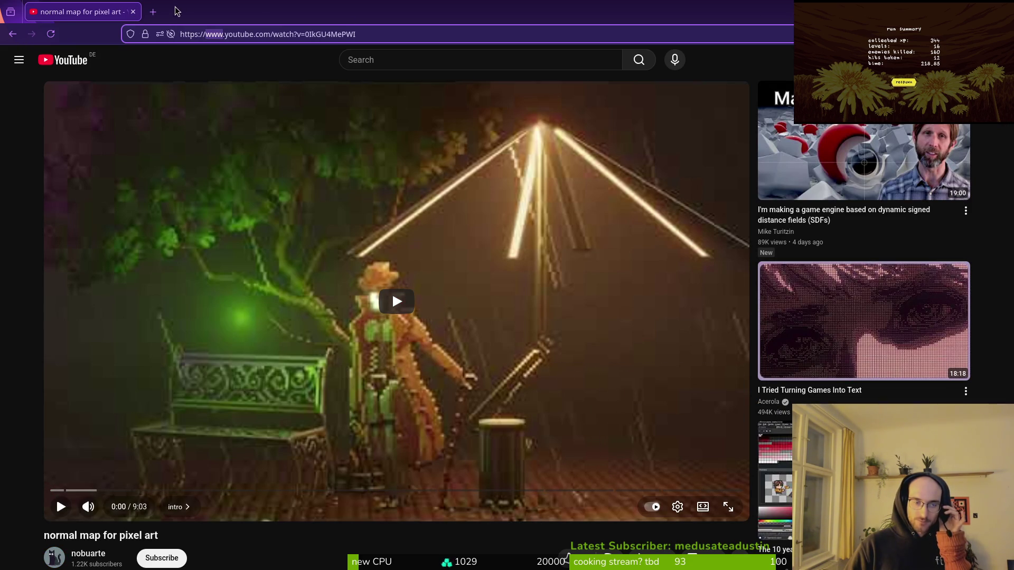
click(133, 12)
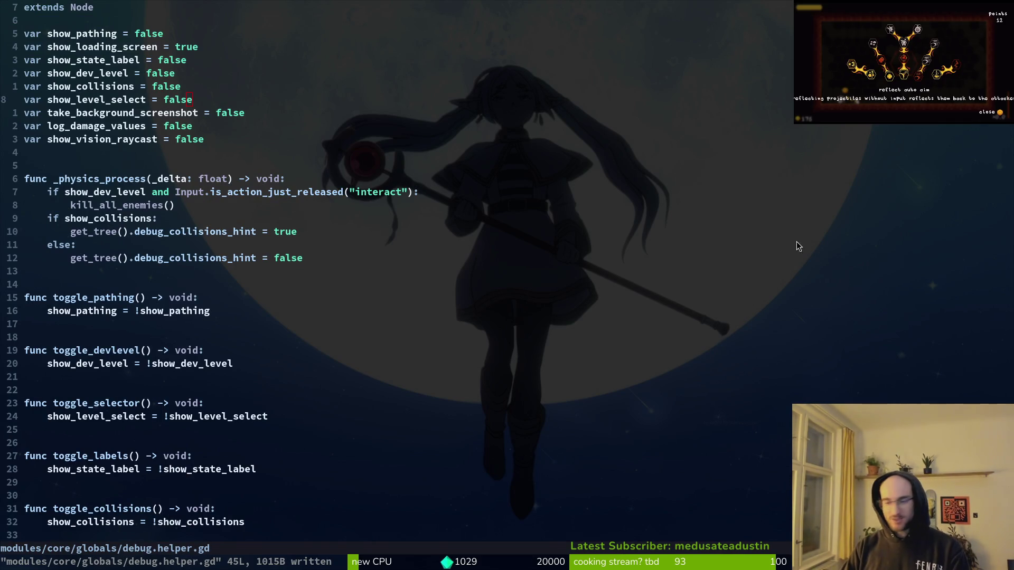
key(alt+Tab)
key(alt+Tab)
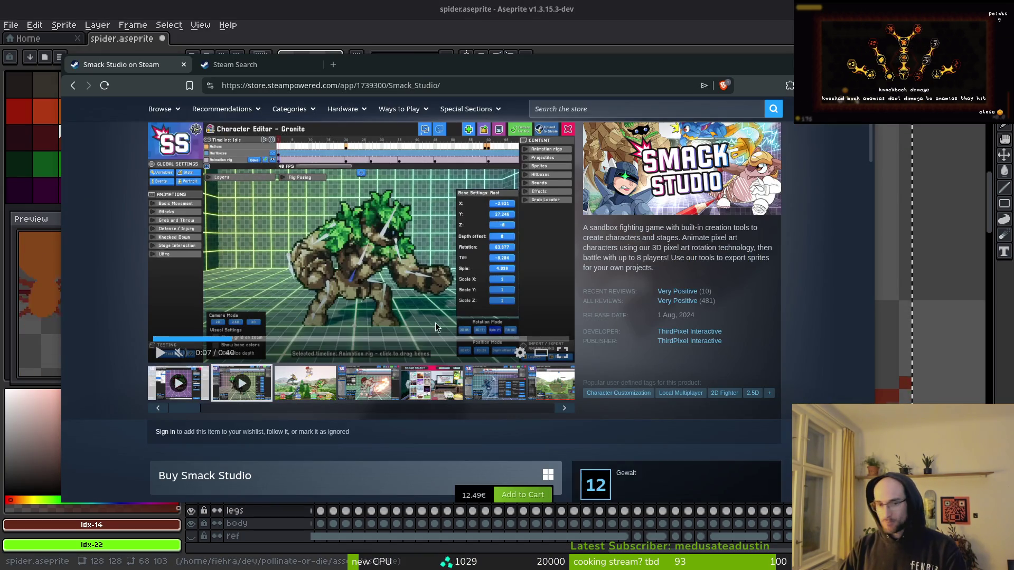